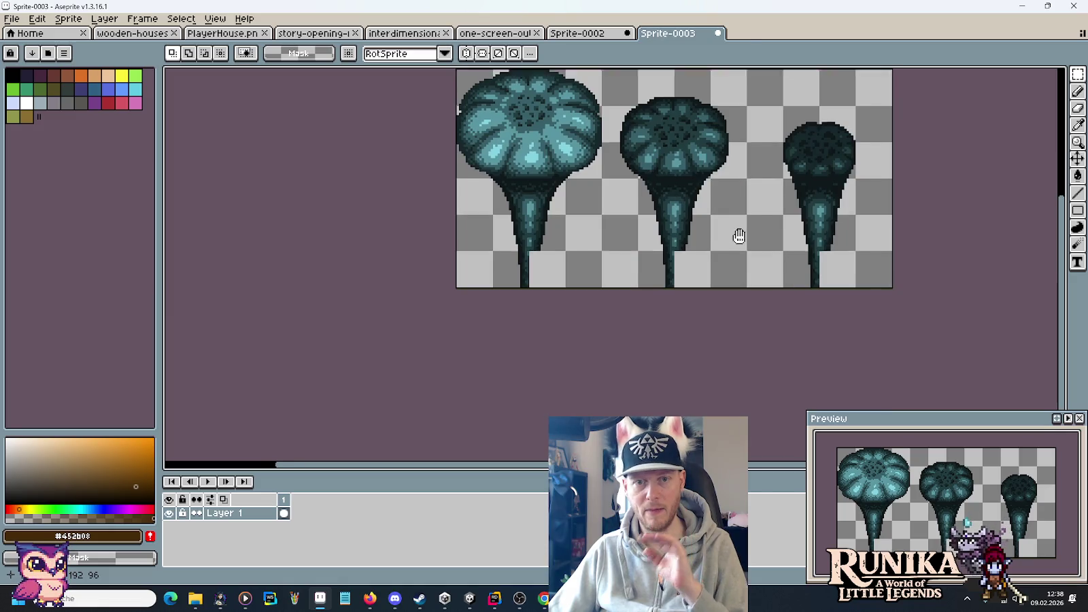
- Save the Sprite-0002 sheet as RiftSpire1.png in little-legends-sources/images/cutscenes
left_click(578, 33)
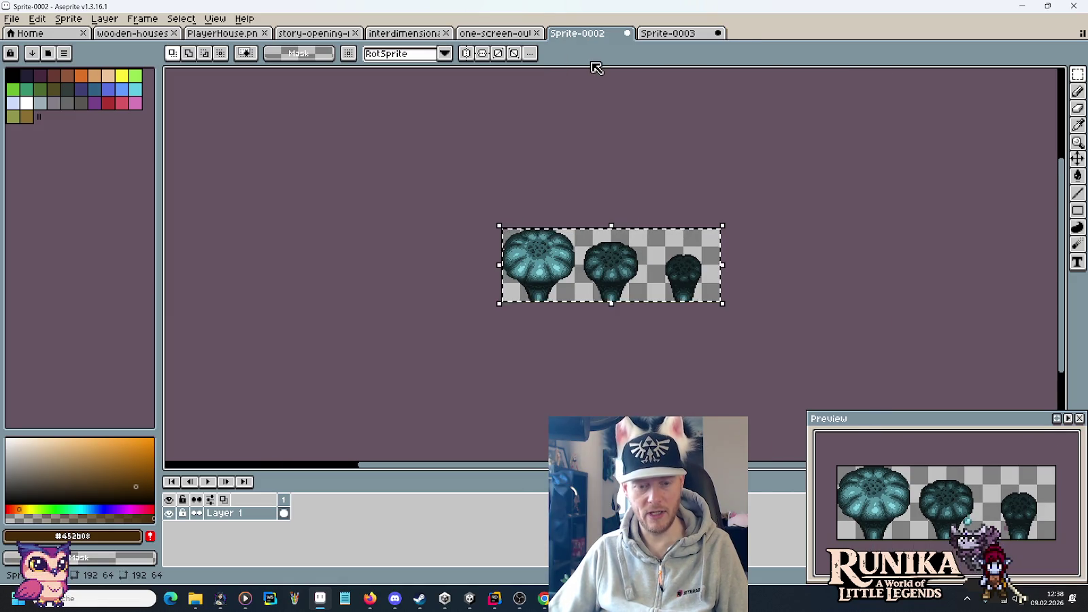
key("ctrl+shift+s")
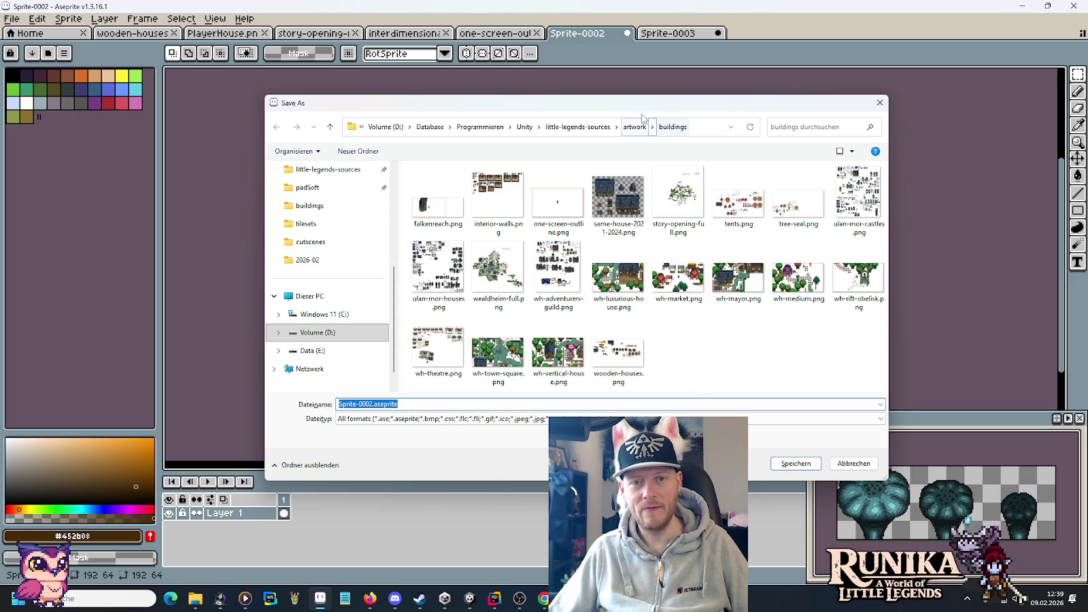
left_click(600, 132)
double_click(487, 286)
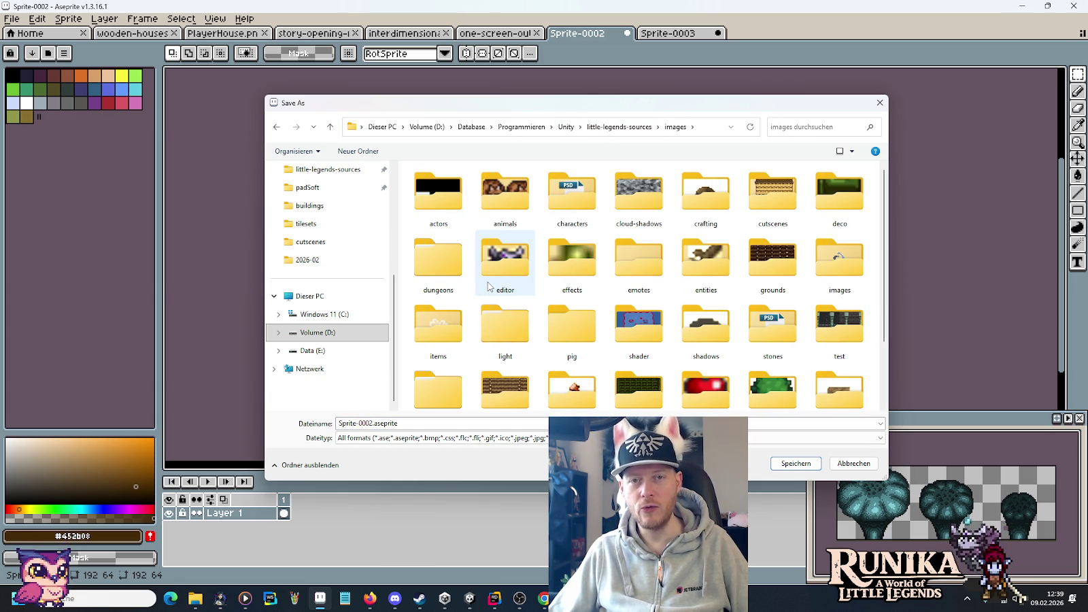
scroll(503, 279, "down", 2)
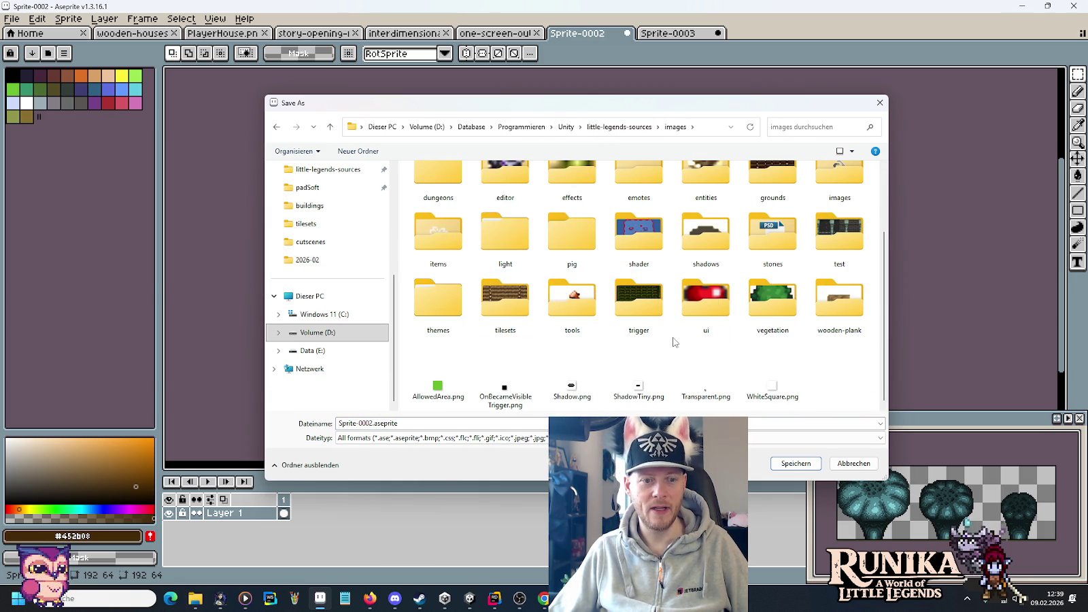
scroll(673, 341, "up", 3)
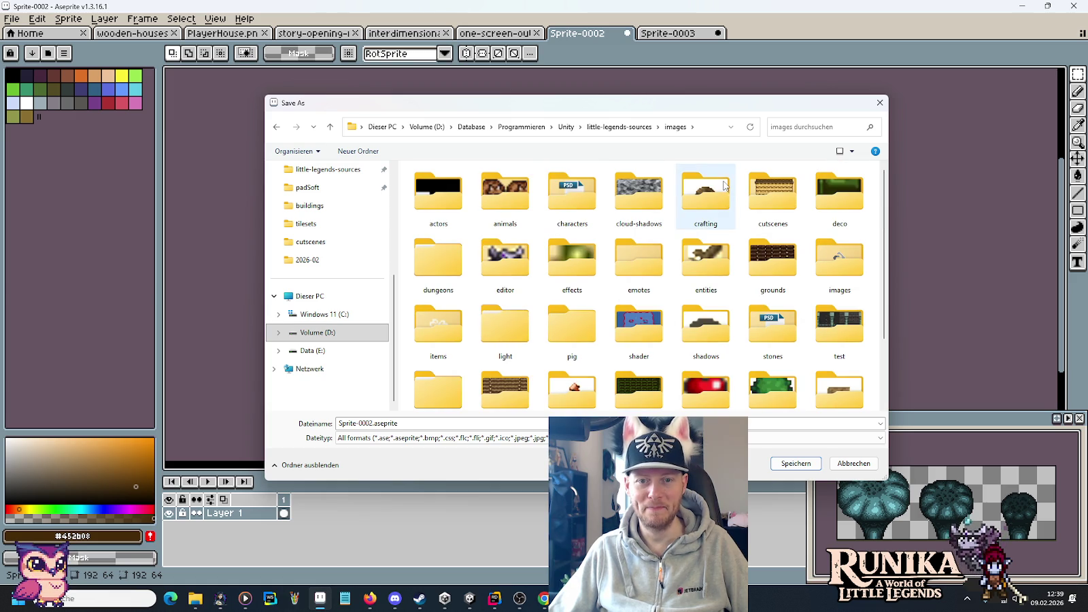
double_click(772, 194)
scroll(517, 306, "down", 5)
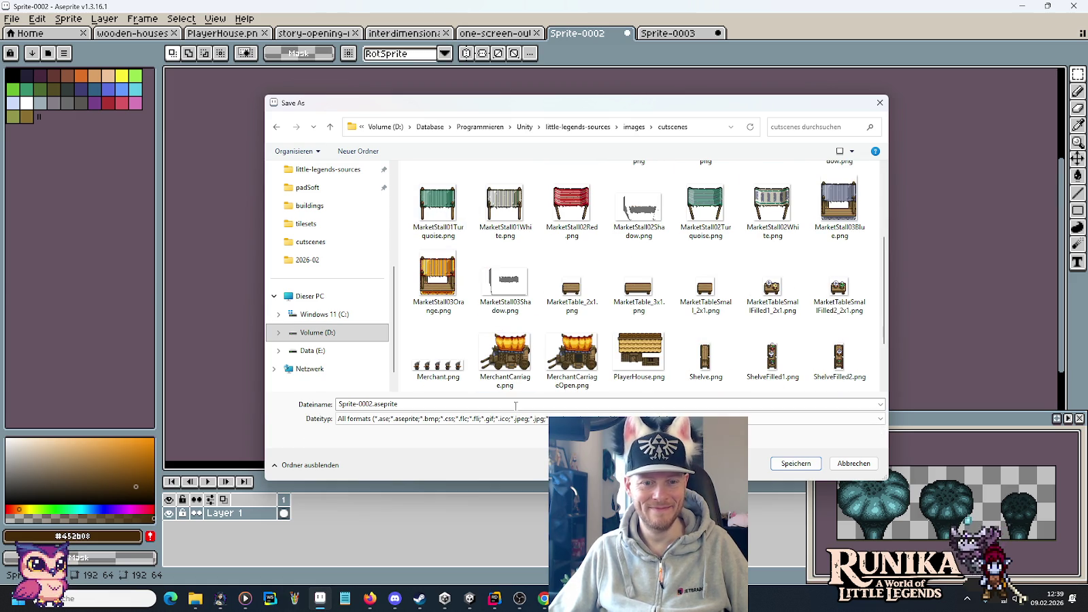
left_click(516, 404)
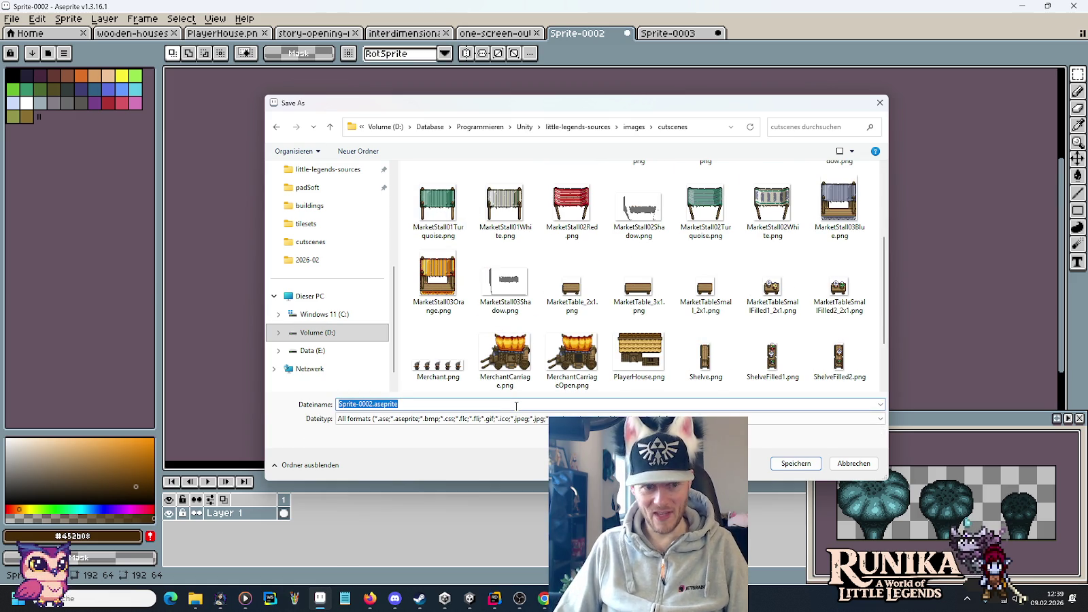
type("RiftSpire")
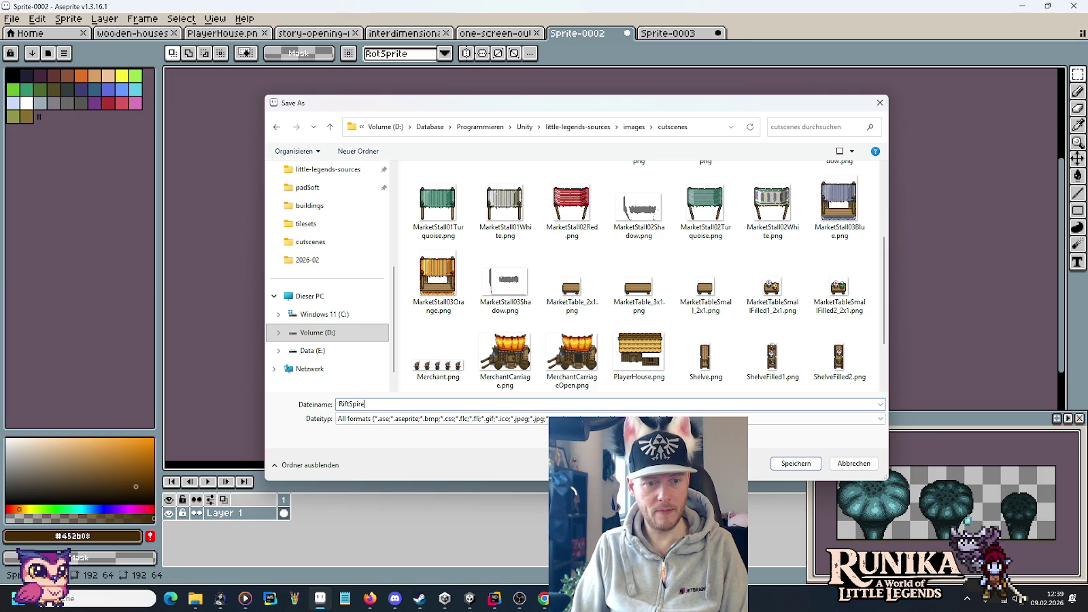
type("1.png")
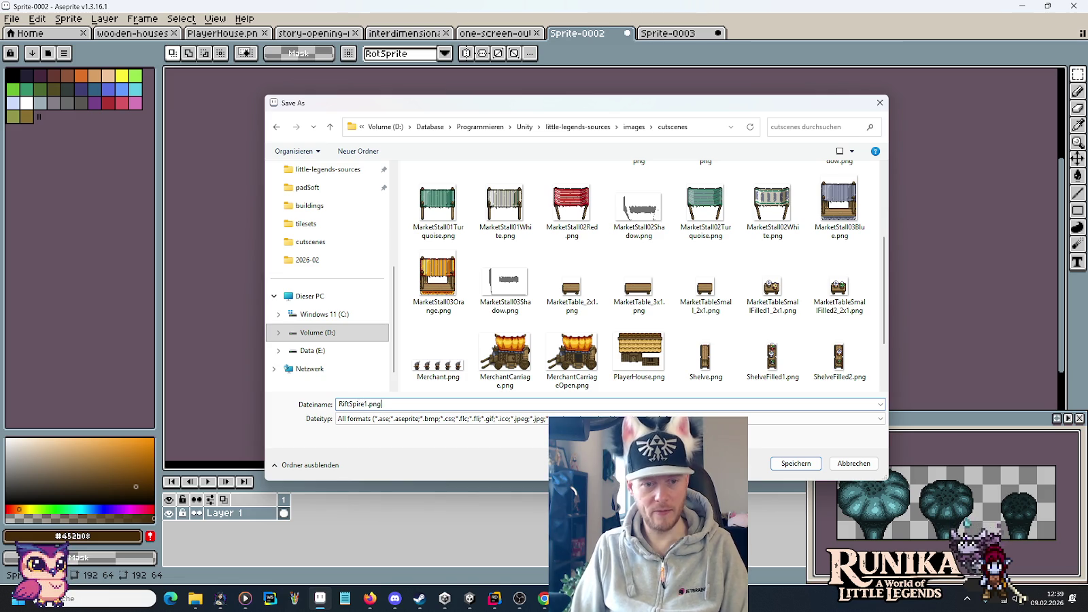
key("Return")
- Save the Sprite-0003 sheet as RiftSpire2.png in the same cutscenes folder
left_click(673, 32)
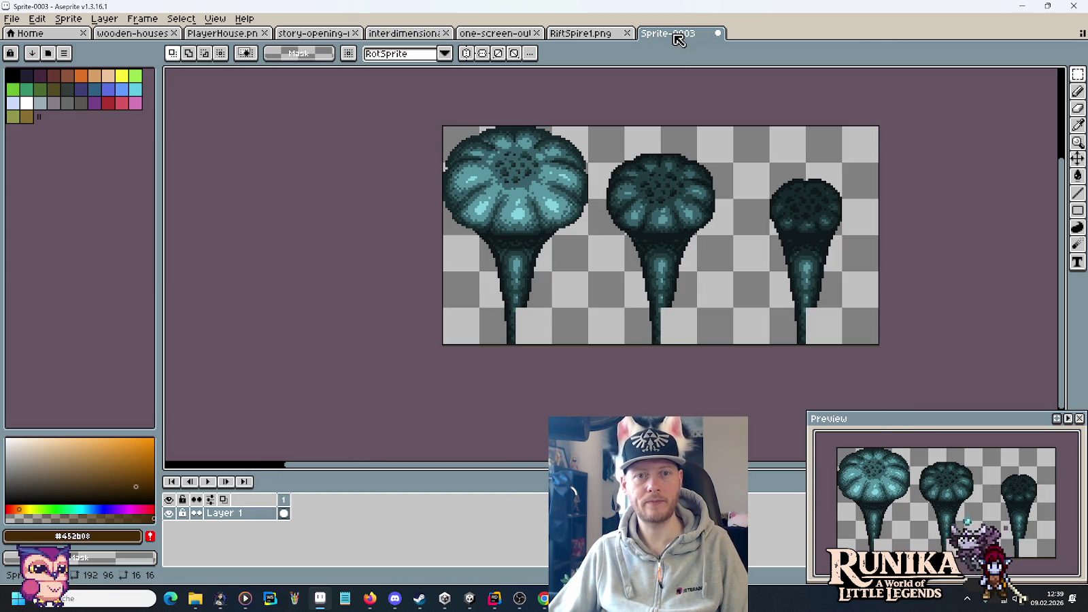
key("ctrl+s")
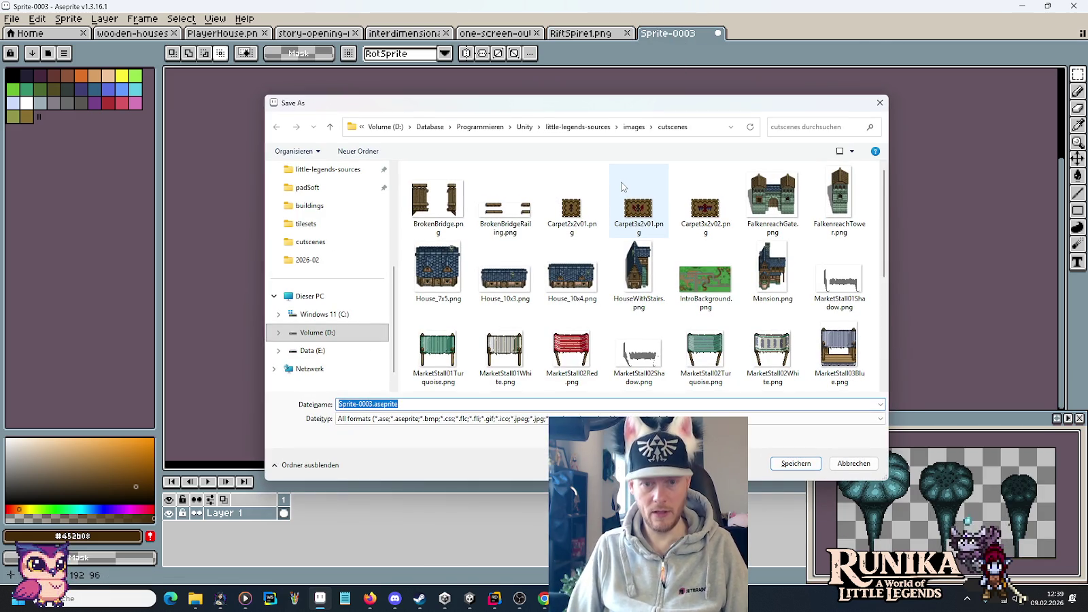
type("Rift")
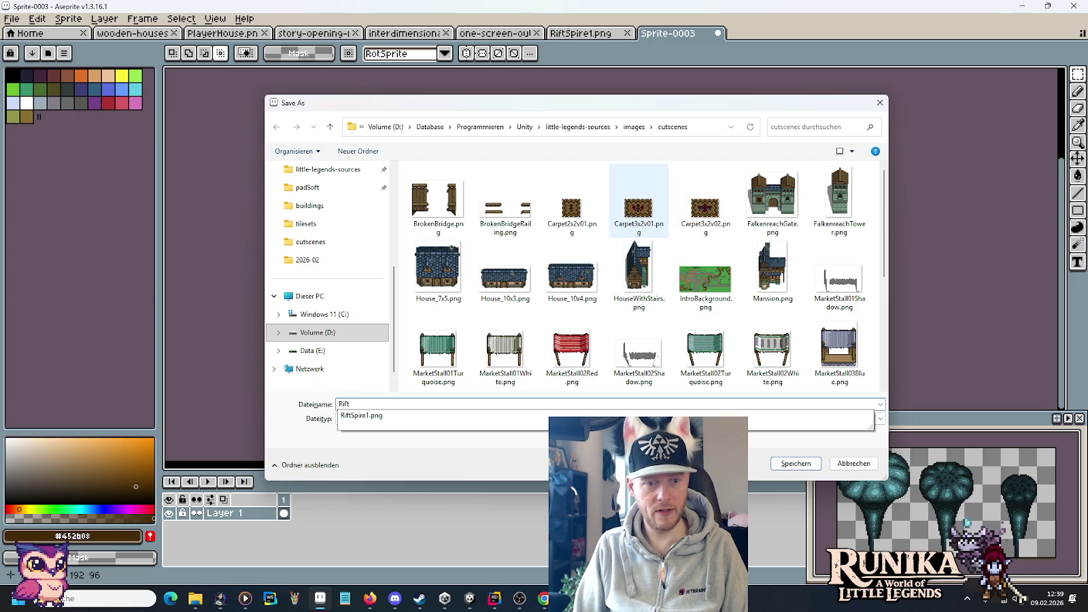
key("Down")
key("BackSpace")
type("2.png")
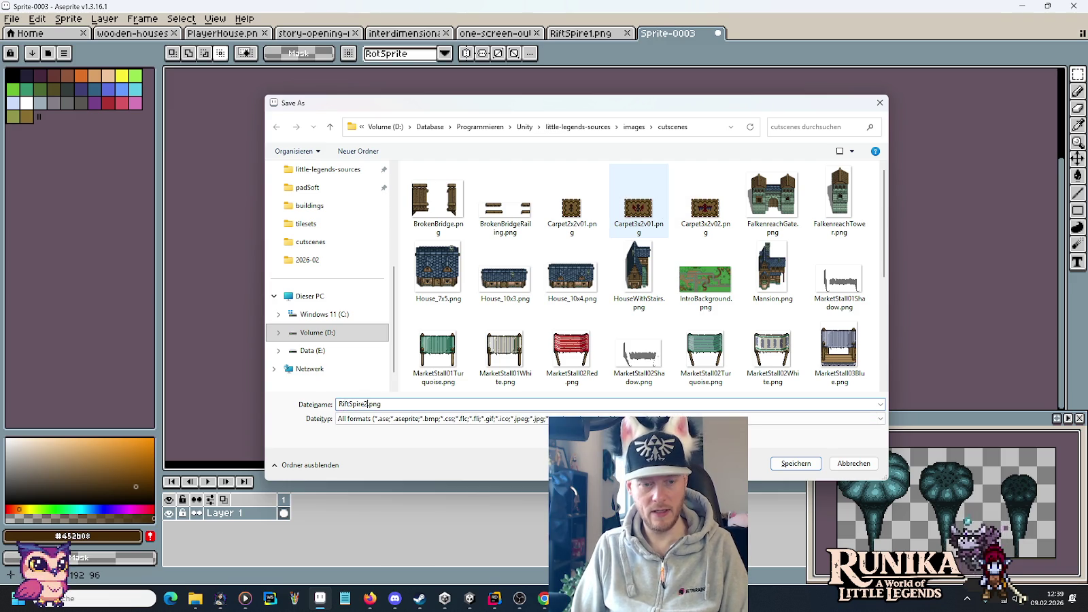
key("Return")
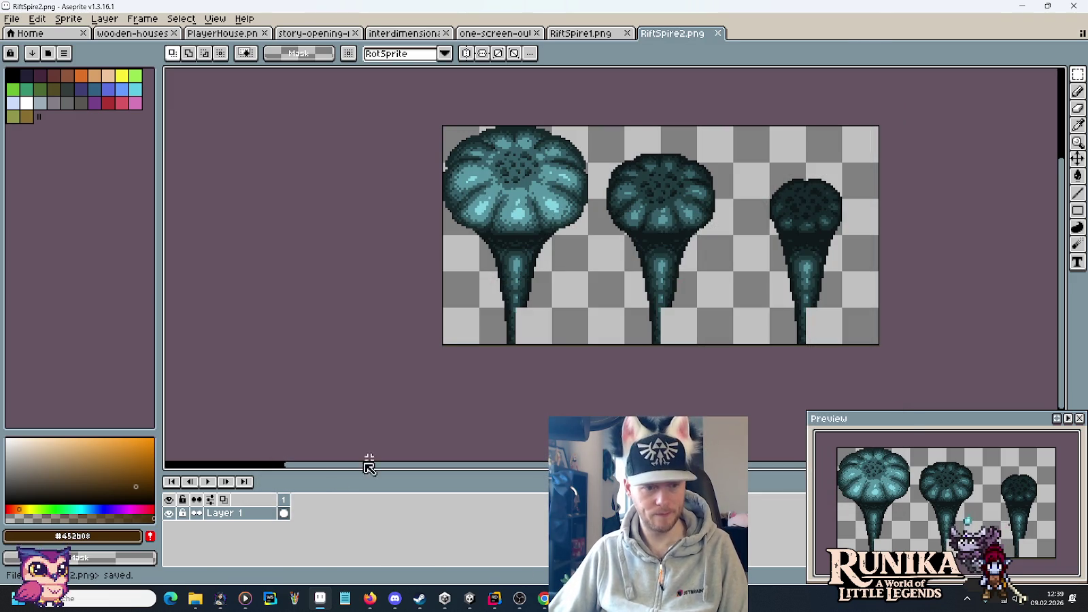
- In File Explorer, select RiftSpire1.png and RiftSpire2.png in images/cutscenes for copying
mouse_move(196, 598)
left_click(87, 534)
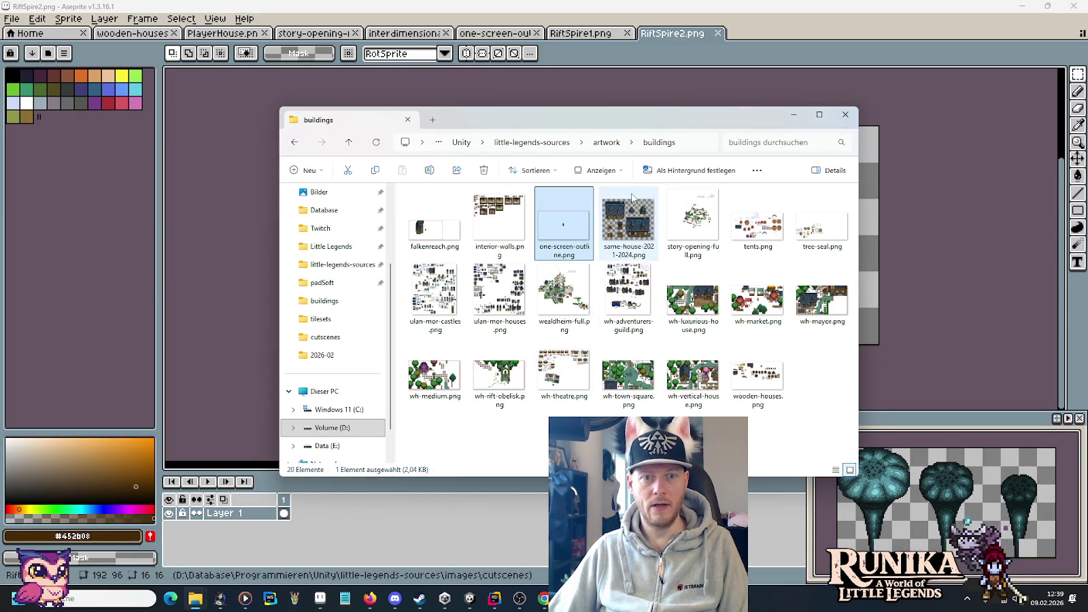
left_click(543, 142)
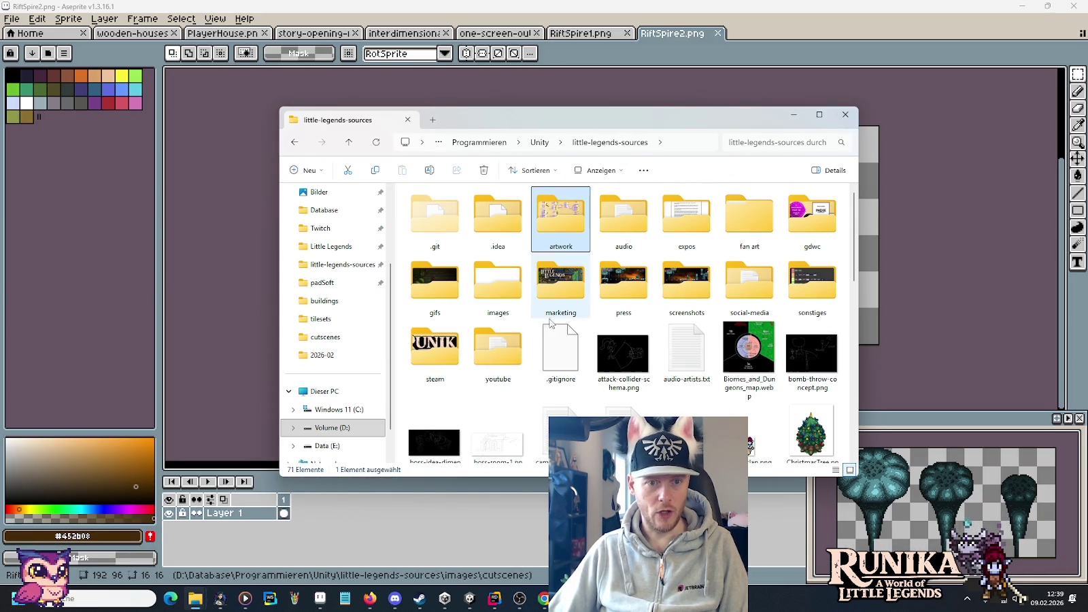
double_click(497, 282)
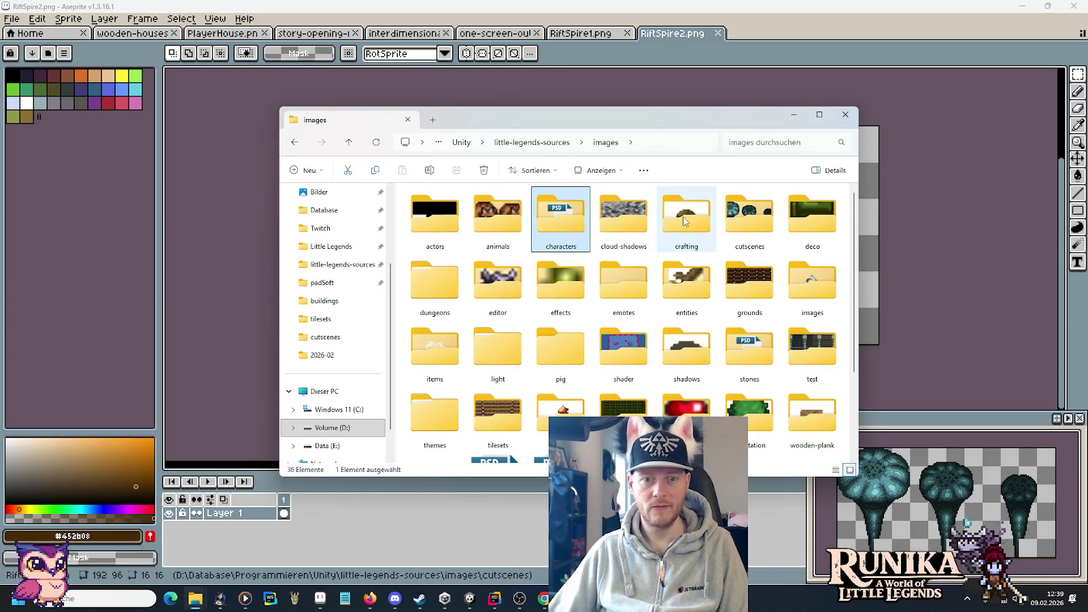
double_click(749, 216)
scroll(624, 243, "down", 3)
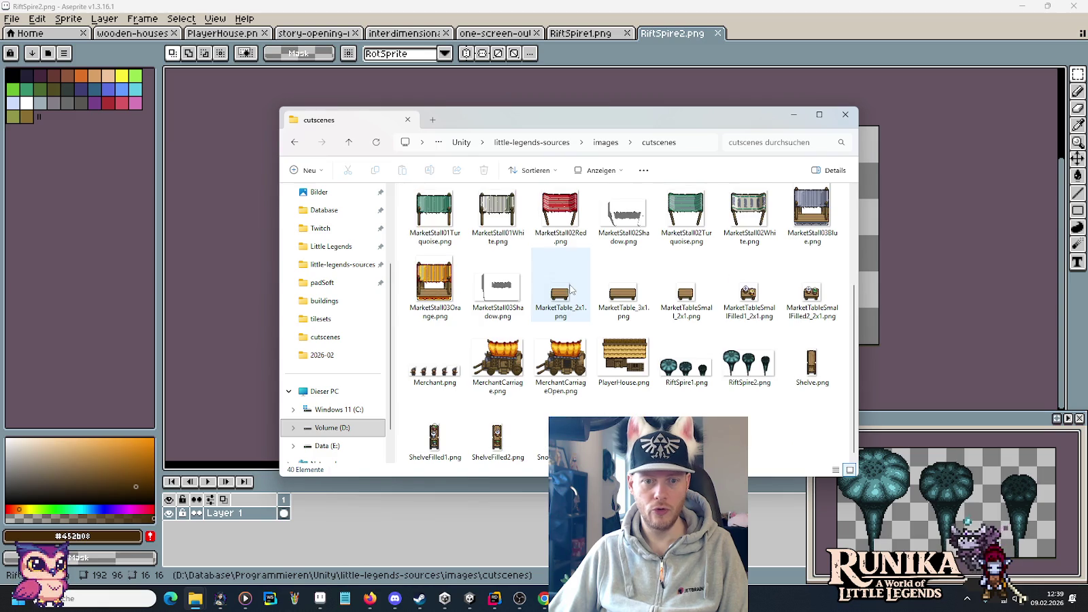
left_click(686, 360)
left_click(748, 360, "ctrl")
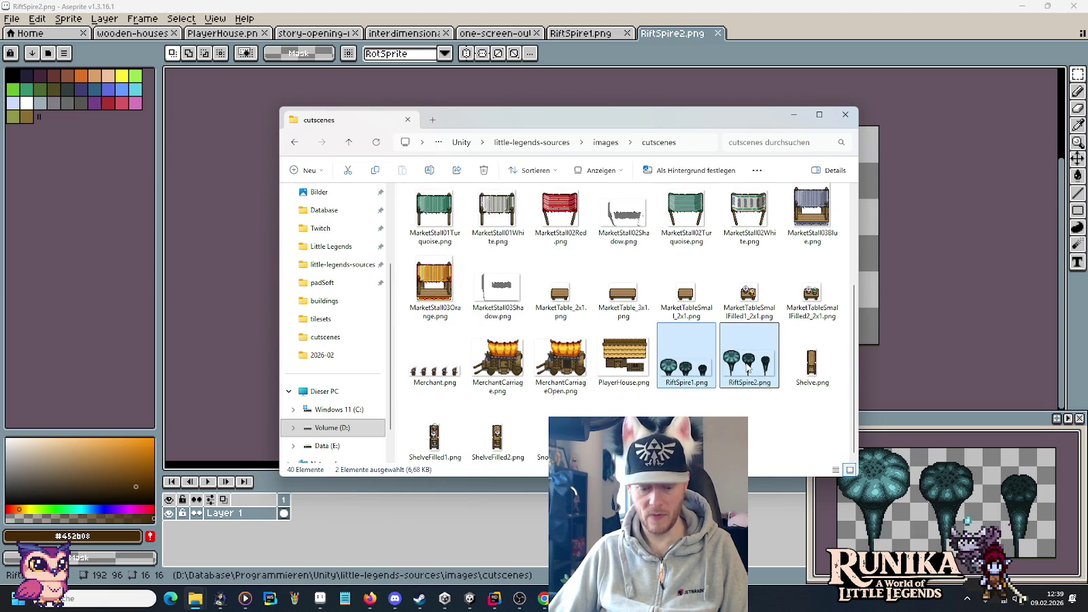
- Paste both spire images into the Assets/Resources/Cutscenes/Intro folder
mouse_move(195, 598)
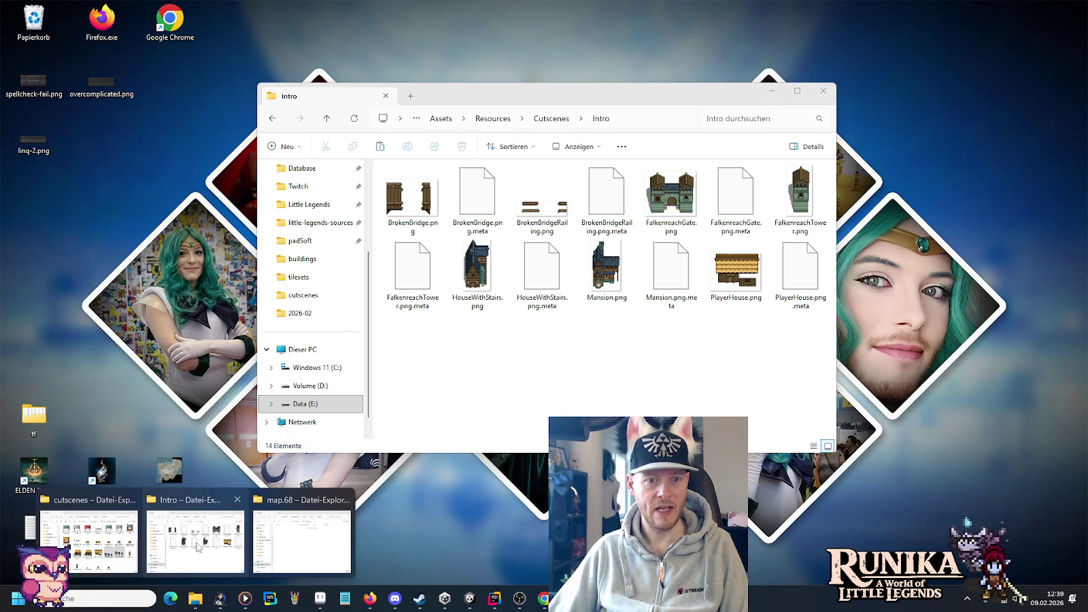
left_click(197, 547)
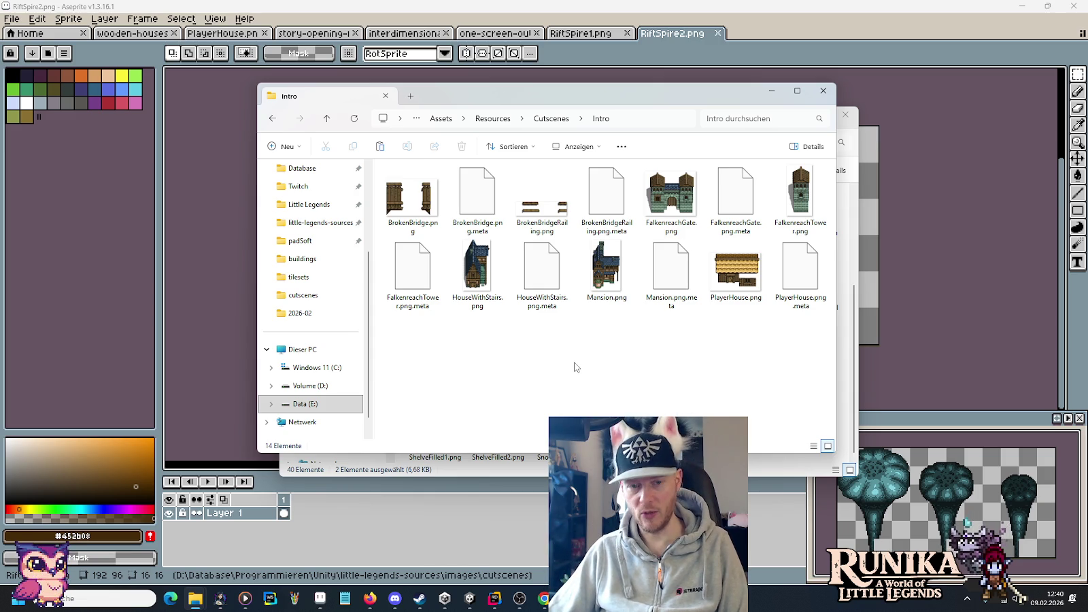
key("ctrl+v")
left_click(478, 601)
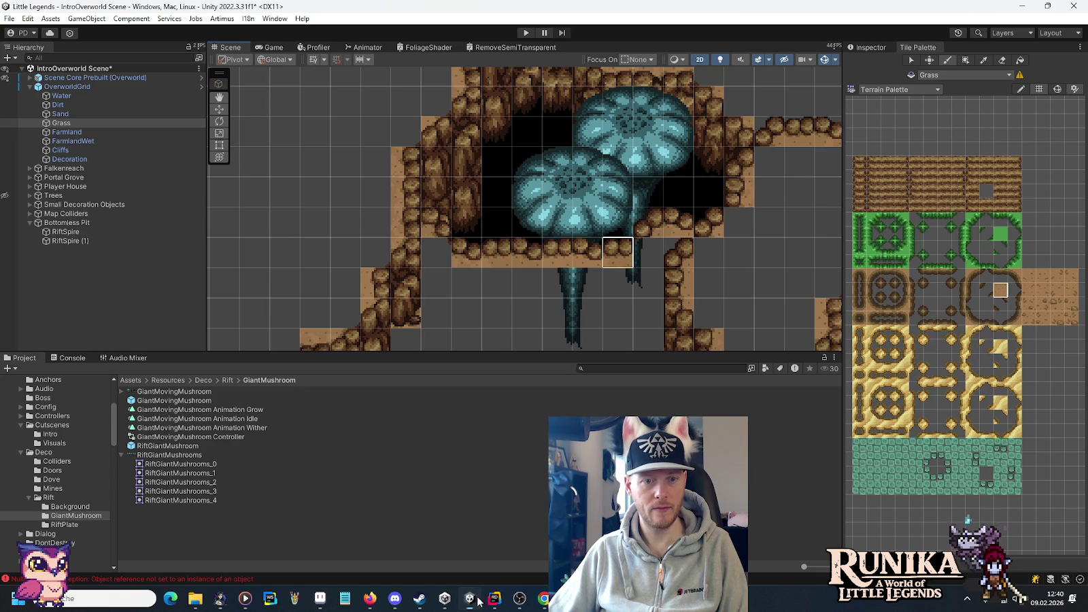
- Open the OverworldGrid prefab and check the order in layer of Water, Dirt, Sand, Grass and Farmland
left_click(201, 86)
left_click(126, 92)
left_click(871, 49)
left_click(975, 263)
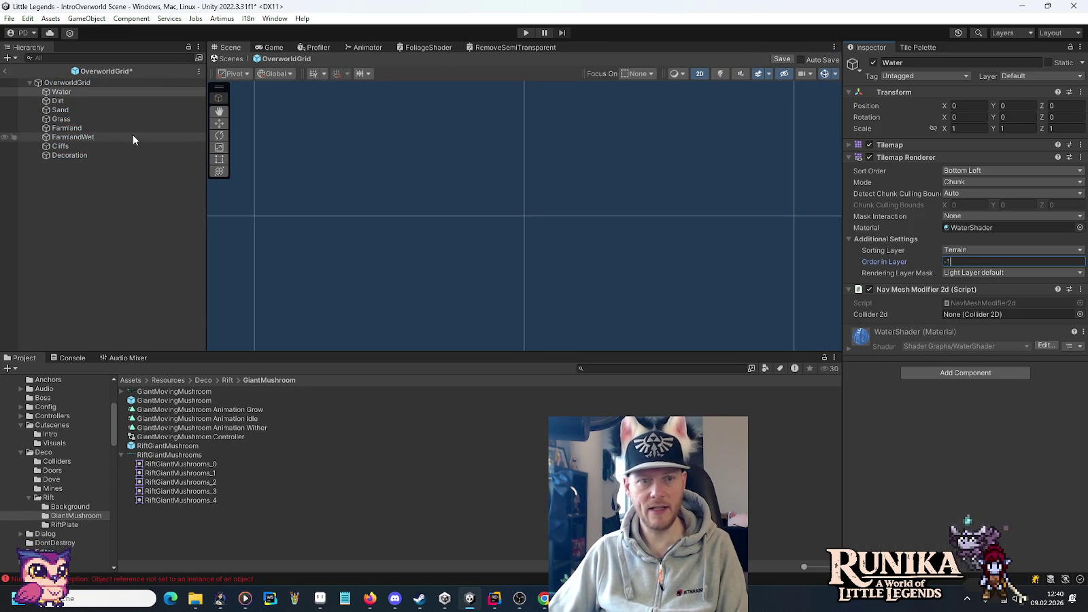
left_click(81, 101)
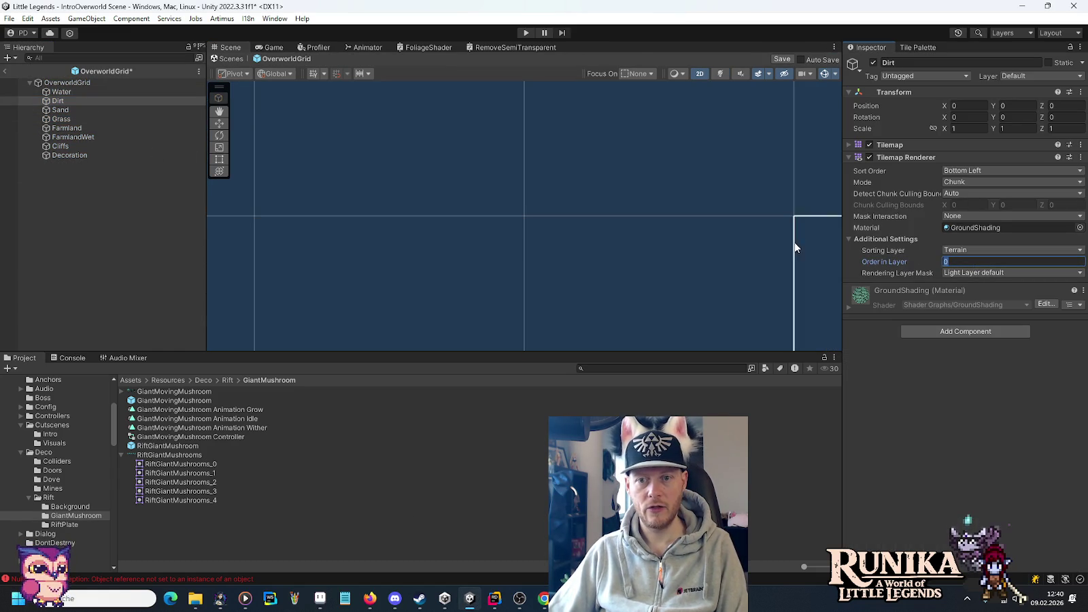
left_click(60, 110)
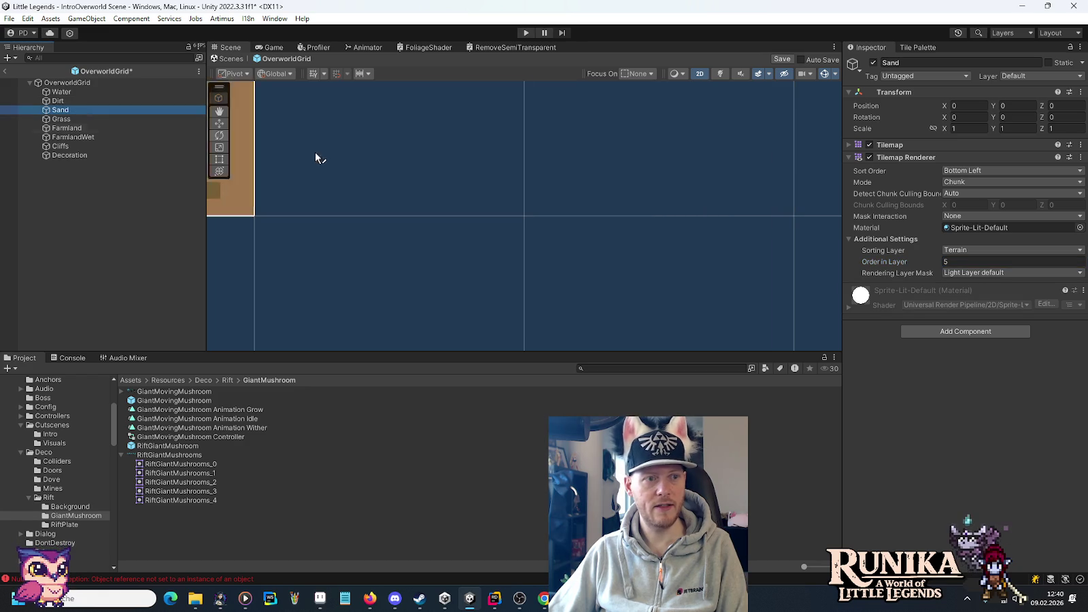
left_click(174, 120)
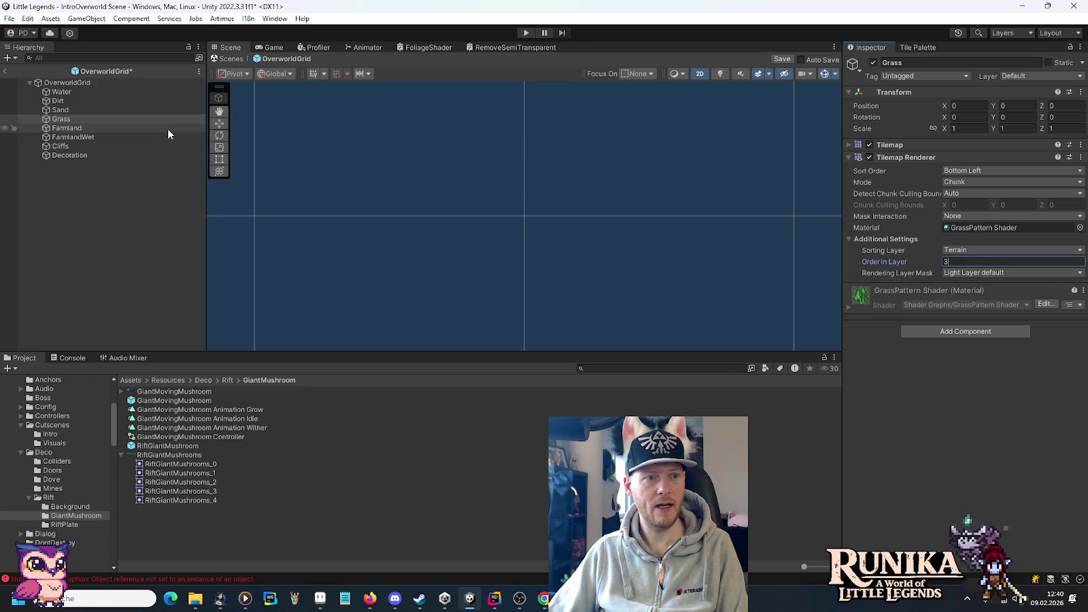
left_click(163, 129)
- Check the FarmlandWet and Cliffs orders, then set the Decoration tilemap's order in layer to 7
left_click(119, 137)
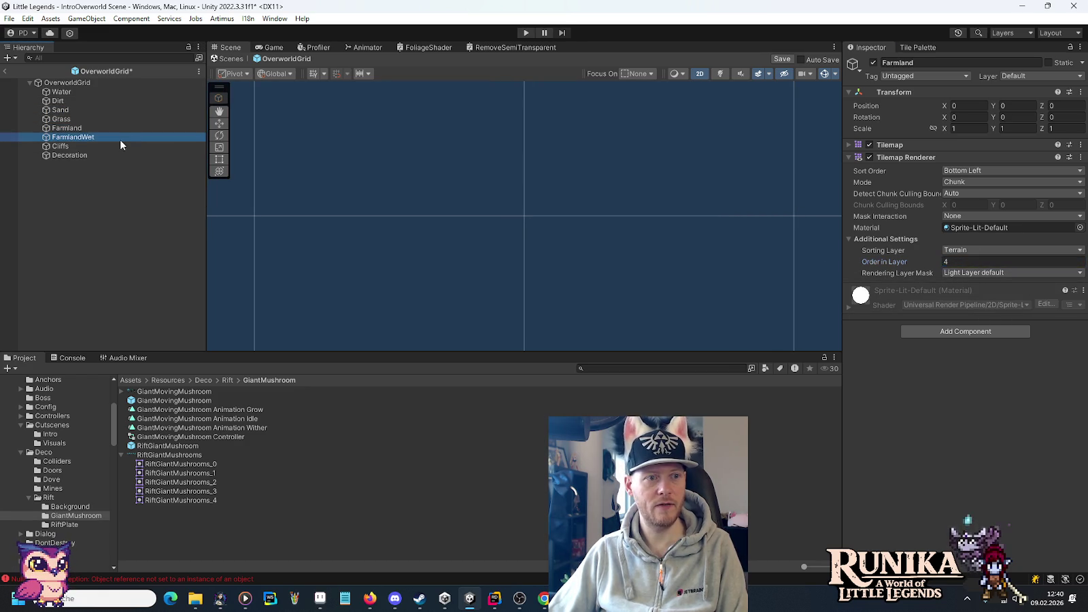
left_click(946, 262)
left_click(67, 146)
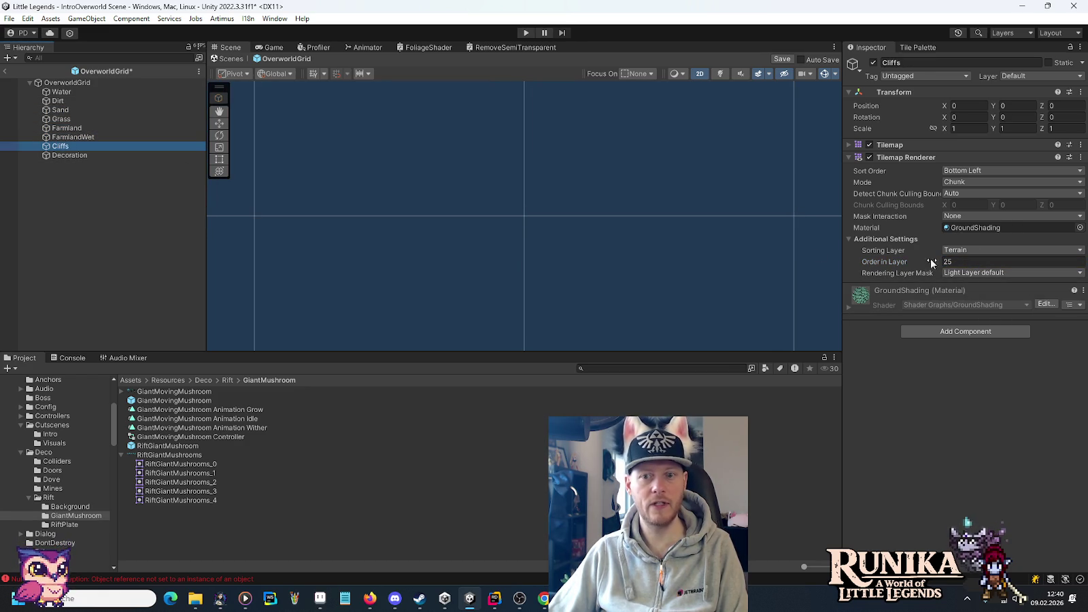
left_click(958, 261)
left_click(70, 155)
left_click(974, 261)
type("7")
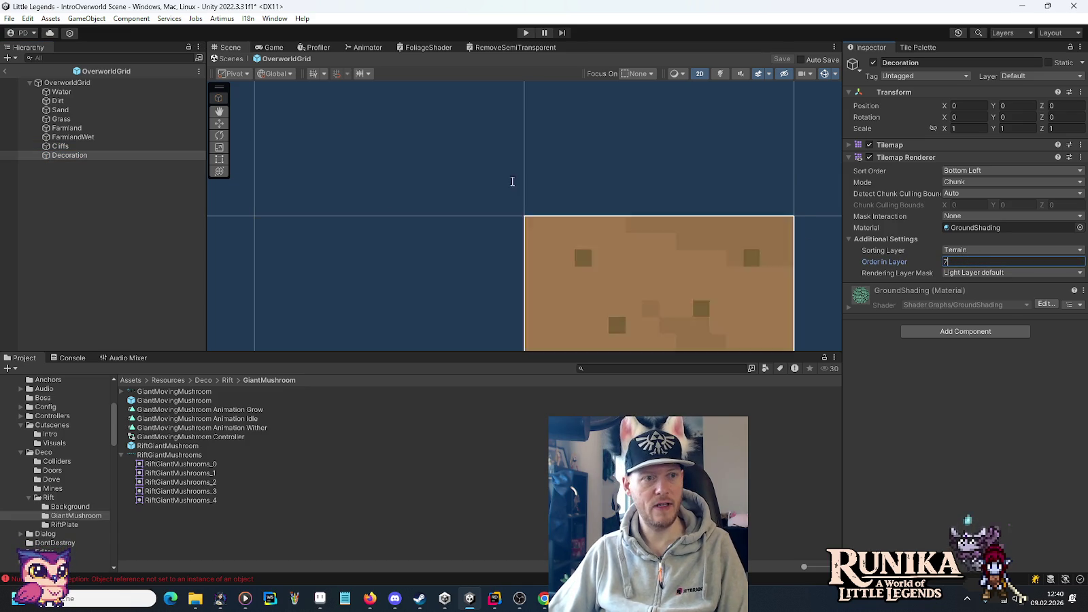
left_click(495, 598)
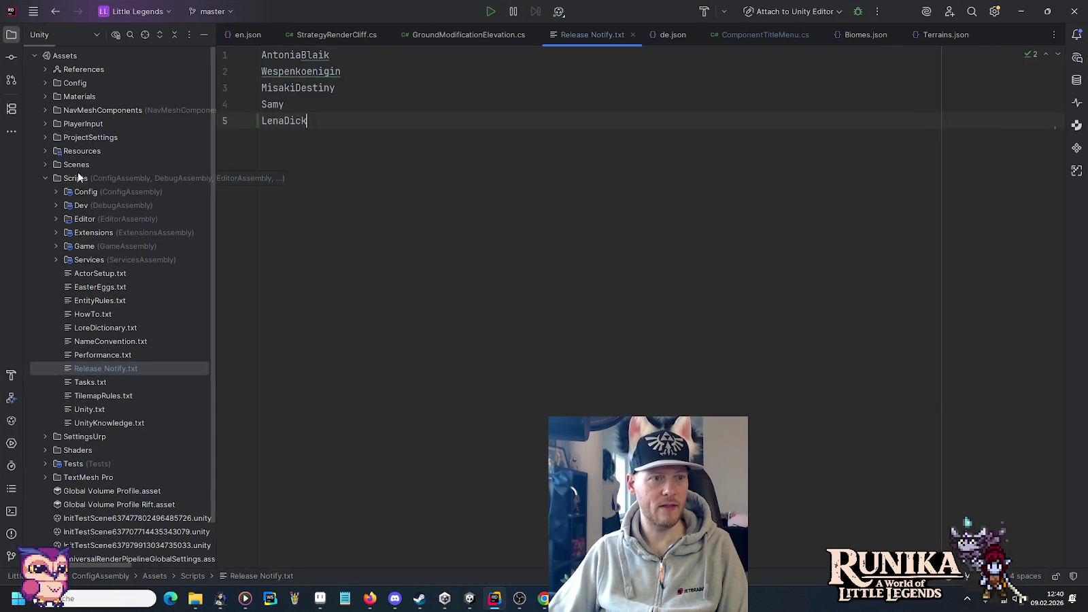
- Review the OverworldGrid.prefab changes in Rider's commit diff, close it, and return to Unity
left_click(13, 58)
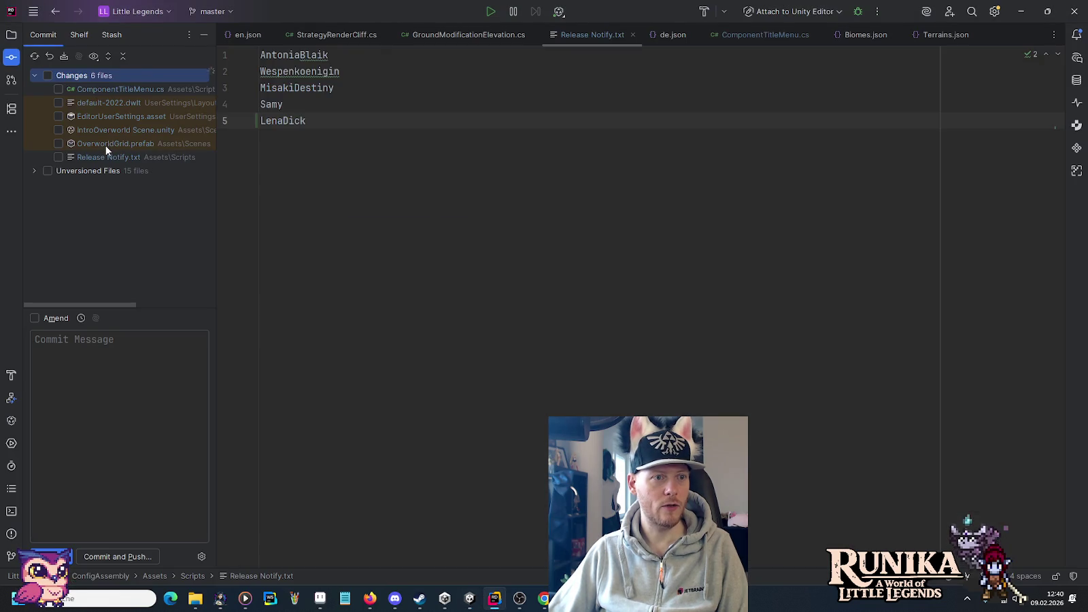
left_click(105, 146)
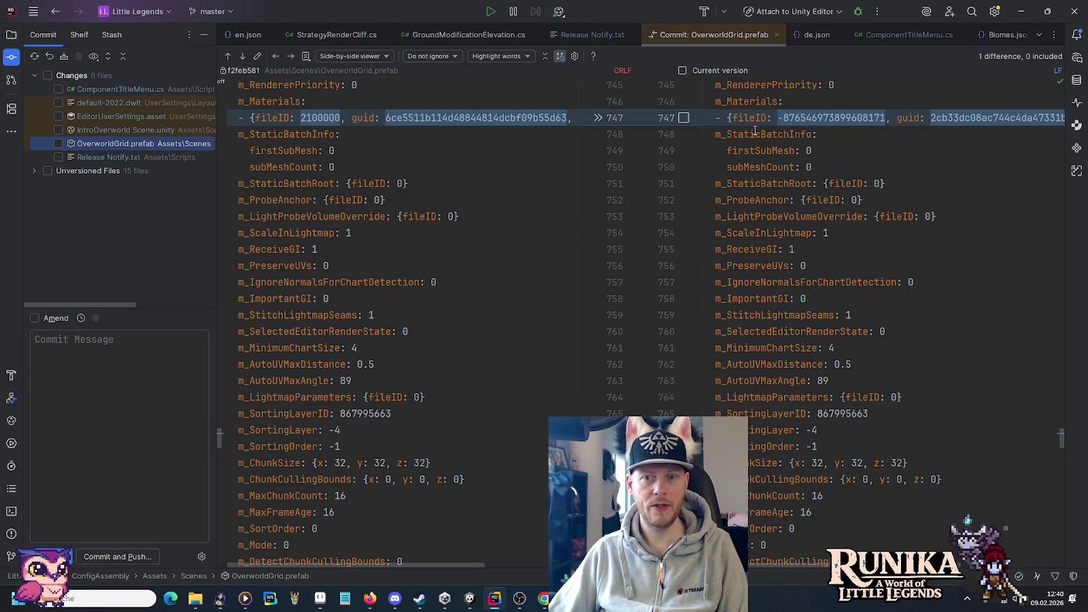
left_click(244, 56)
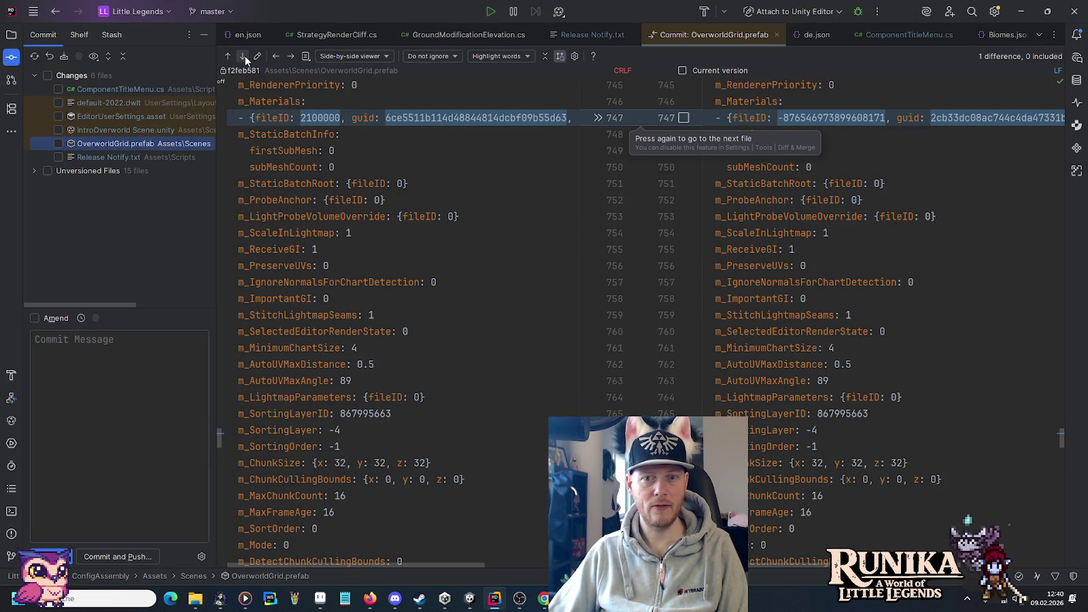
scroll(828, 549, "right", 3)
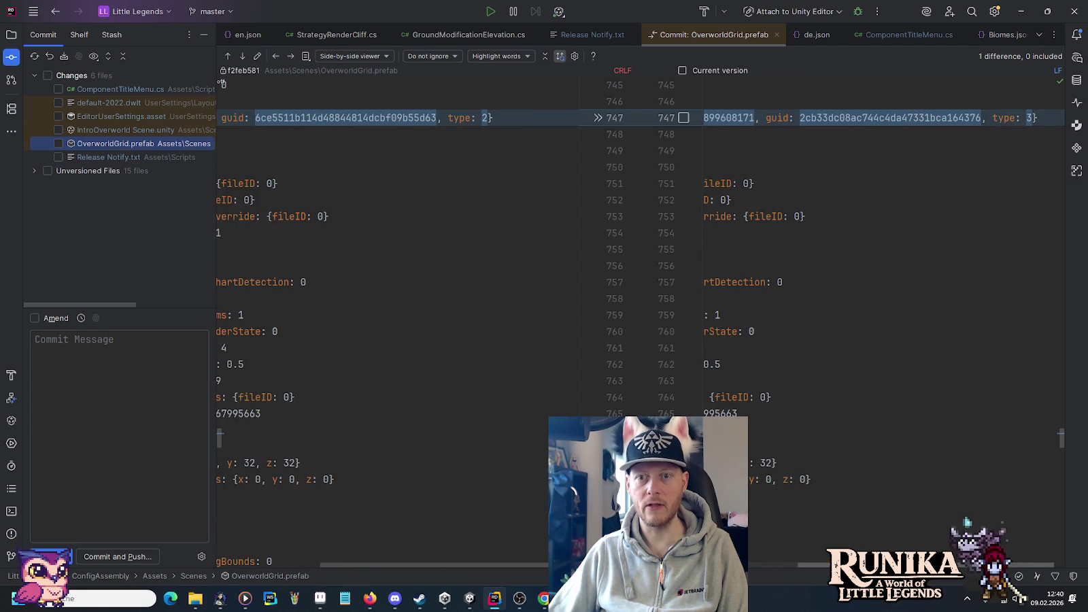
scroll(807, 204, "left", 5)
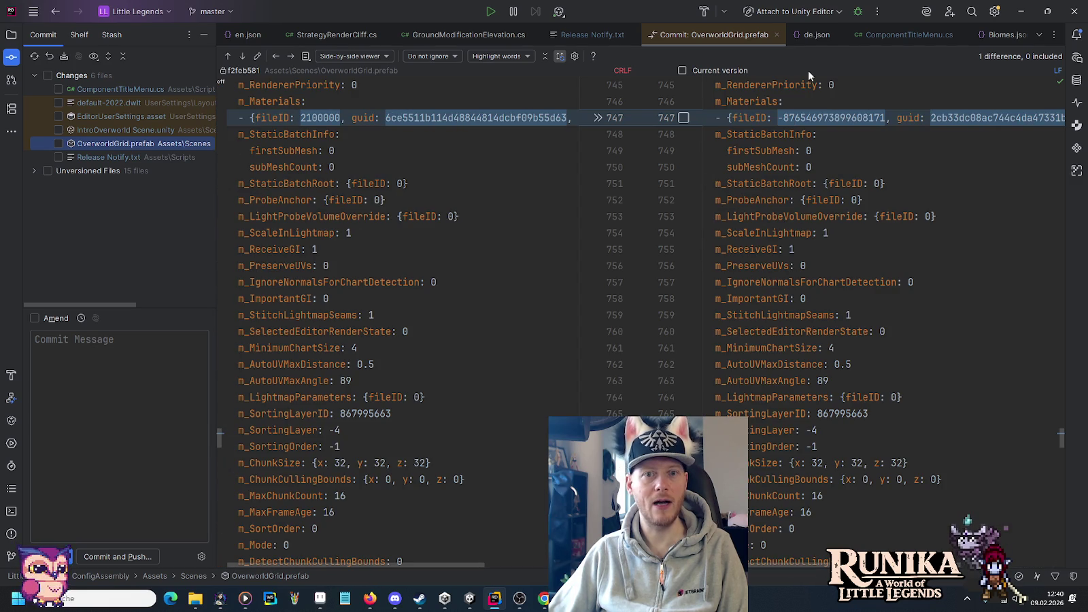
left_click(776, 35)
key("alt+Tab")
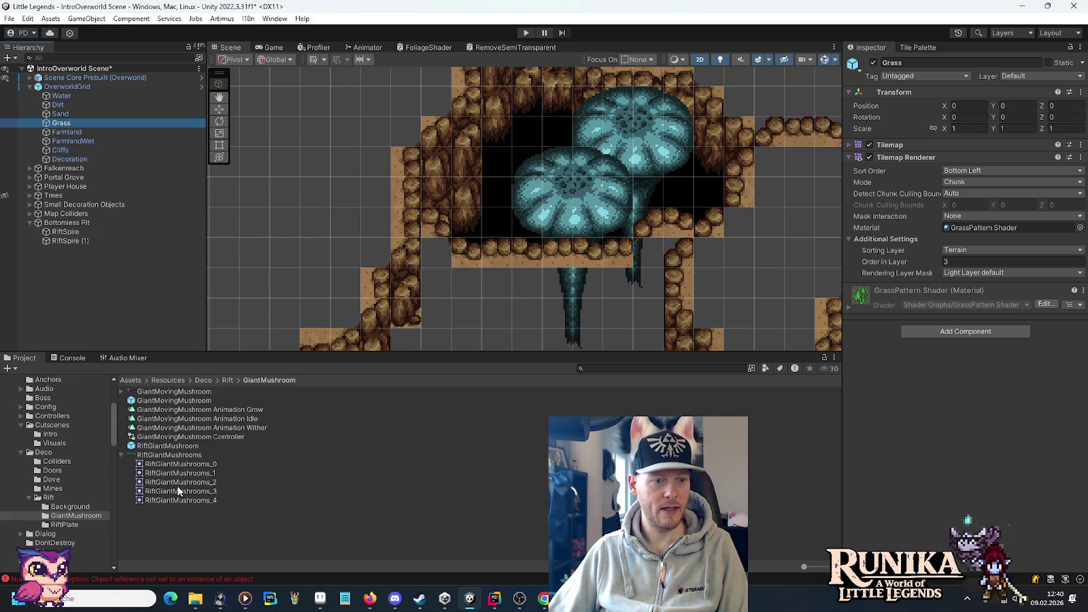
- Set the RiftSpire1 texture's Sprite Mode to Multiple and apply the import settings
left_click(122, 455)
scroll(72, 450, "up", 3)
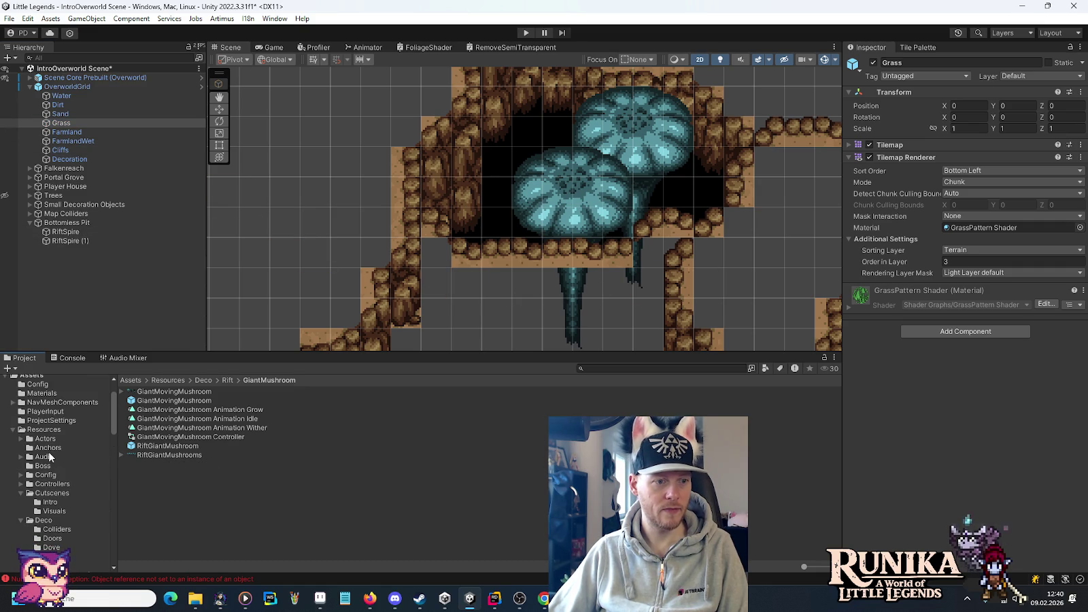
left_click(46, 504)
left_click(149, 455)
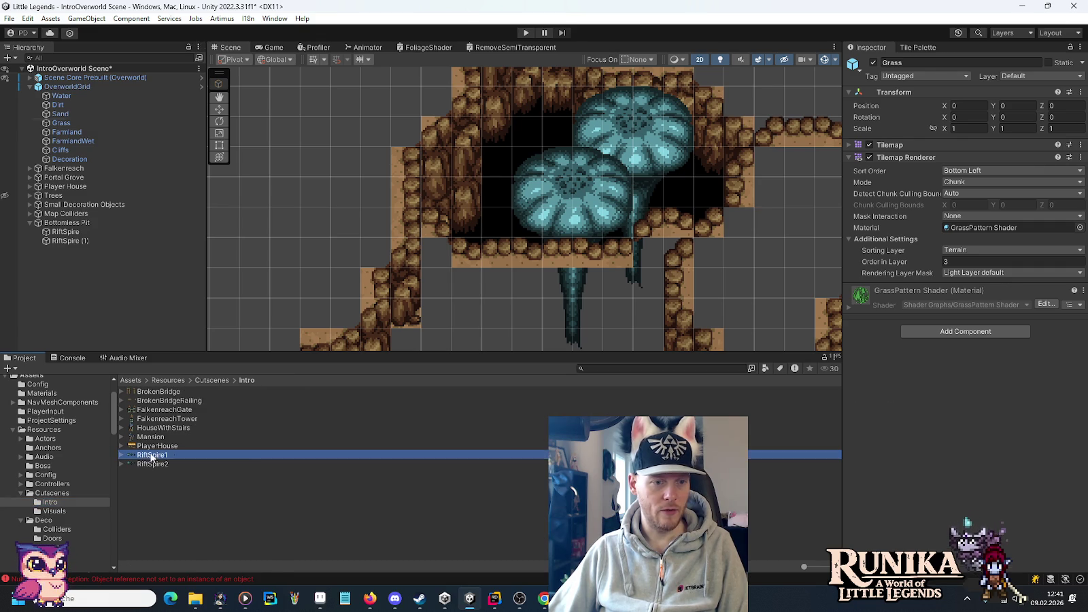
left_click(994, 124)
left_click(965, 148)
left_click(1062, 181)
left_click(586, 321)
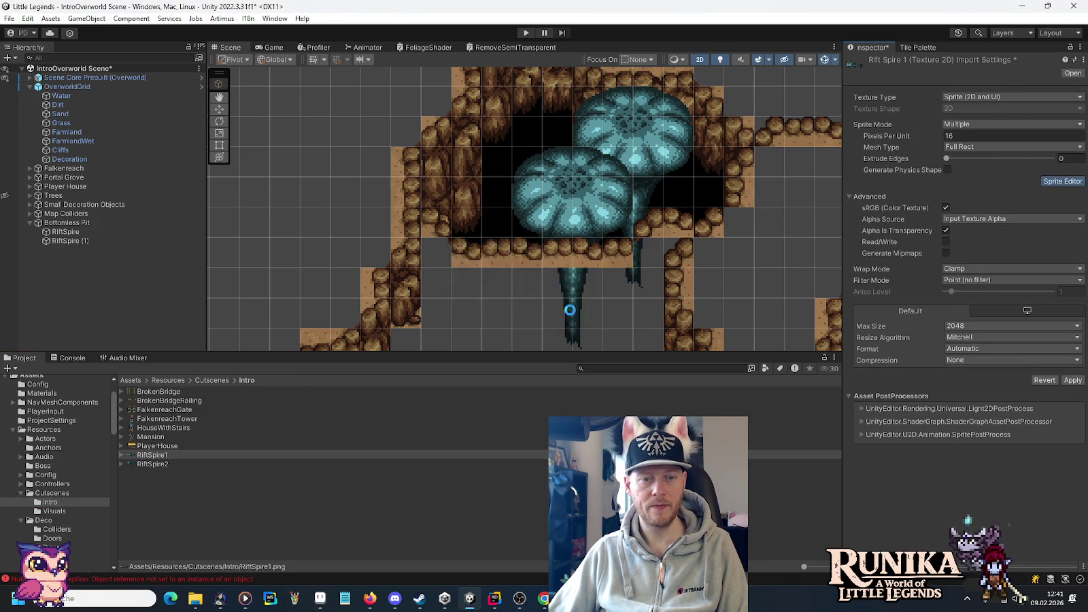
- Slice RiftSpire1 by cell count into 3 columns and 1 row, and apply
left_click(242, 107)
left_click(313, 118)
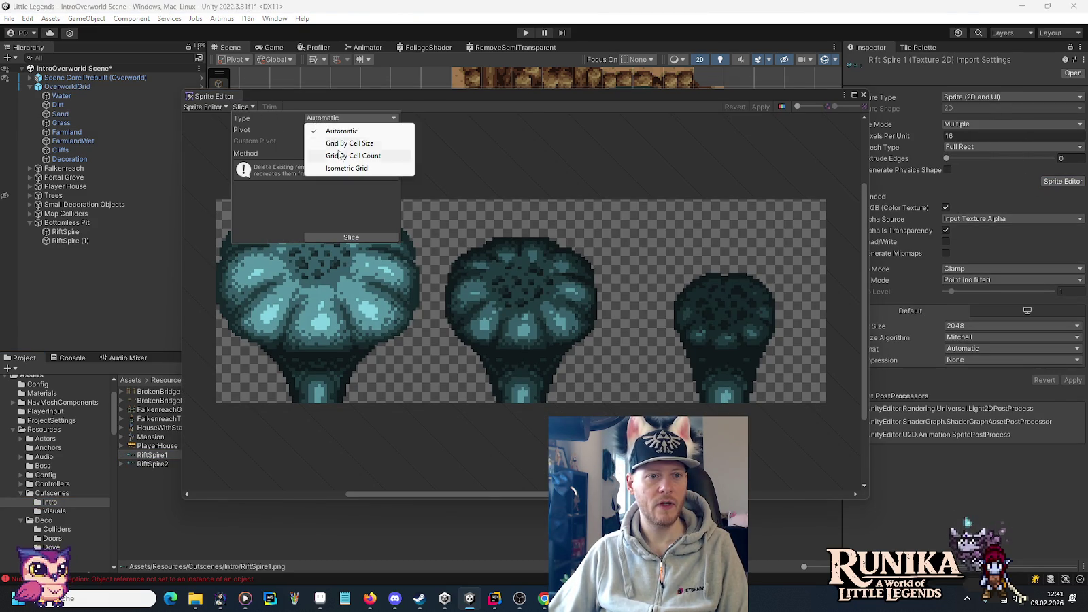
left_click(337, 153)
left_click(321, 129)
type("3")
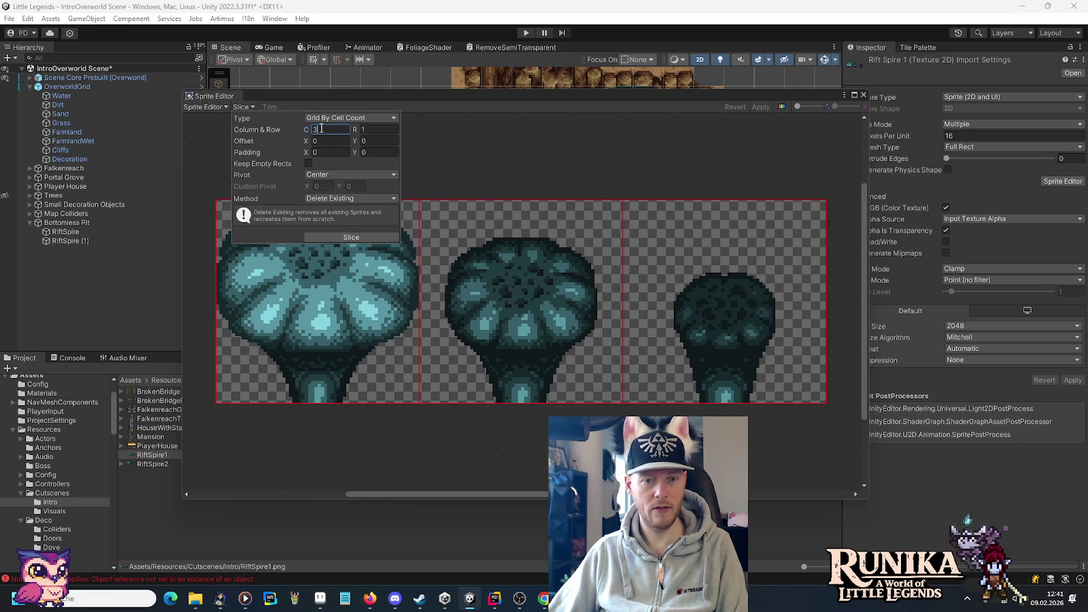
left_click(348, 236)
left_click(760, 106)
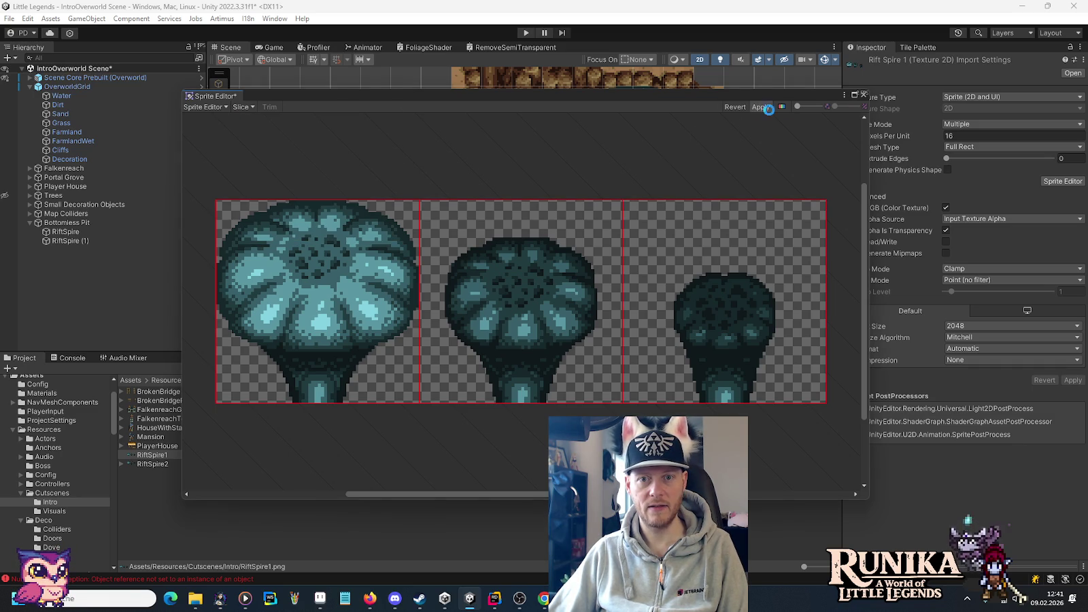
left_click(863, 94)
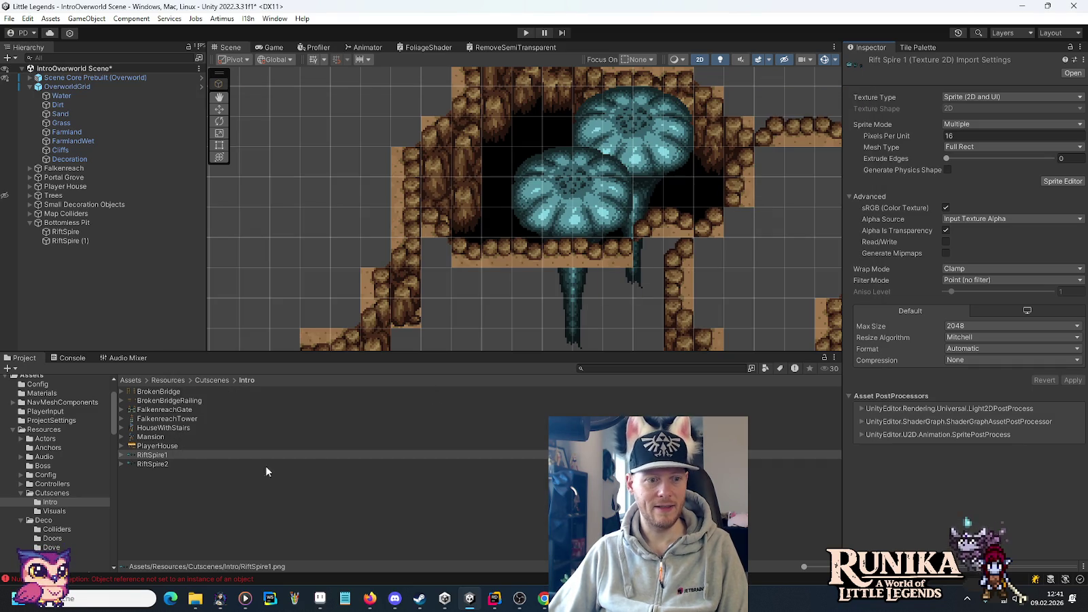
- Set RiftSpire2 to Multiple sprite mode and slice it into the same 3×1 grid
left_click(149, 464)
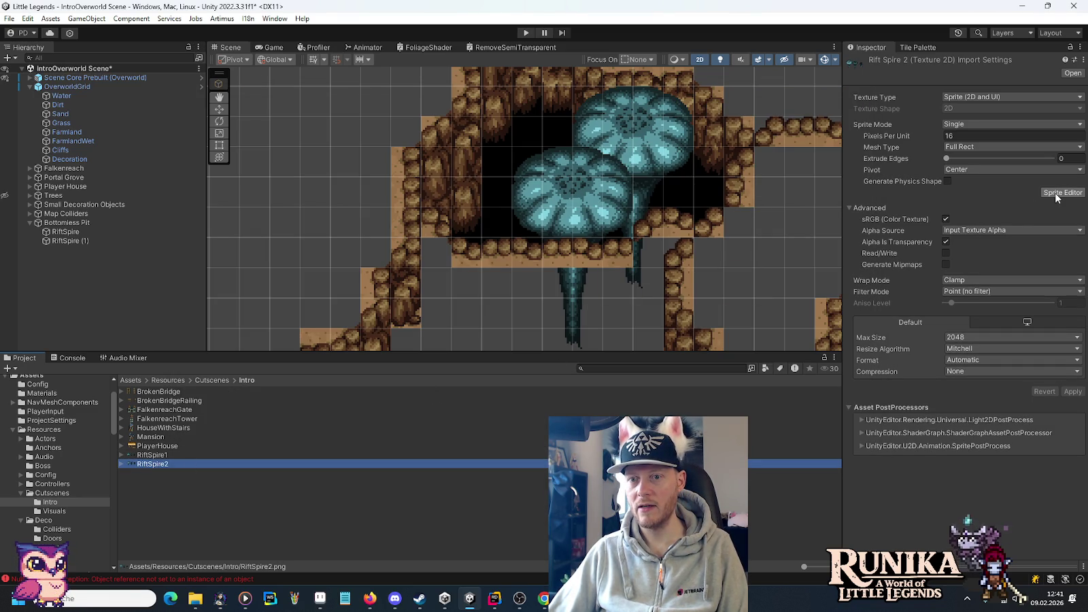
left_click(1012, 125)
left_click(992, 147)
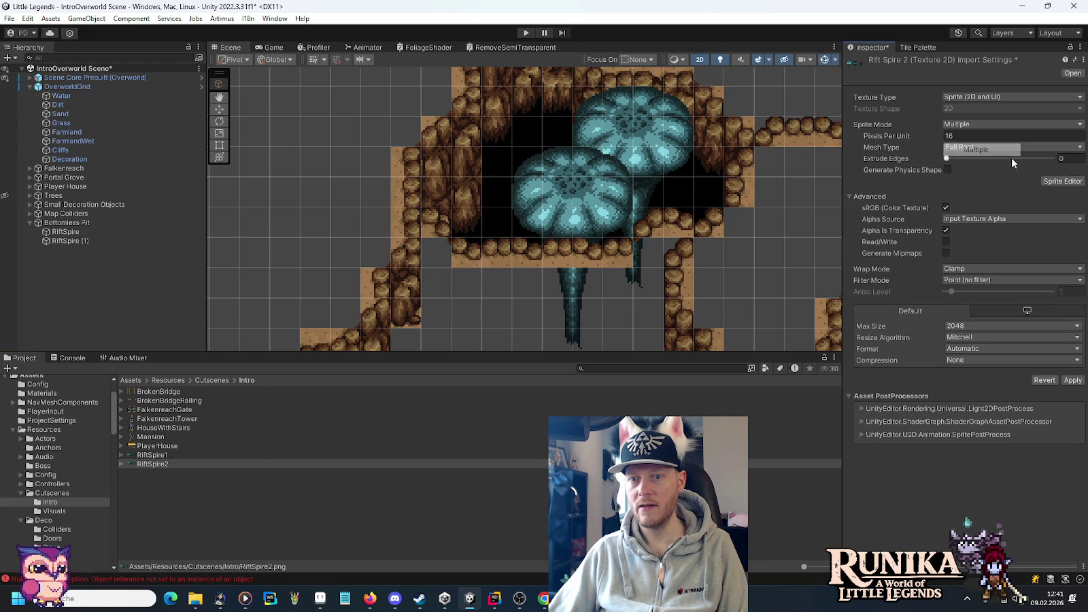
left_click(1060, 182)
left_click(581, 321)
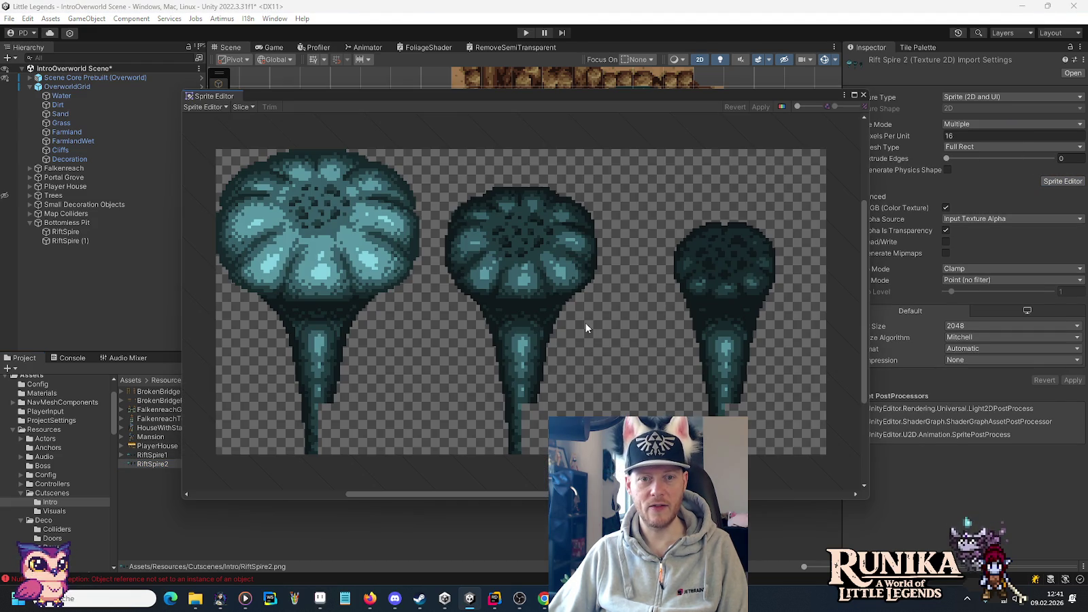
left_click(242, 107)
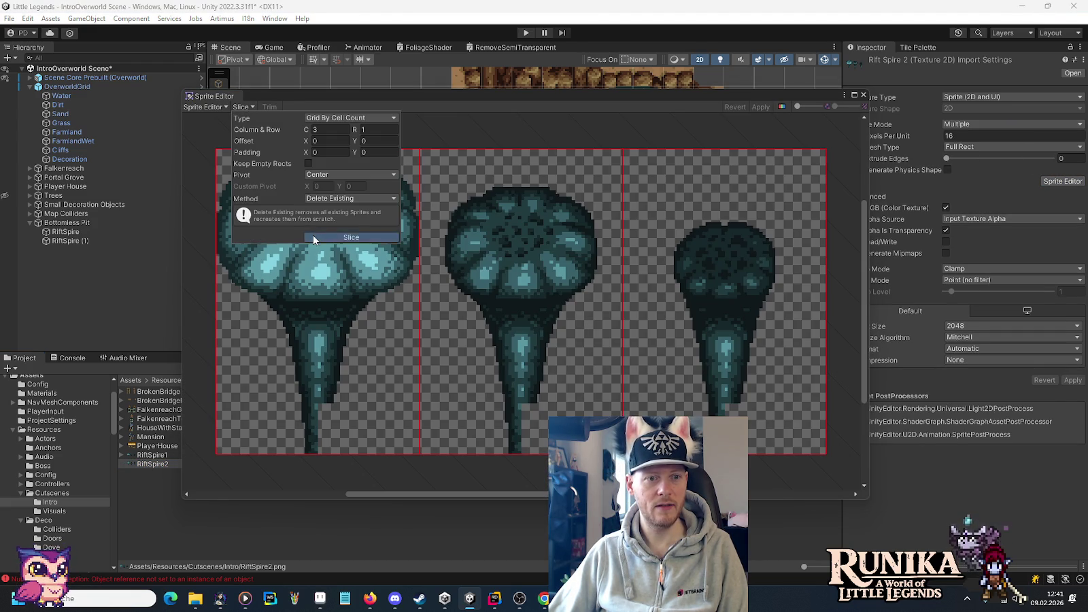
left_click(750, 109)
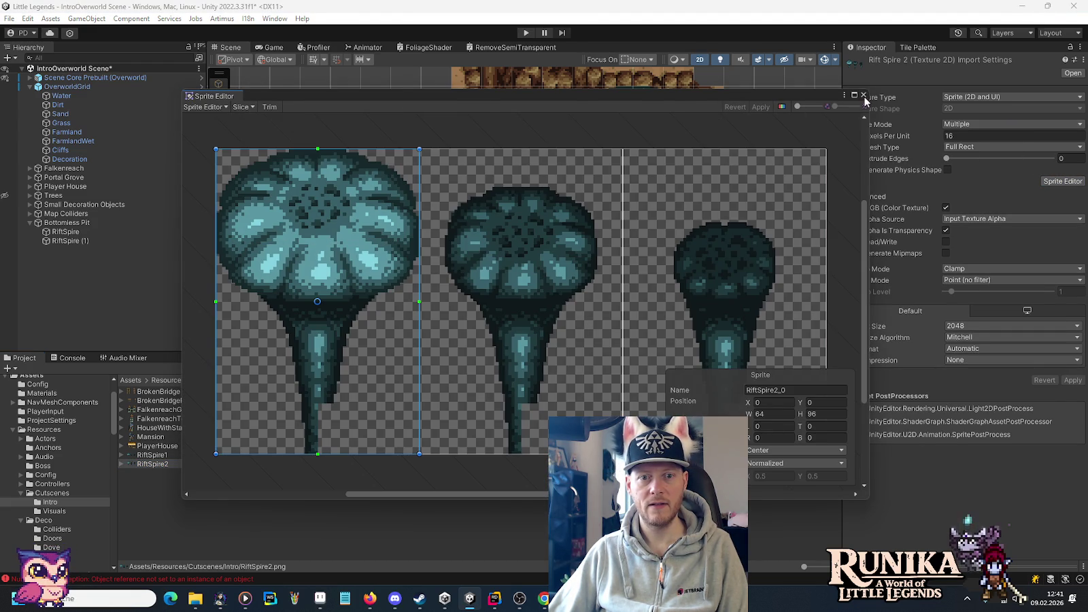
left_click(863, 95)
left_click(72, 242)
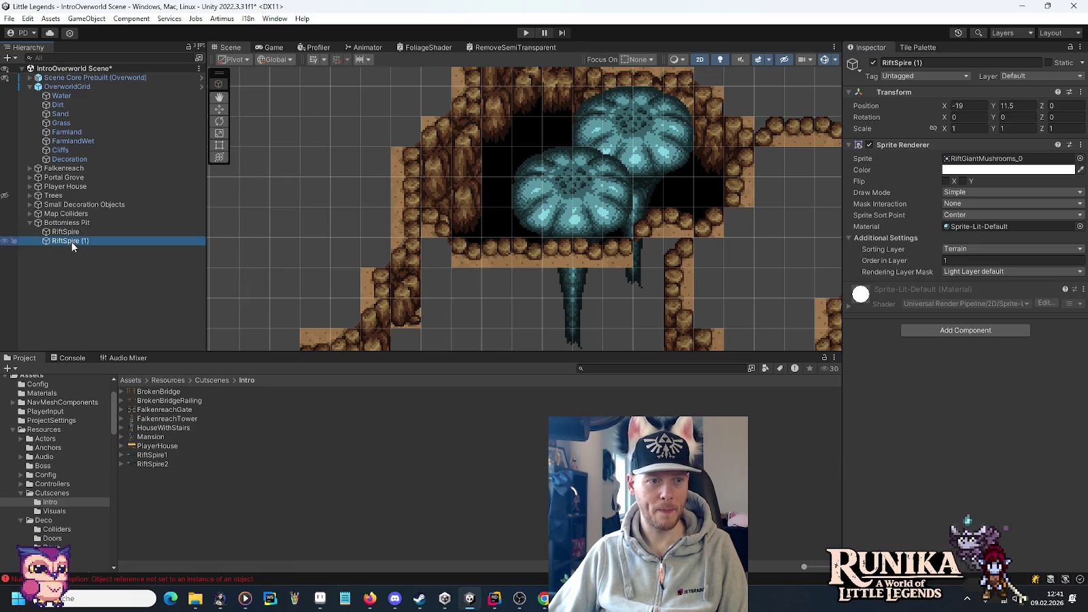
- Rename the two spire objects to 'Rift Spire 1' and 'Rift Spire 2'
left_click(90, 231)
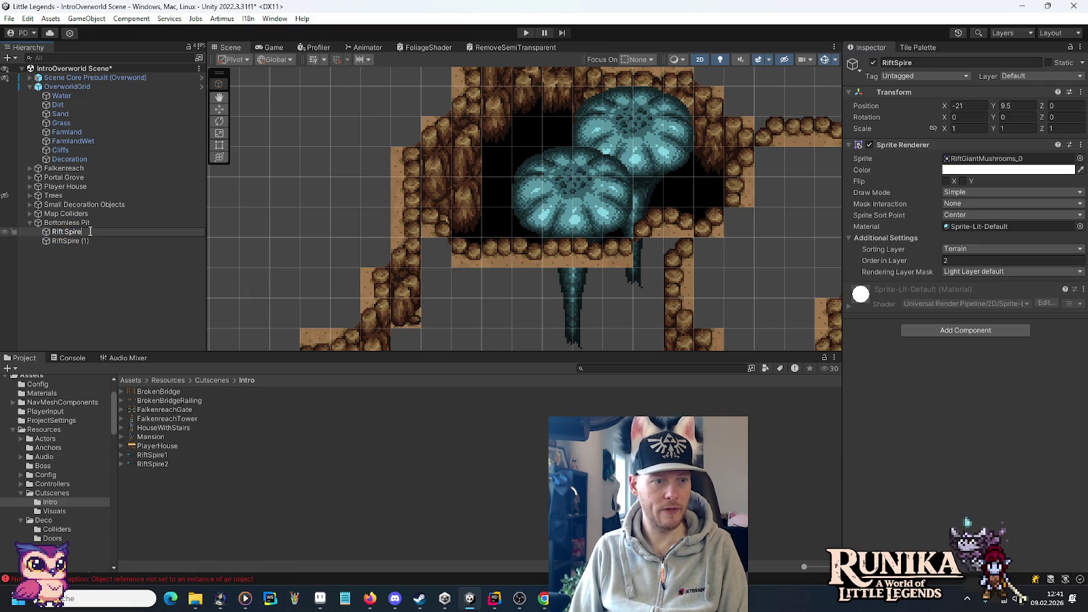
type("1")
key("Return")
key("Down")
key("F2")
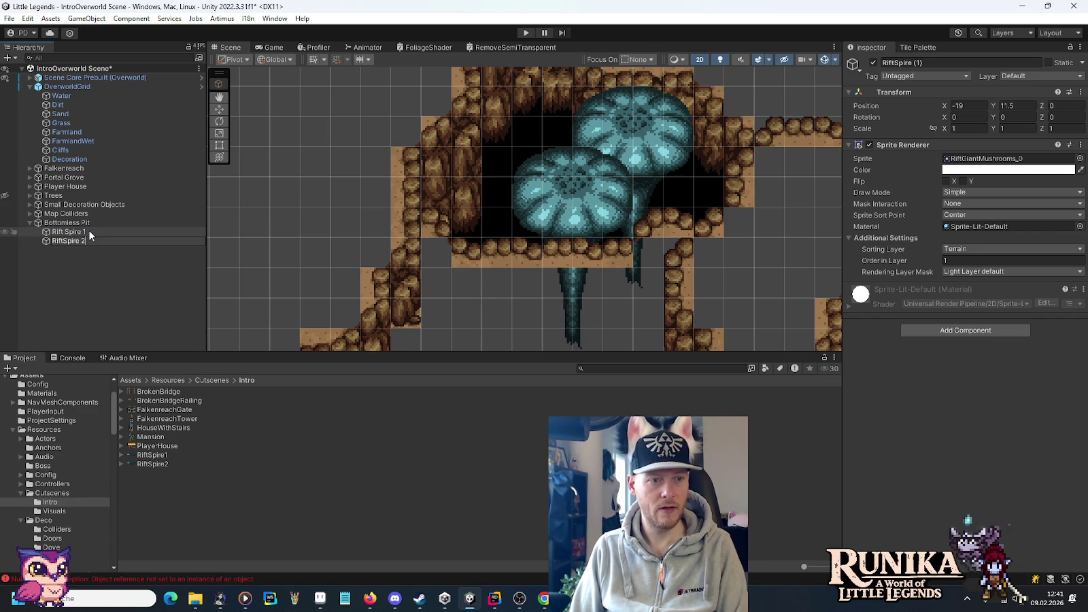
type("Rift Spire 2")
key("Return")
- Give Rift Spire 1 the RiftSpire1_0 sprite and raise it to Y 11
left_click(88, 232)
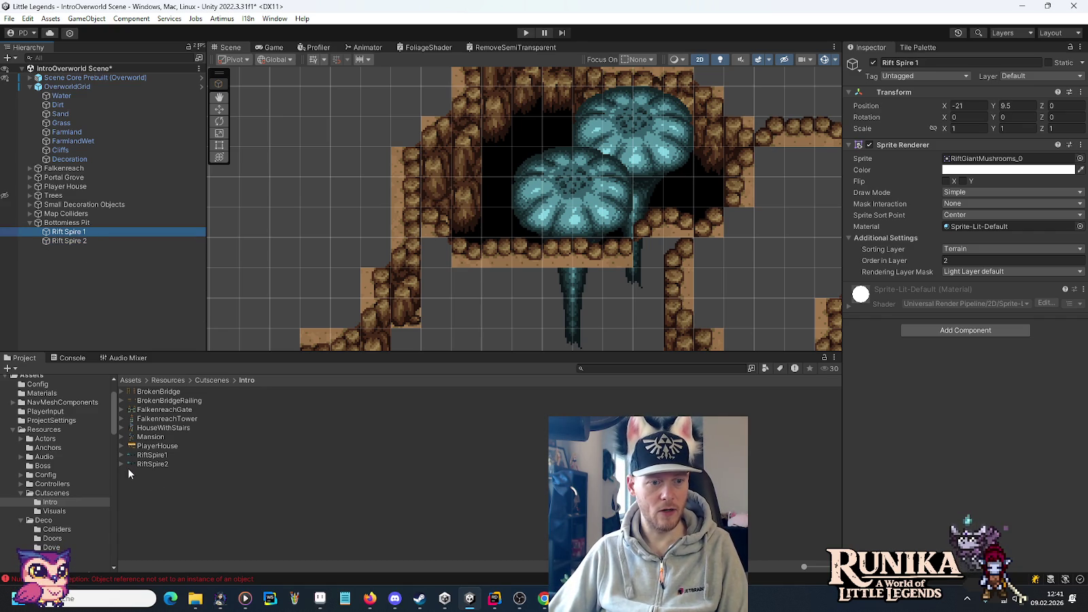
left_click(121, 455)
mouse_move(145, 466)
left_mouse_down()
mouse_move(802, 163)
mouse_move(982, 162)
left_mouse_up()
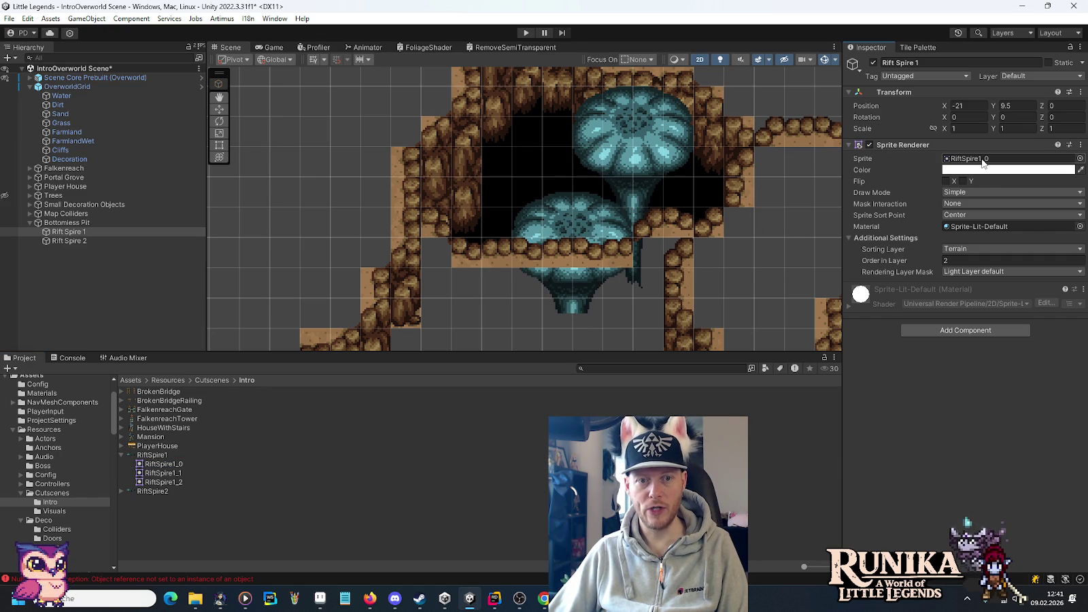
left_click(219, 108)
left_click_drag(569, 207, 582, 164)
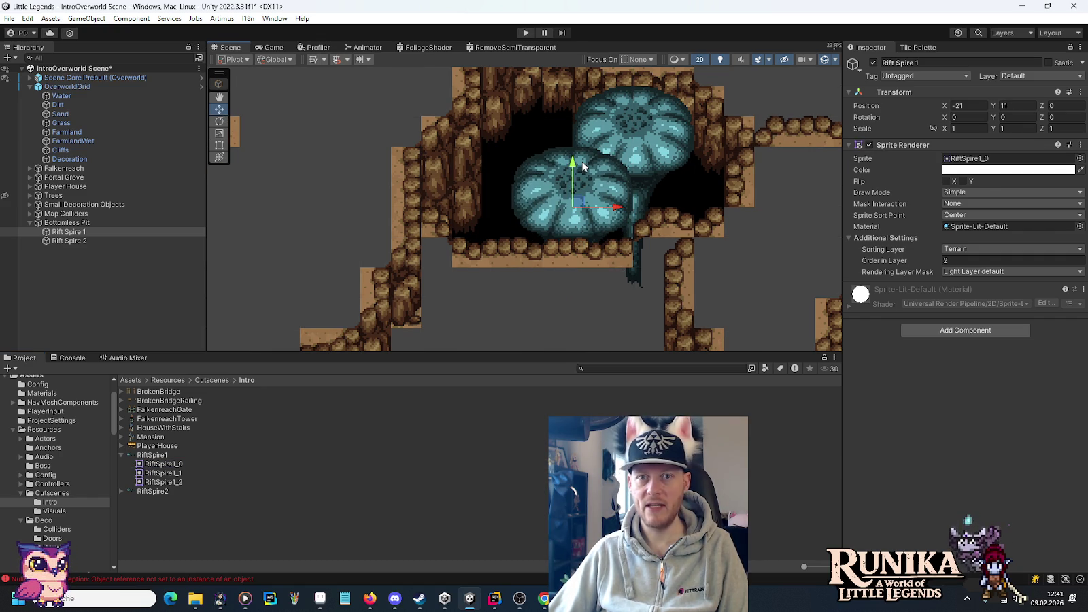
- Give Rift Spire 2 the RiftSpire2_0 sprite, raise it slightly, and save the scene
left_click(68, 242)
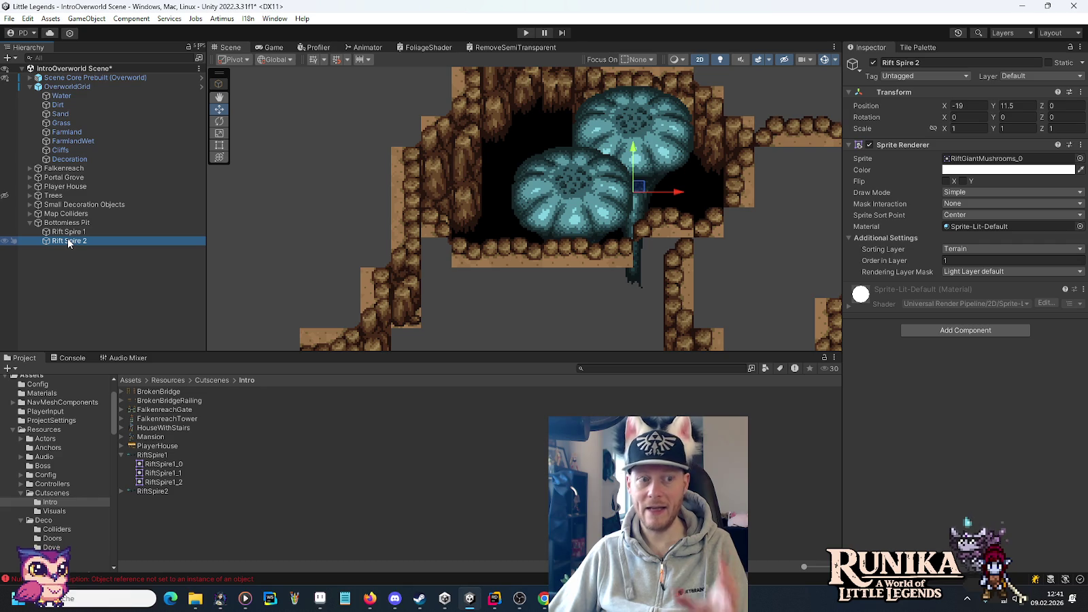
left_click(122, 492)
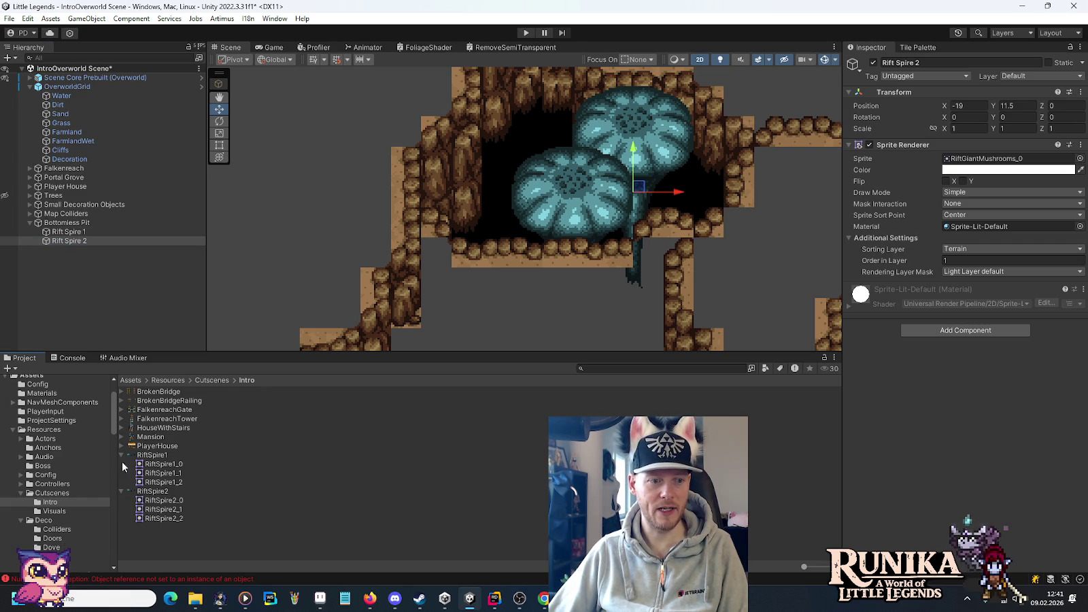
left_click(121, 455)
left_click_drag(148, 474, 919, 235)
left_click_drag(975, 166, 973, 160)
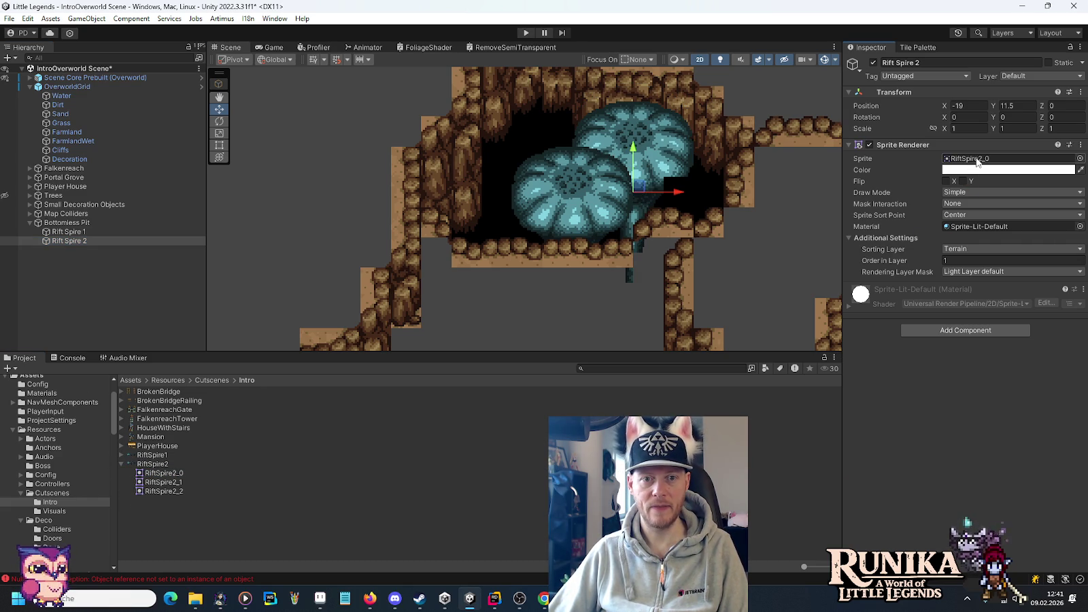
left_click_drag(635, 152, 634, 136)
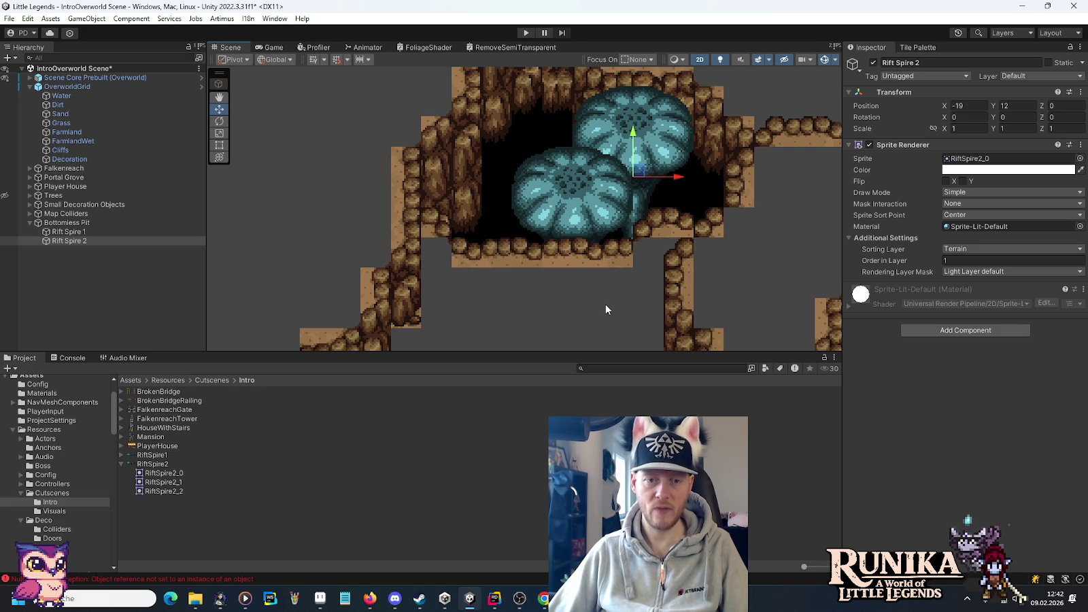
key("ctrl+s")
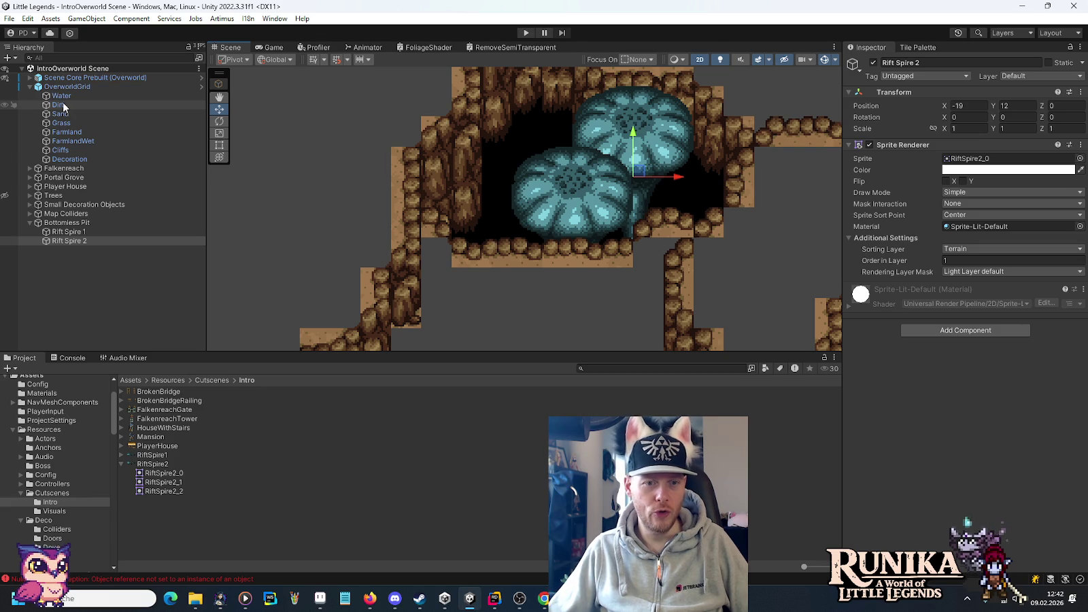
left_click_drag(579, 284, 597, 160)
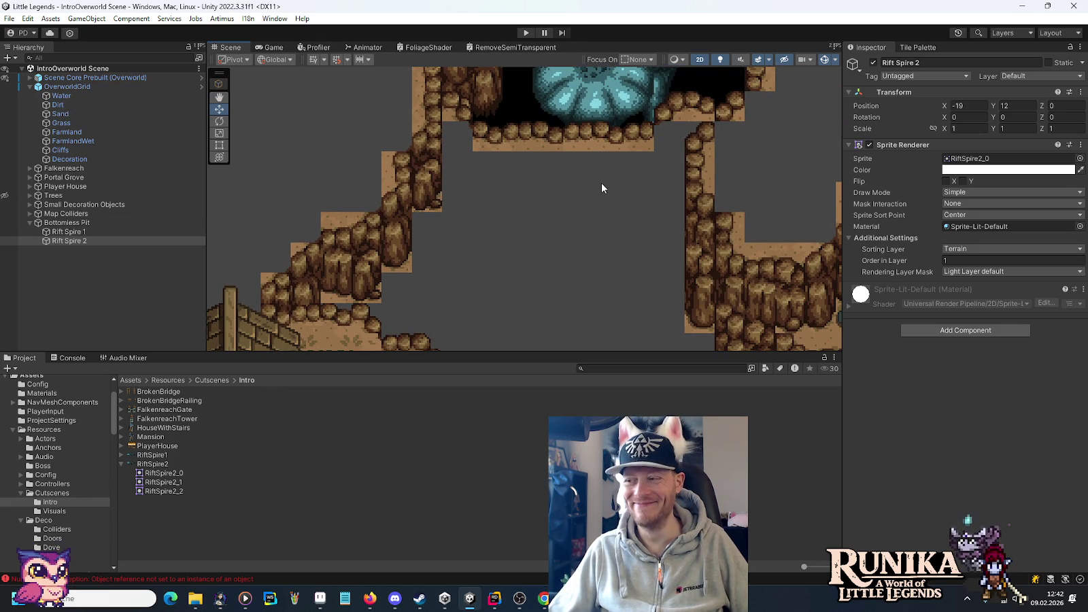
scroll(585, 212, "up", 5)
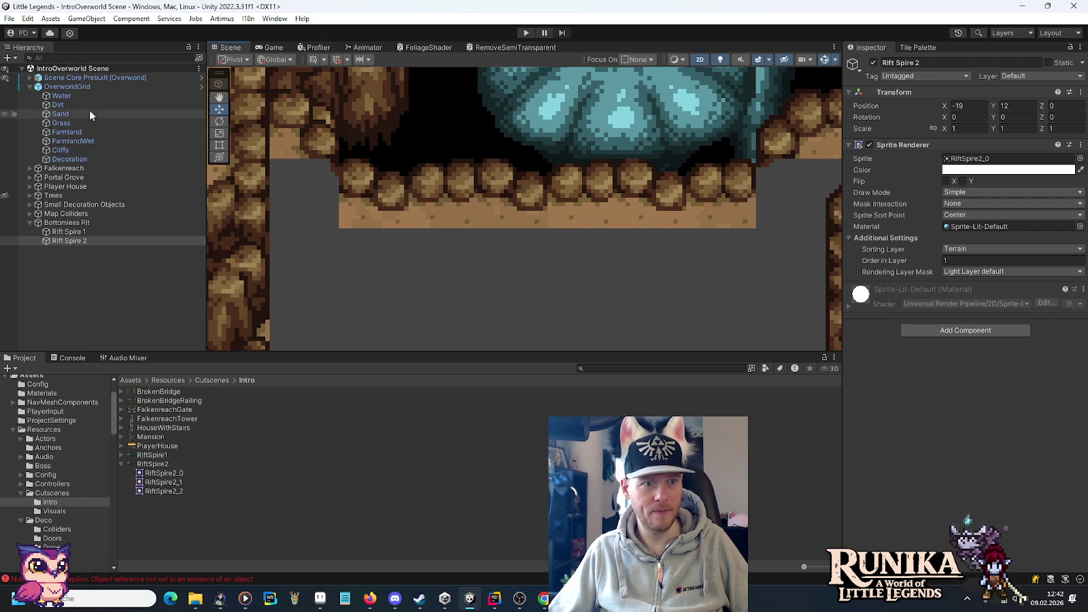
left_click(568, 213)
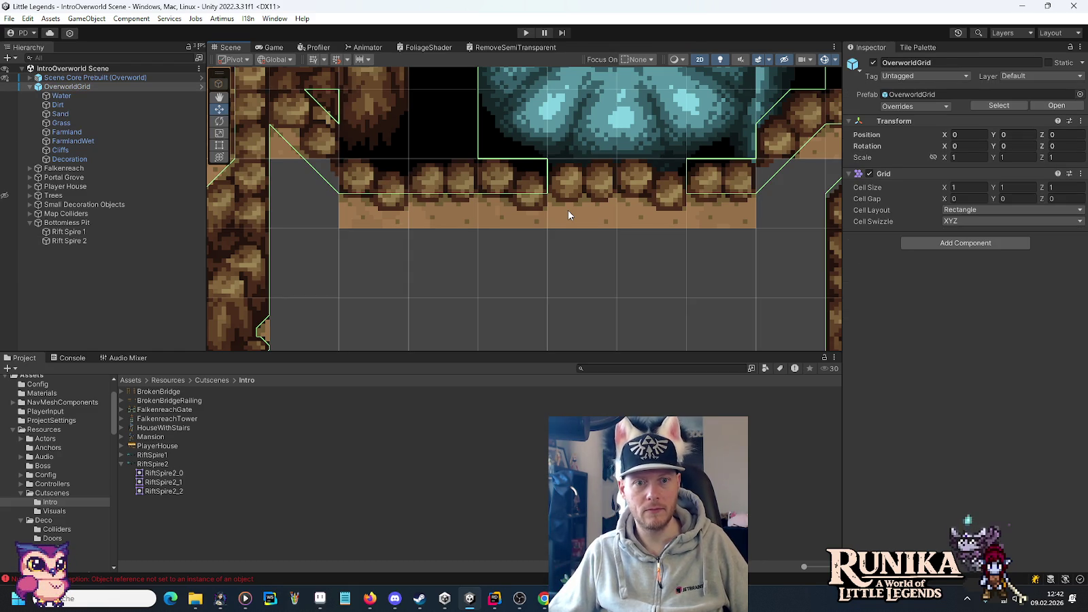
scroll(569, 211, "down", 3)
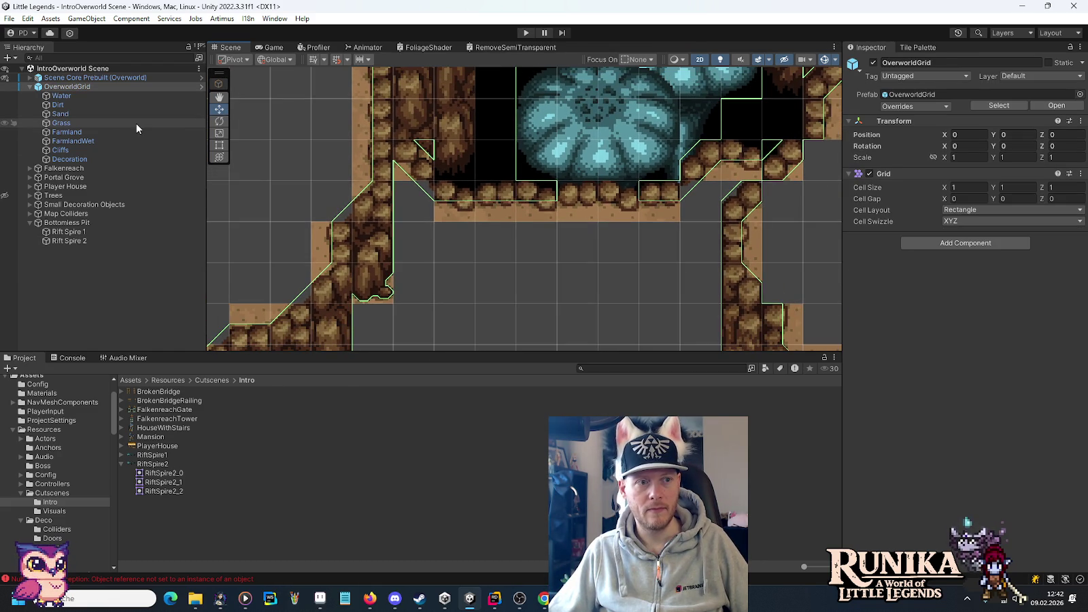
left_click(132, 105)
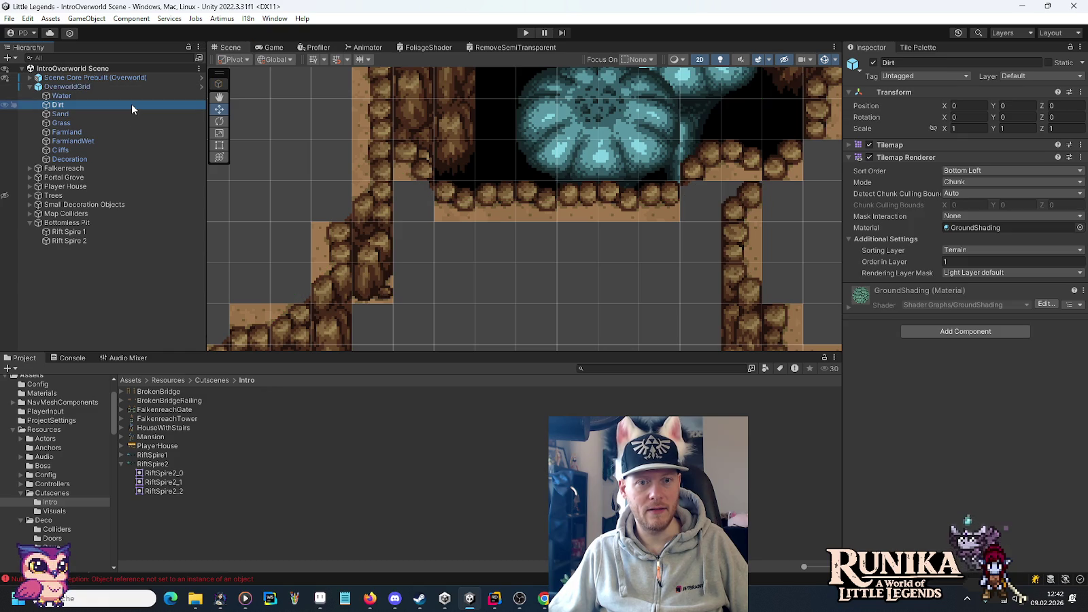
- In the Tile Palette, target the Farmland tilemap and paint over the rock edge beneath the mushroom
left_click(143, 114)
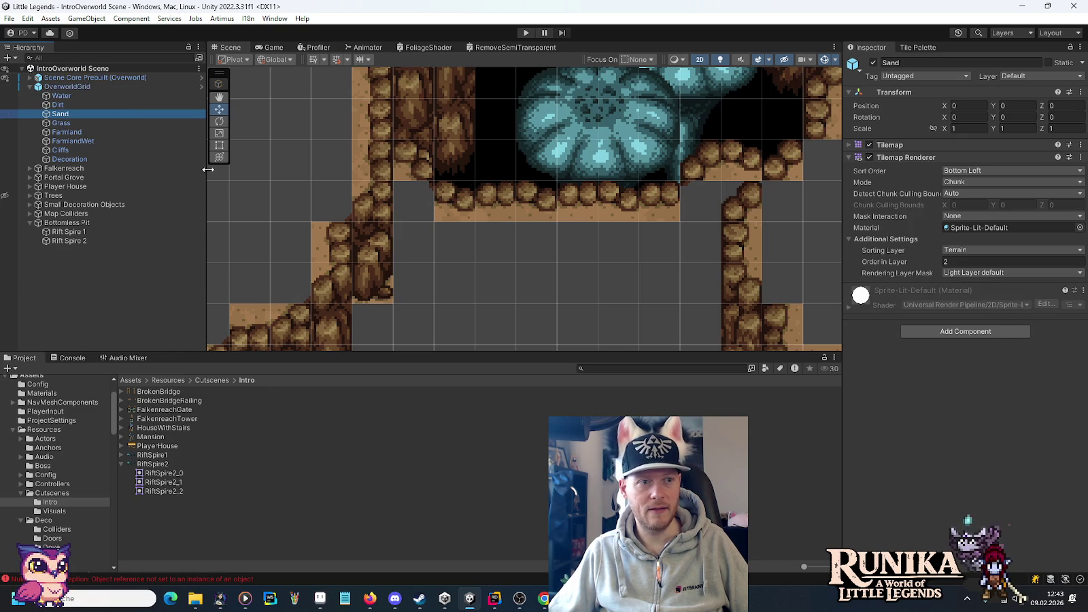
left_click(915, 47)
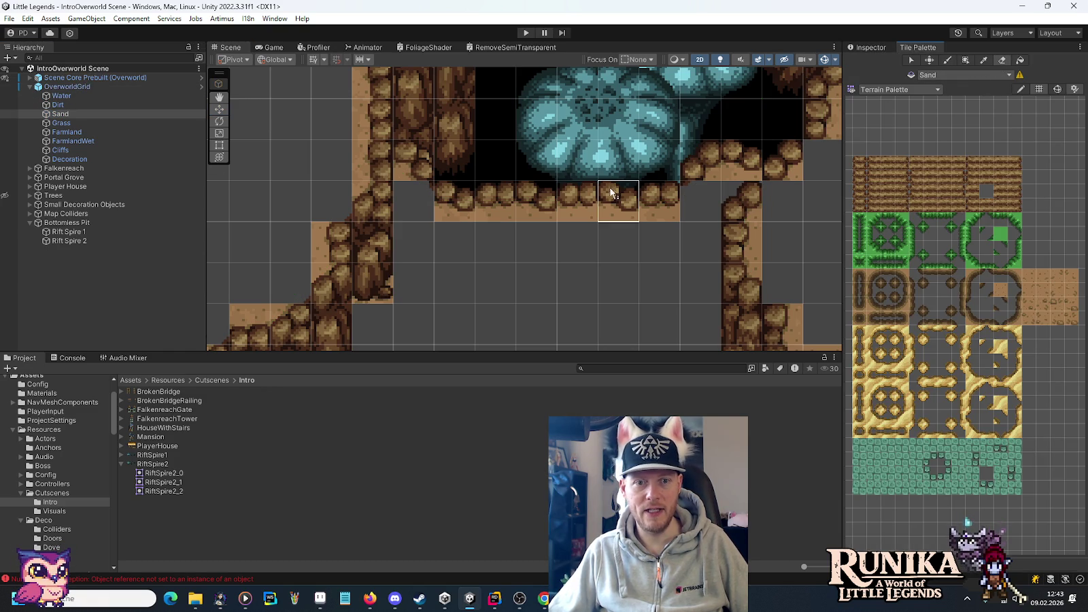
left_click(62, 123)
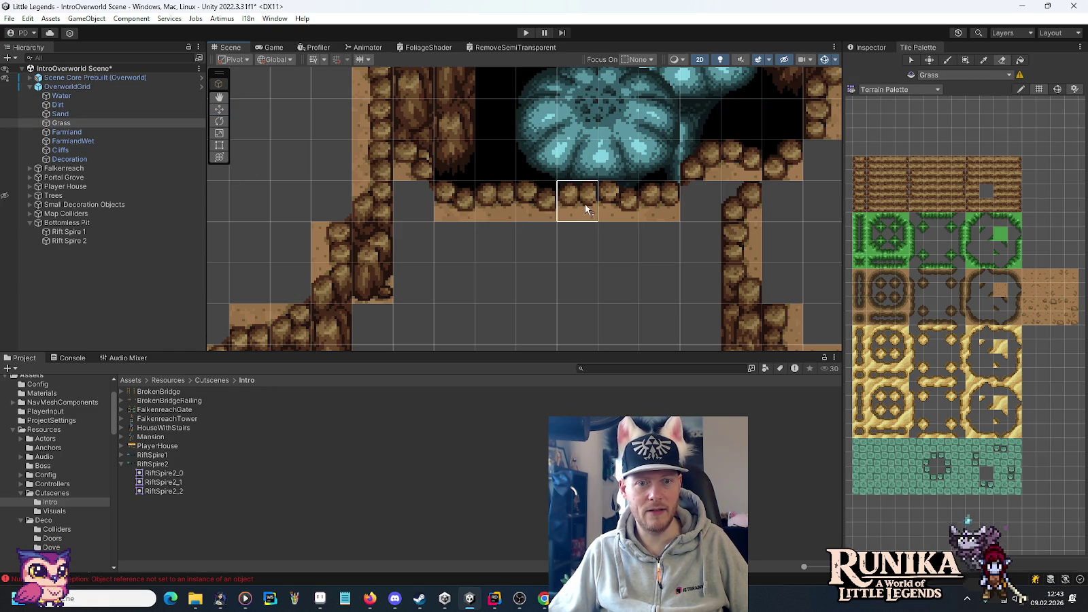
left_click(87, 104)
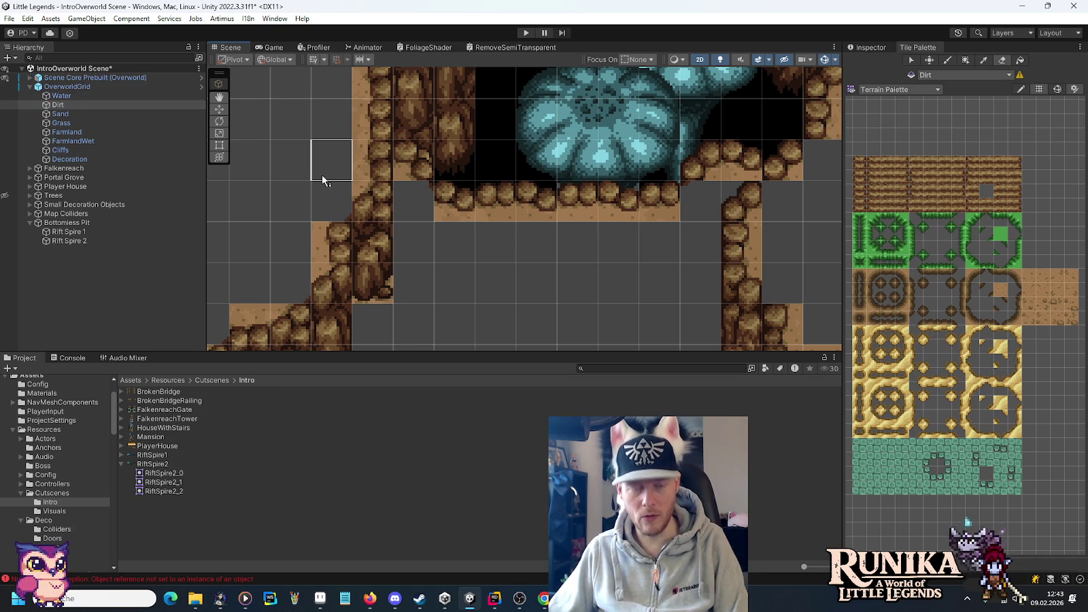
left_click(128, 132)
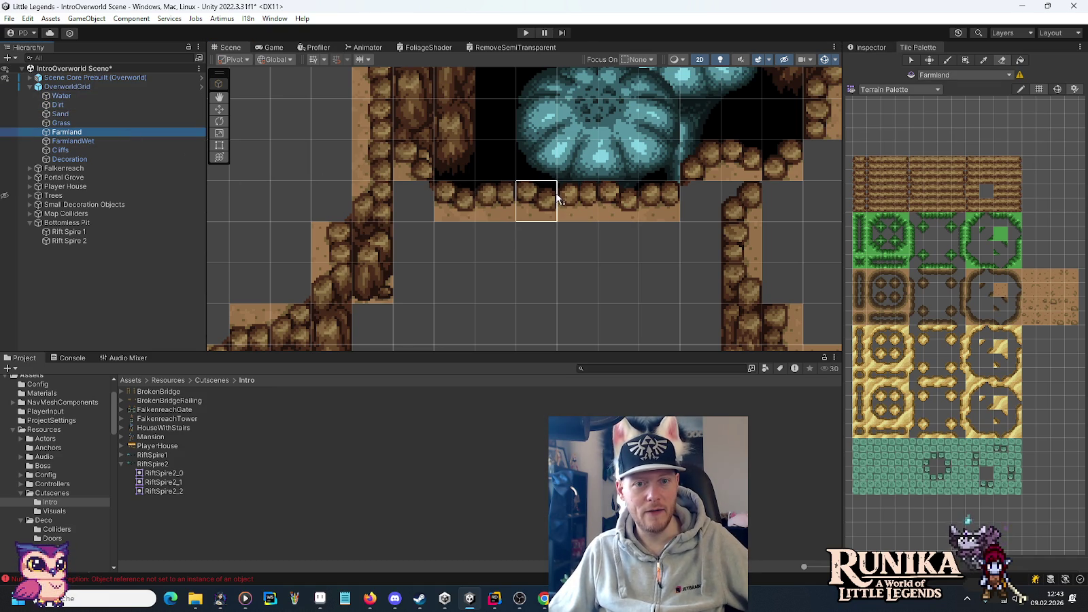
left_click_drag(578, 200, 617, 204)
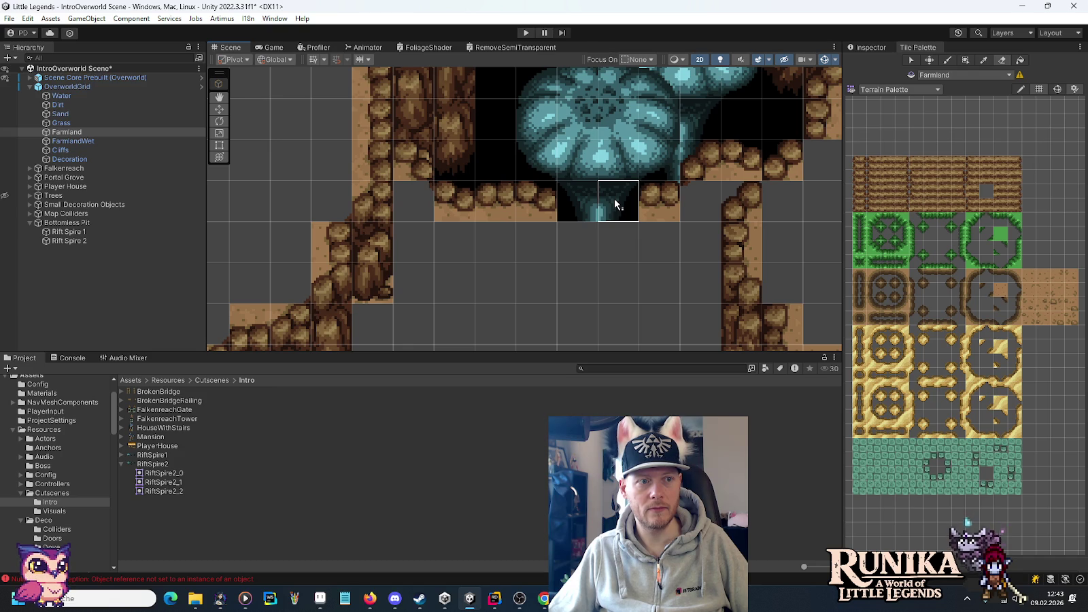
- Pan the view to show the whole pit and make Decoration the active tilemap
scroll(650, 236, "down", 2)
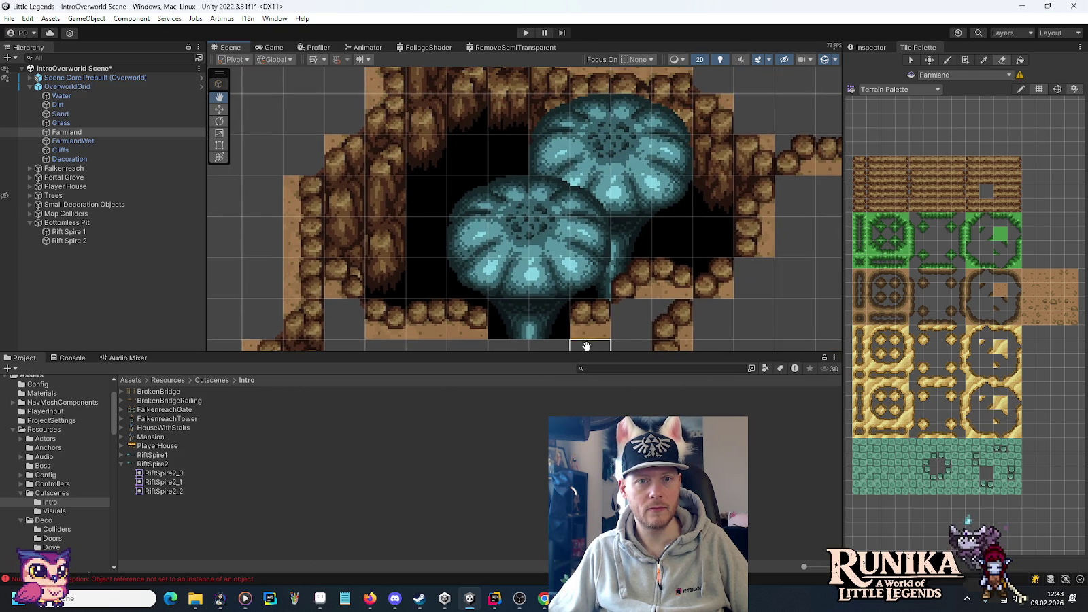
key("Down")
key("Left")
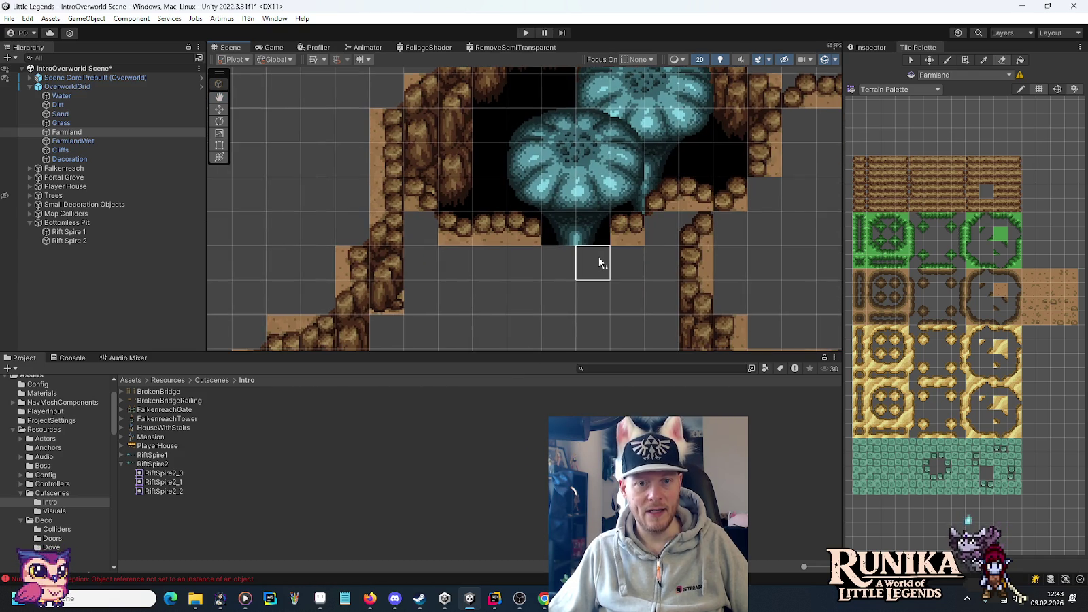
left_click(70, 160)
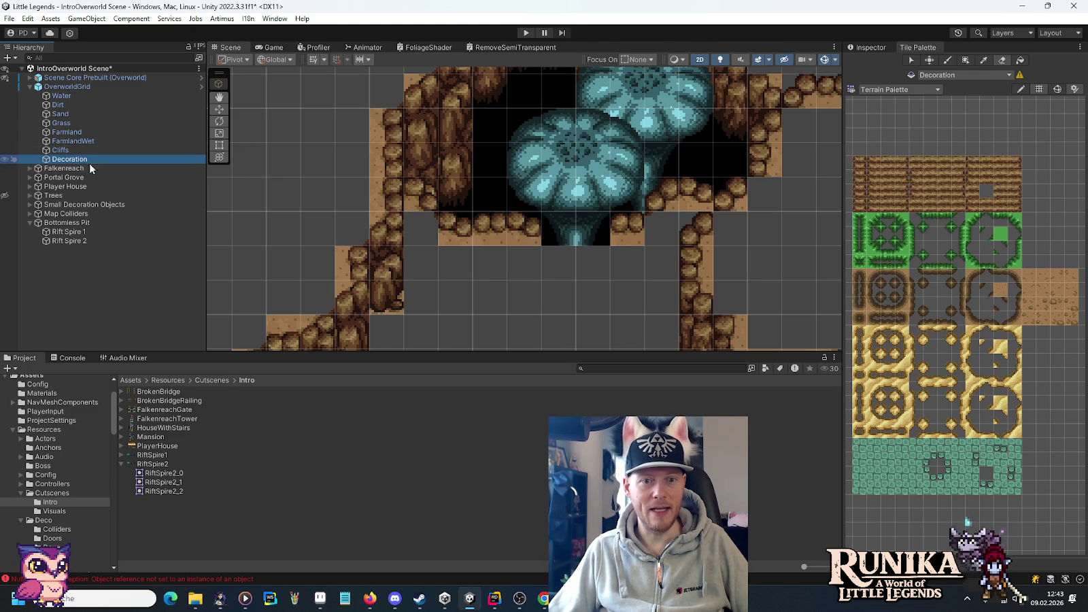
left_click(923, 90)
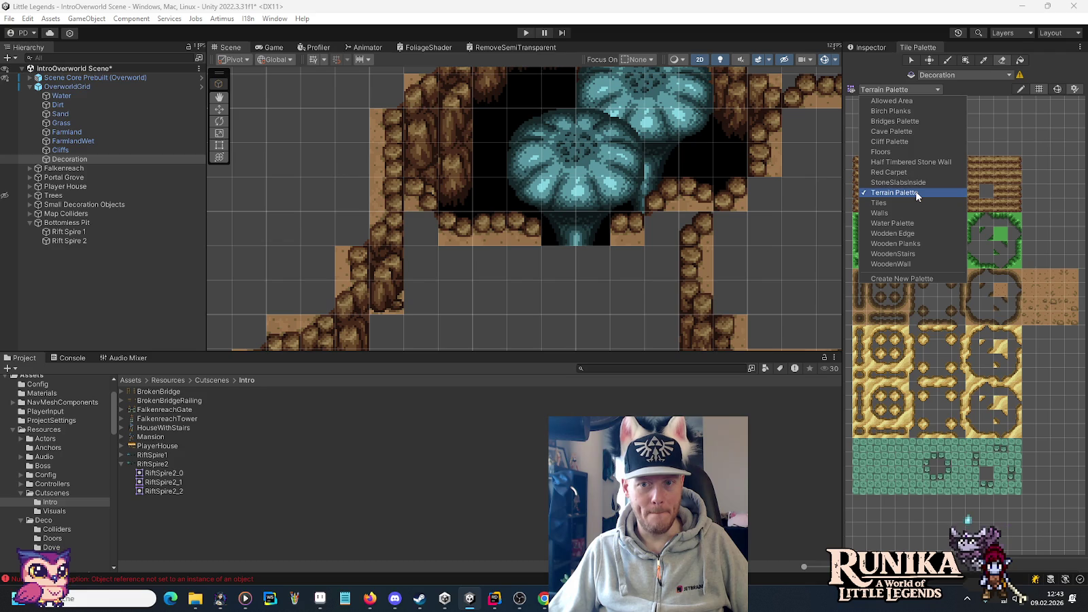
- Paint Cliff Palette top-rock tiles over the two exposed mushroom stem cells
left_click(902, 143)
scroll(593, 262, "up", 5)
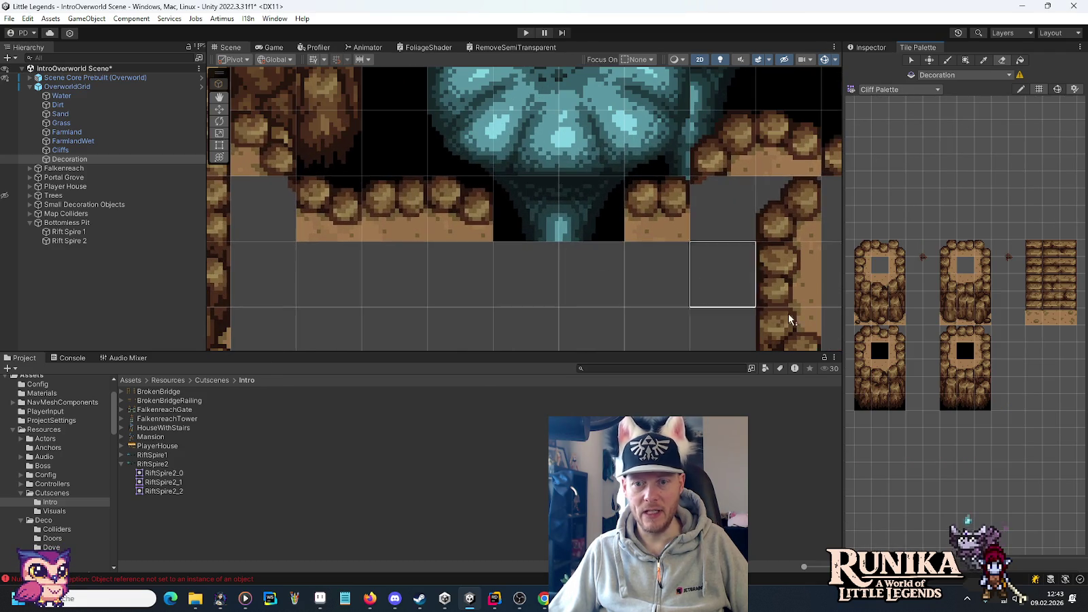
left_click(965, 333)
left_click(524, 207)
left_click(879, 333)
left_click(587, 230)
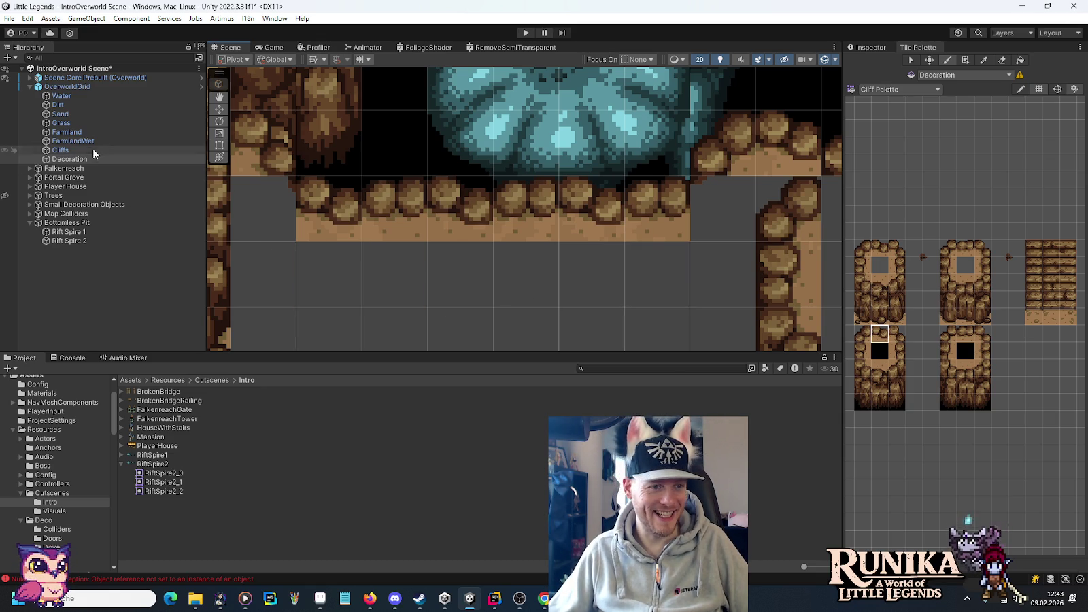
- Return to the Terrain Palette and make Grass the active tilemap
left_click(57, 105)
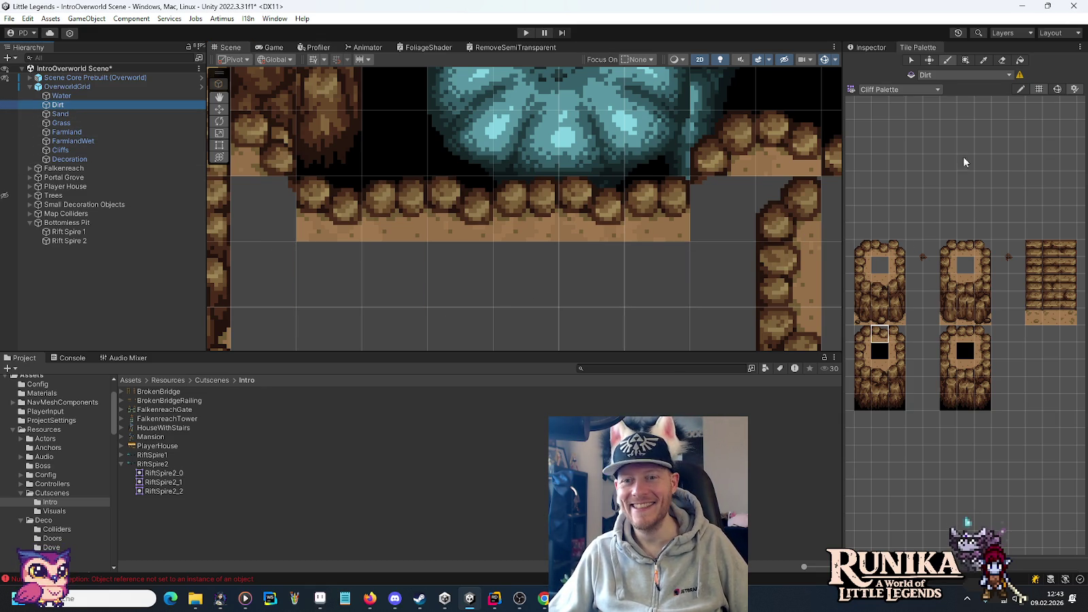
left_click(906, 89)
left_click(908, 183)
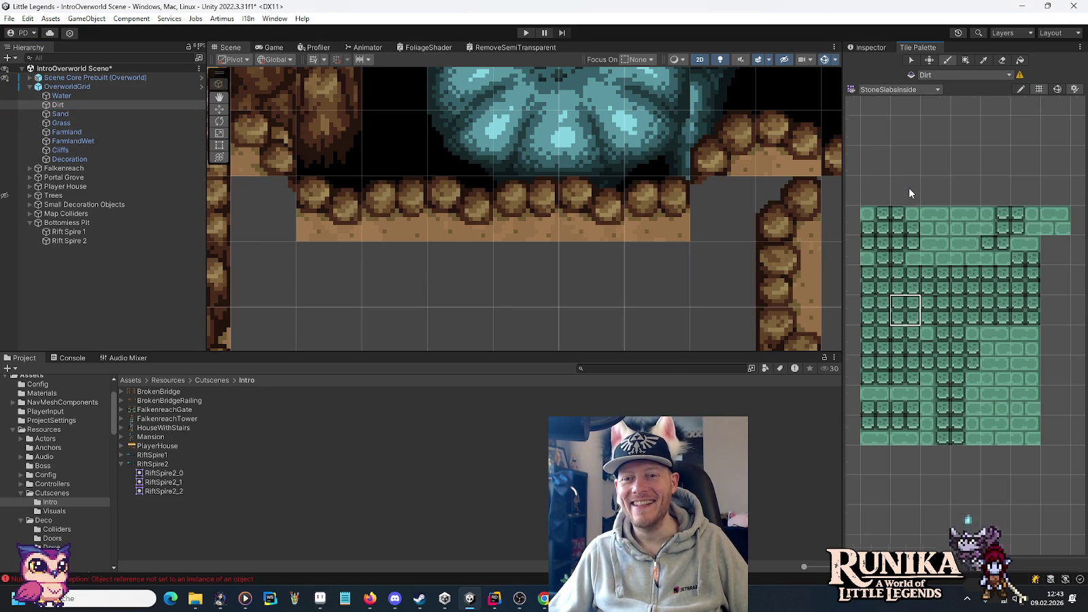
left_click(881, 90)
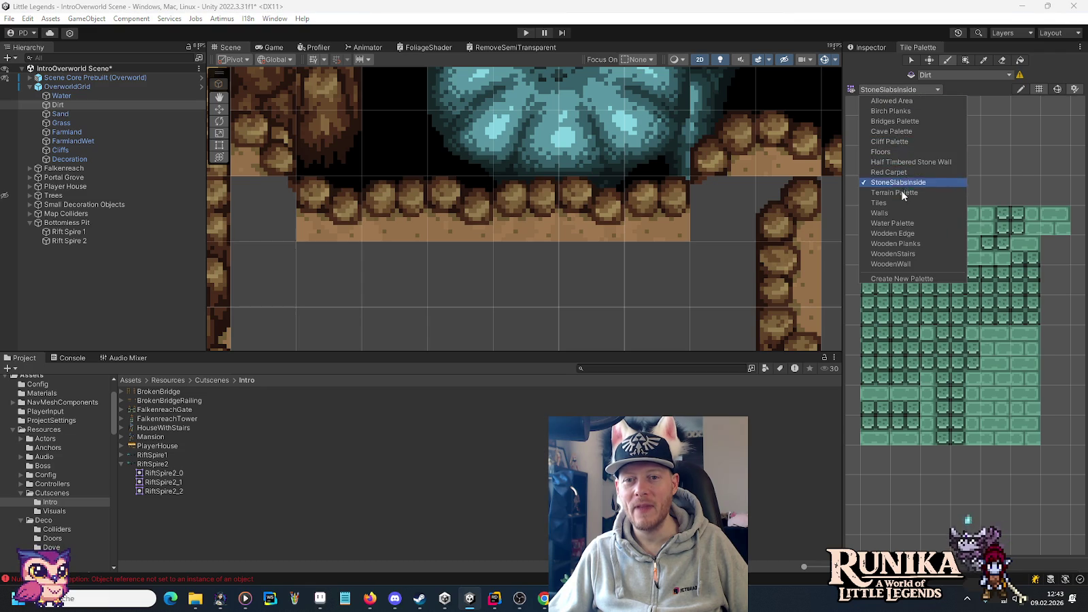
left_click(902, 193)
scroll(680, 272, "down", 5)
scroll(657, 205, "down", 3)
left_click(61, 122)
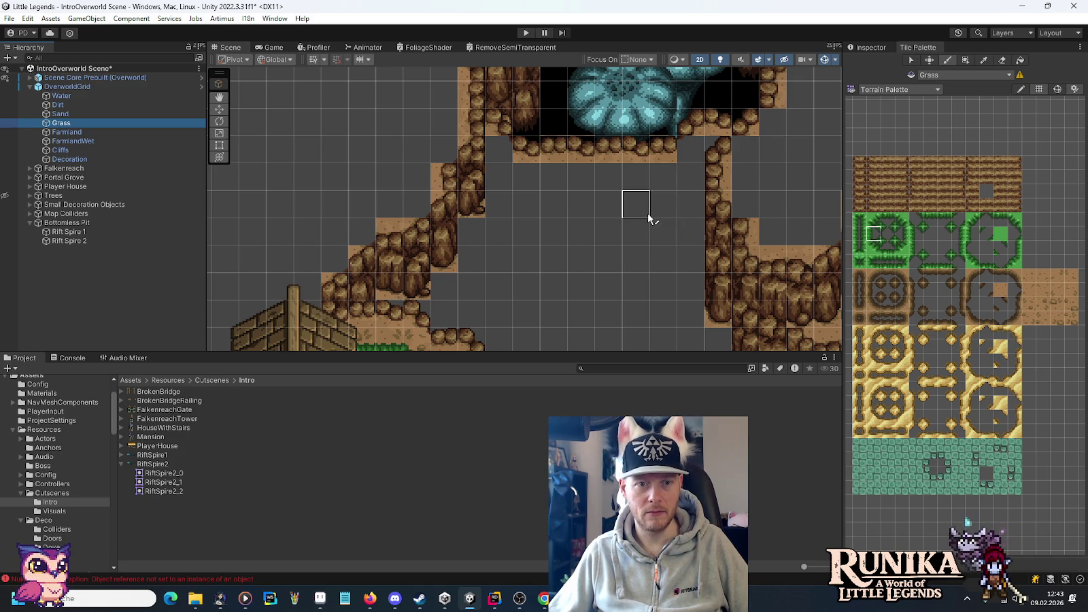
- Paint three small grass corner tiles down the left cliff slope
left_click(994, 247)
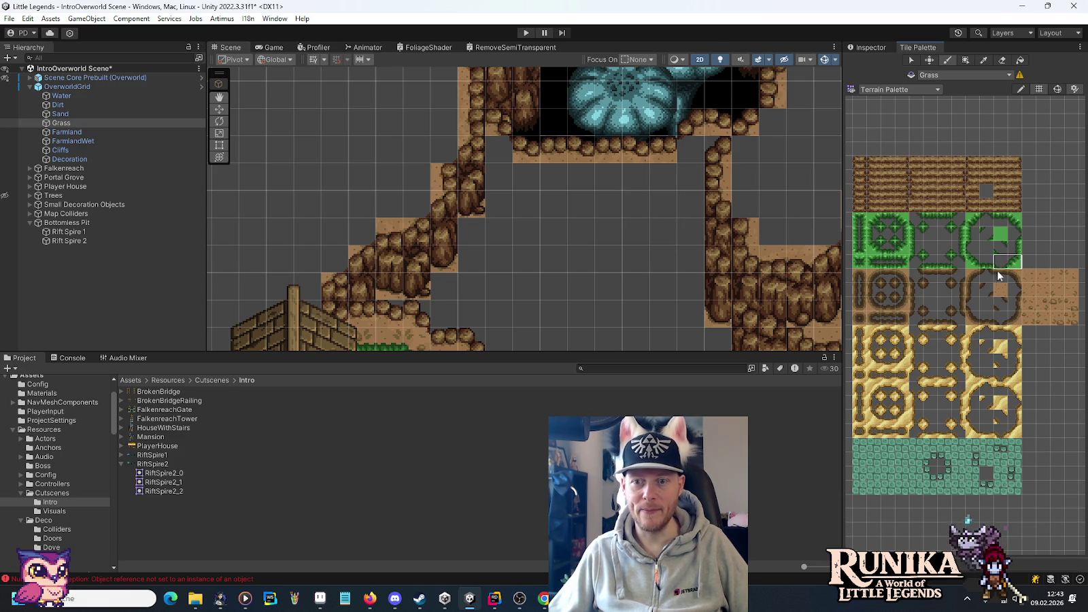
left_click(503, 238)
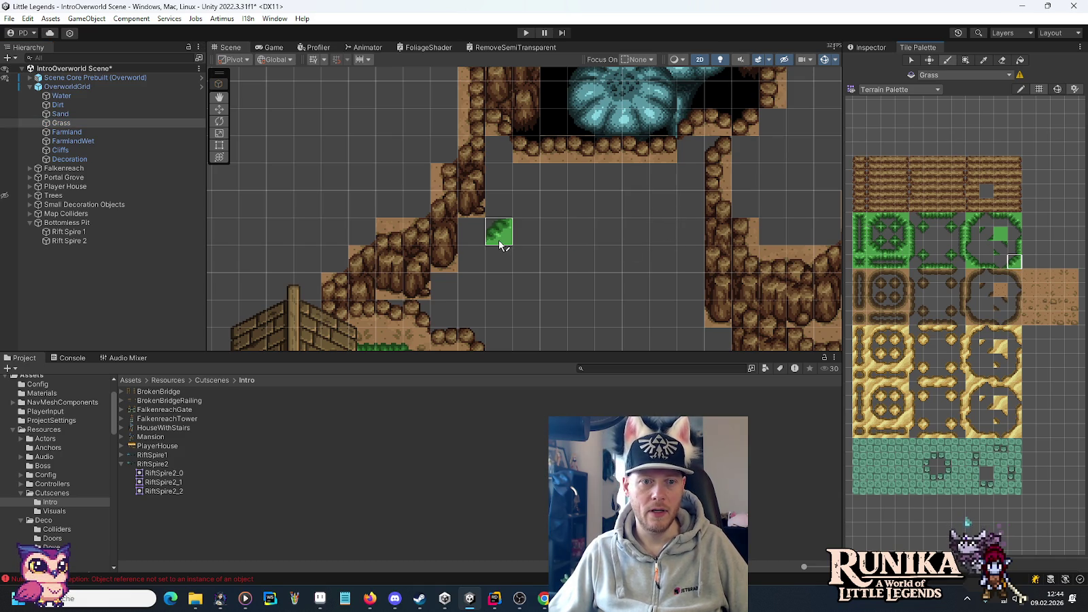
left_click(479, 296)
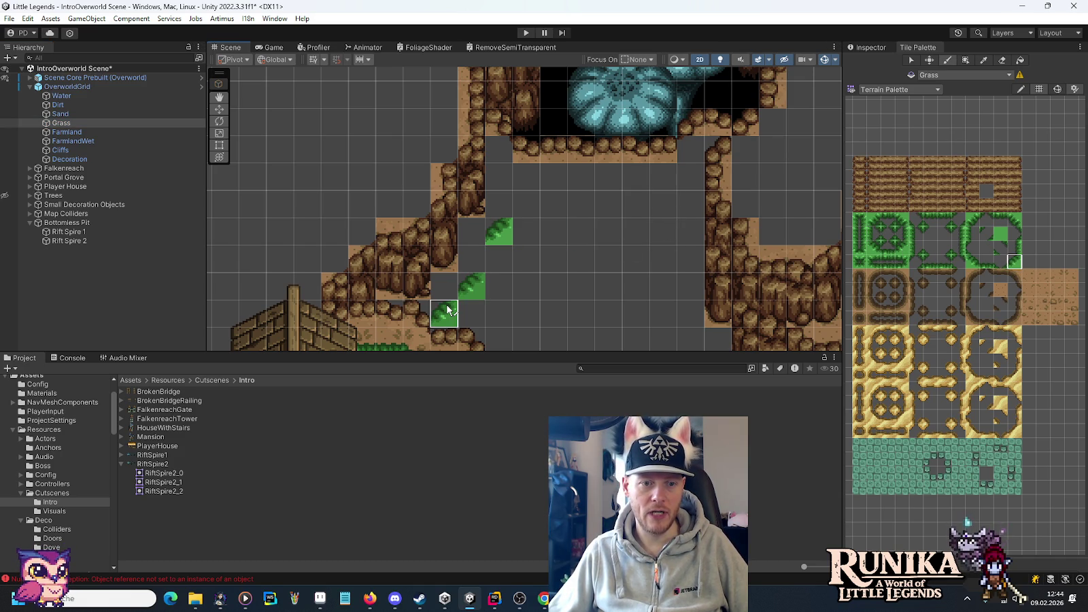
left_click(448, 310)
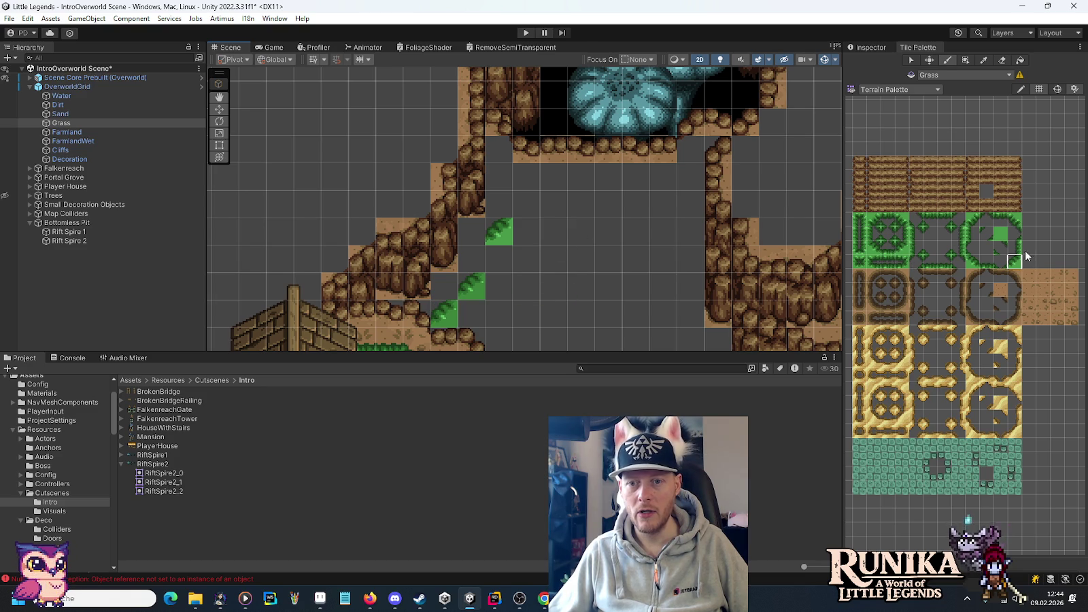
- Outline a grass patch below the pit with edge and corner tiles, then fill it with solid grass
left_click(972, 233)
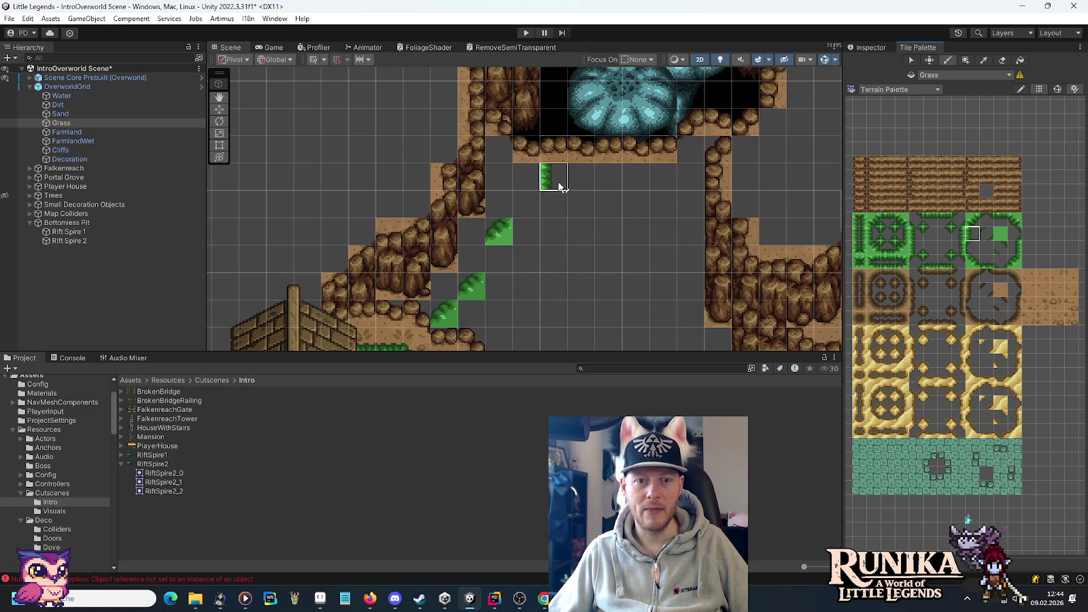
left_click(586, 218)
left_click(929, 247)
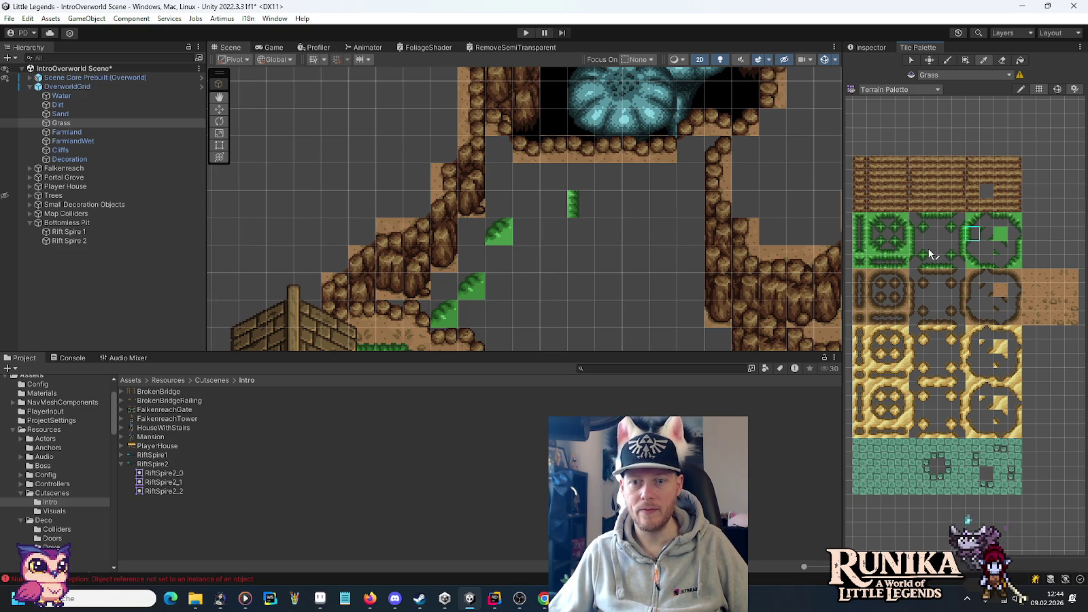
left_click(943, 247)
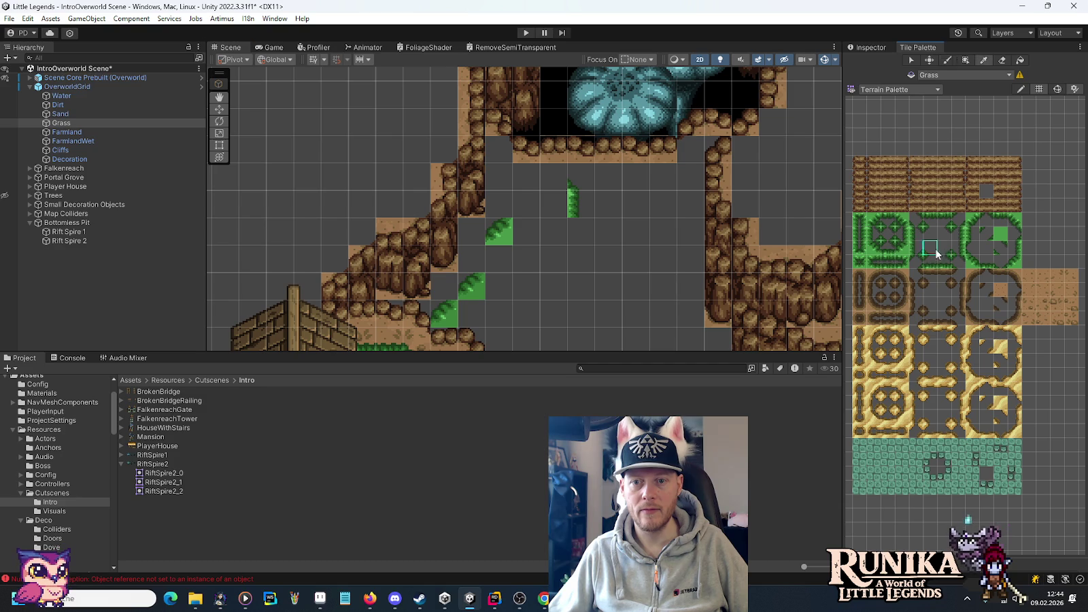
left_click(503, 187)
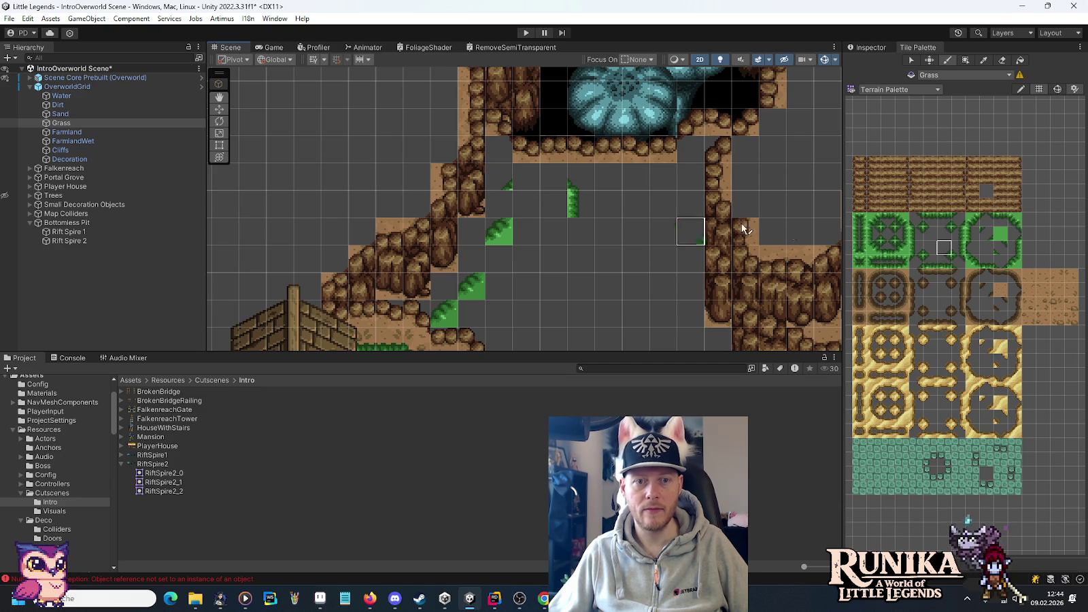
left_click(986, 262)
left_click(554, 178)
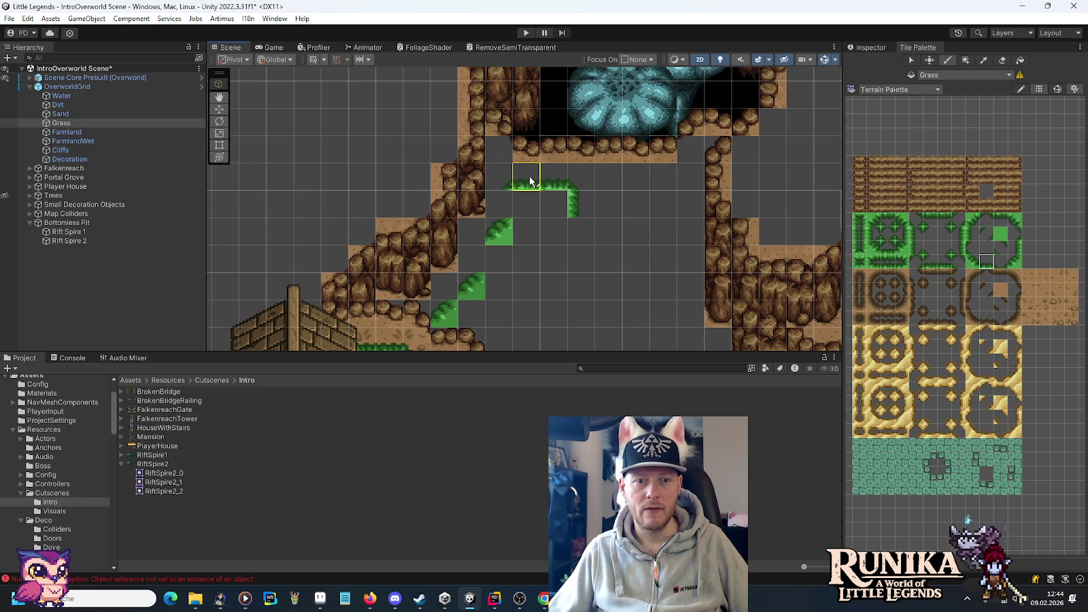
left_click(1013, 246)
left_click(500, 208)
left_click(1000, 234)
mouse_move(527, 201)
left_mouse_down()
mouse_move(566, 231)
mouse_move(556, 214)
left_mouse_up()
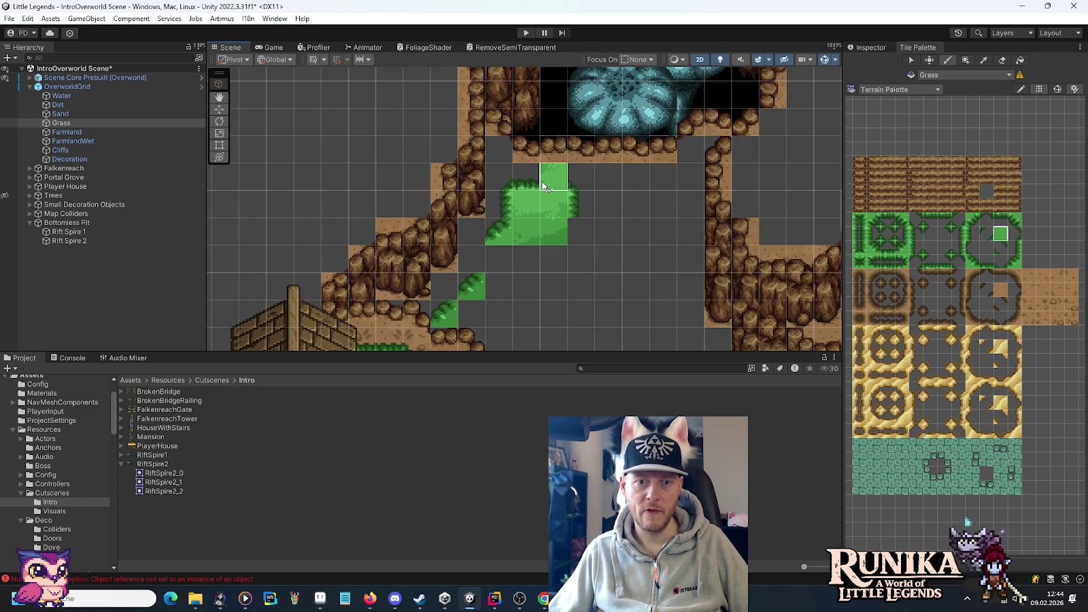
- Finish the patch's right edge with a corner, then run grass edge tiles down that side
left_click(972, 261)
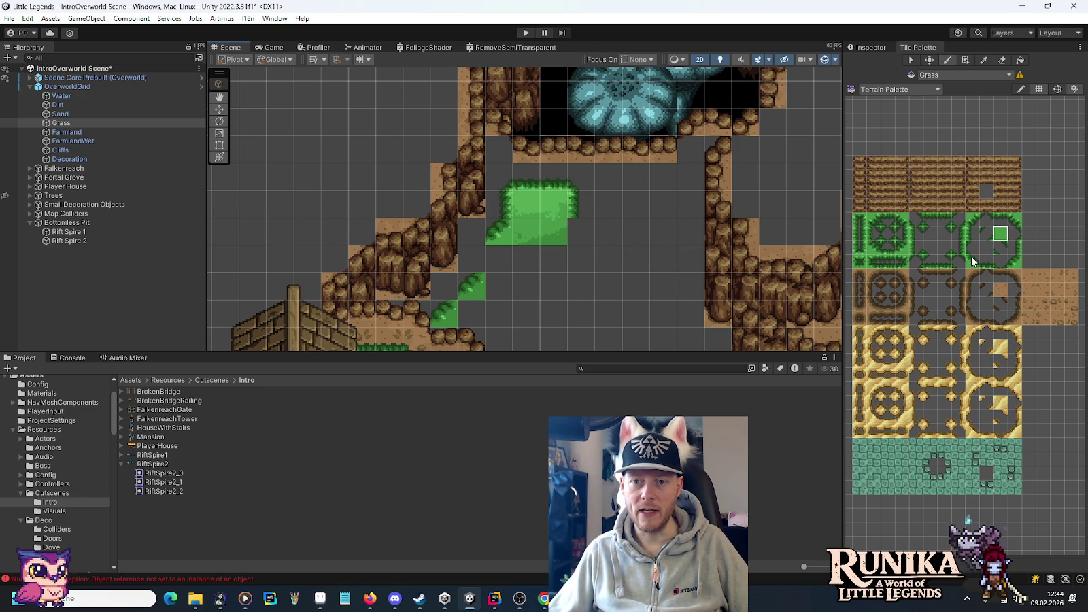
left_click(554, 204)
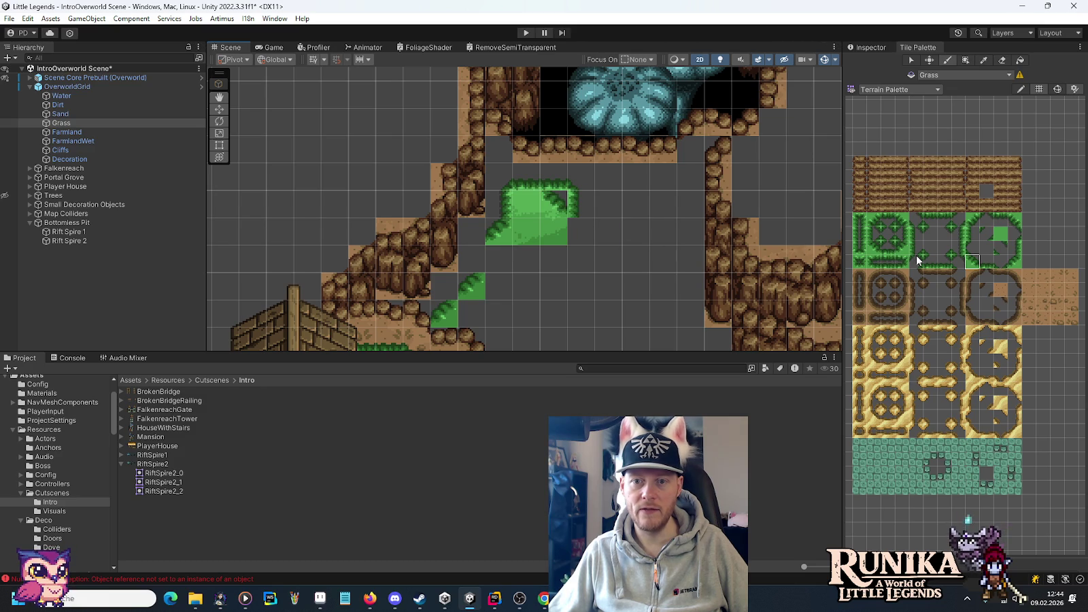
left_click(930, 248)
left_click(556, 196)
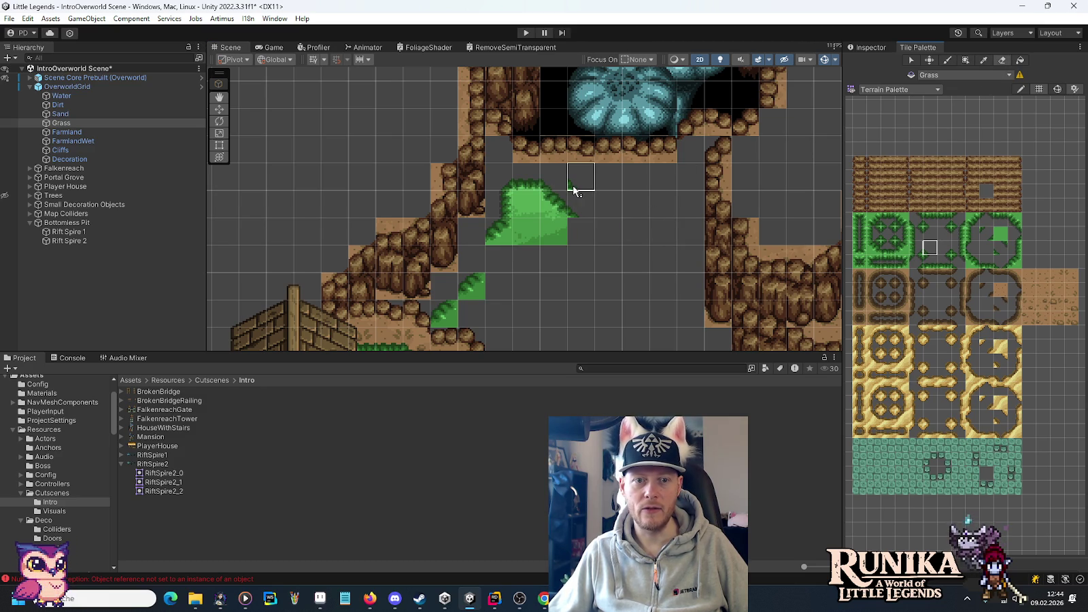
left_click(979, 239)
left_click_drag(581, 233, 578, 286)
- Paint a vertical strip of right-side grass edge tiles below the grass patch
left_click_drag(612, 116, 626, 218)
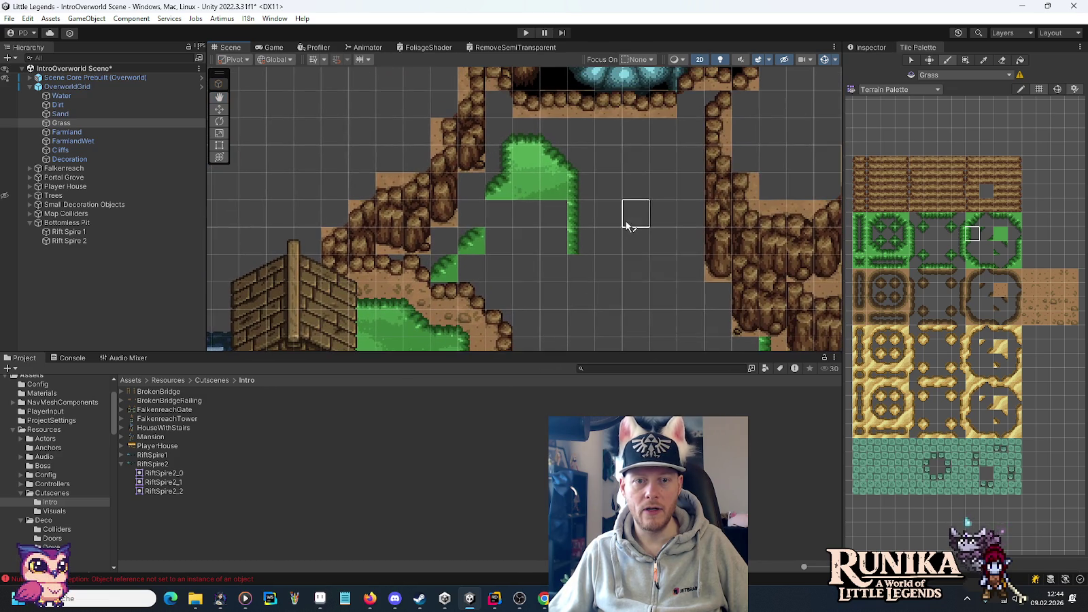
left_click(1013, 247)
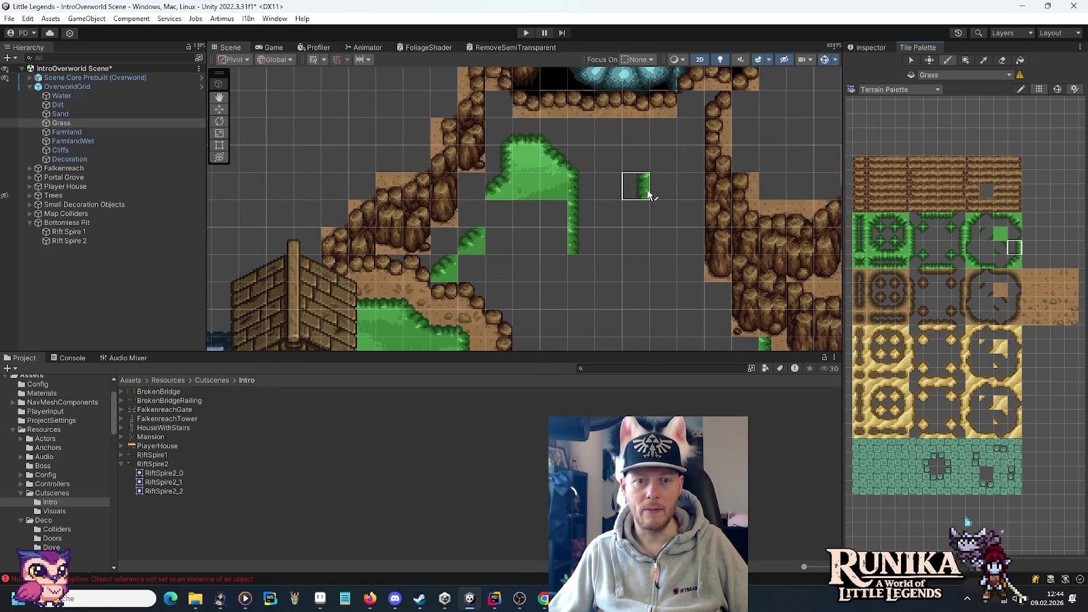
scroll(667, 262, "up", 3)
scroll(629, 264, "down", 3)
left_click_drag(615, 189, 623, 258)
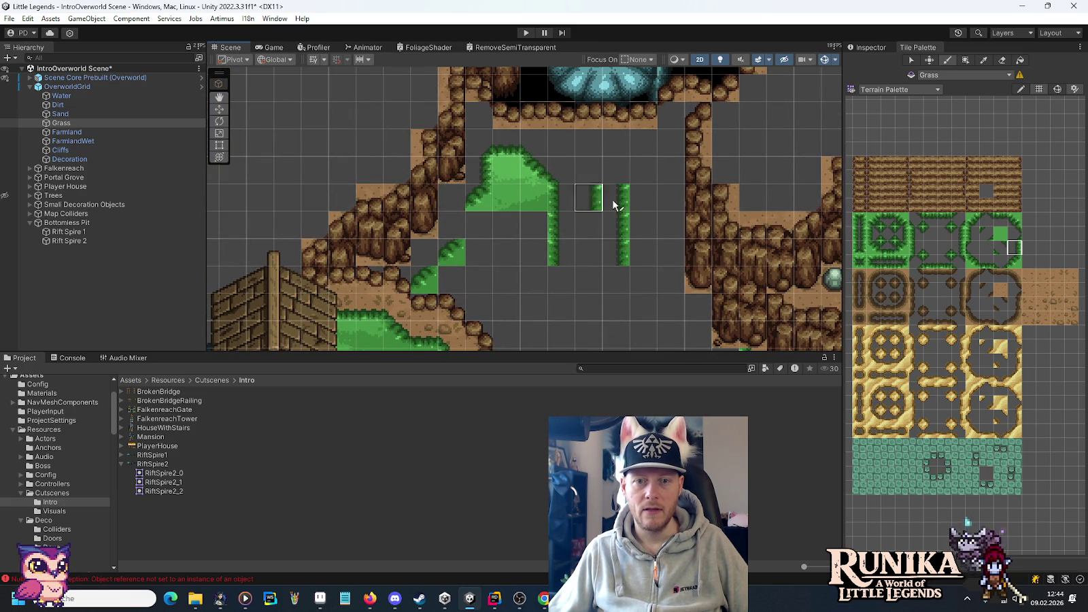
left_click(972, 233)
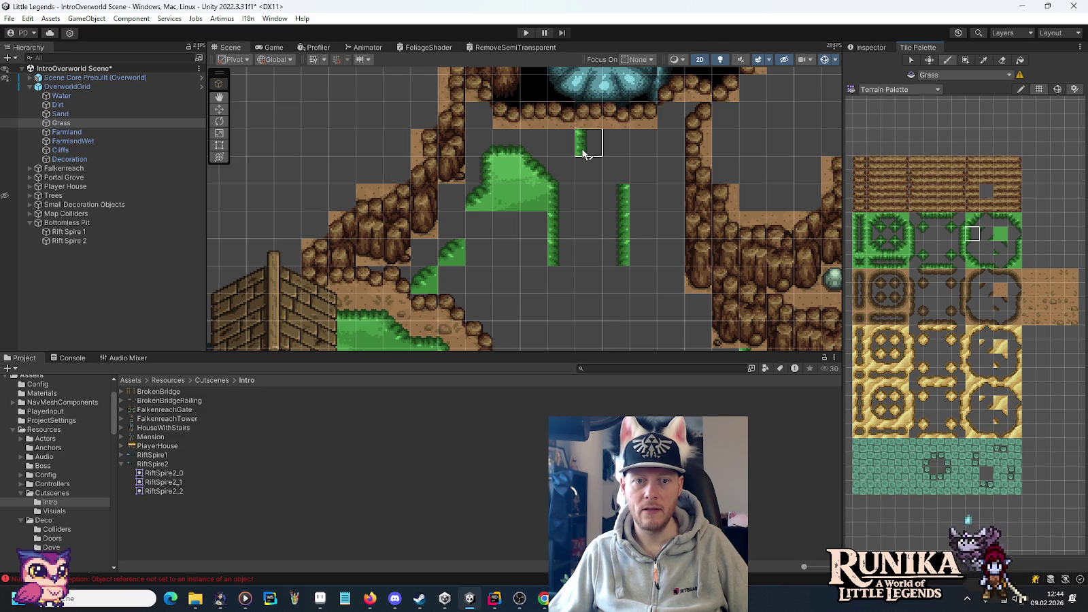
- Extend a grass strip two cells downward and cap its top with edge tiles
left_click(579, 204)
left_click_drag(580, 204, 583, 257)
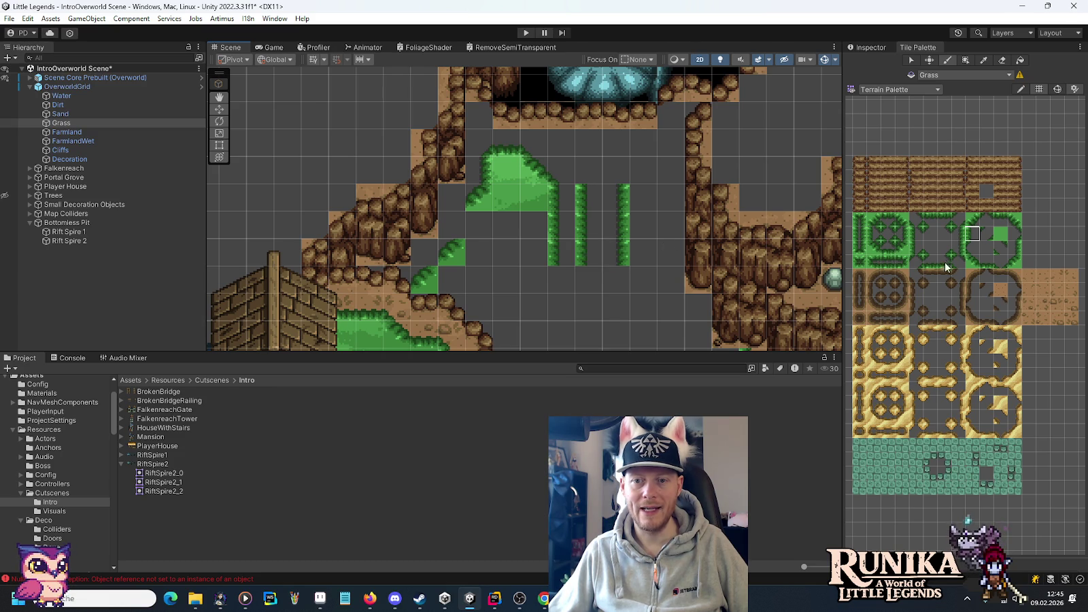
left_click(929, 247)
left_click(579, 176)
left_click(972, 261)
left_click(561, 178)
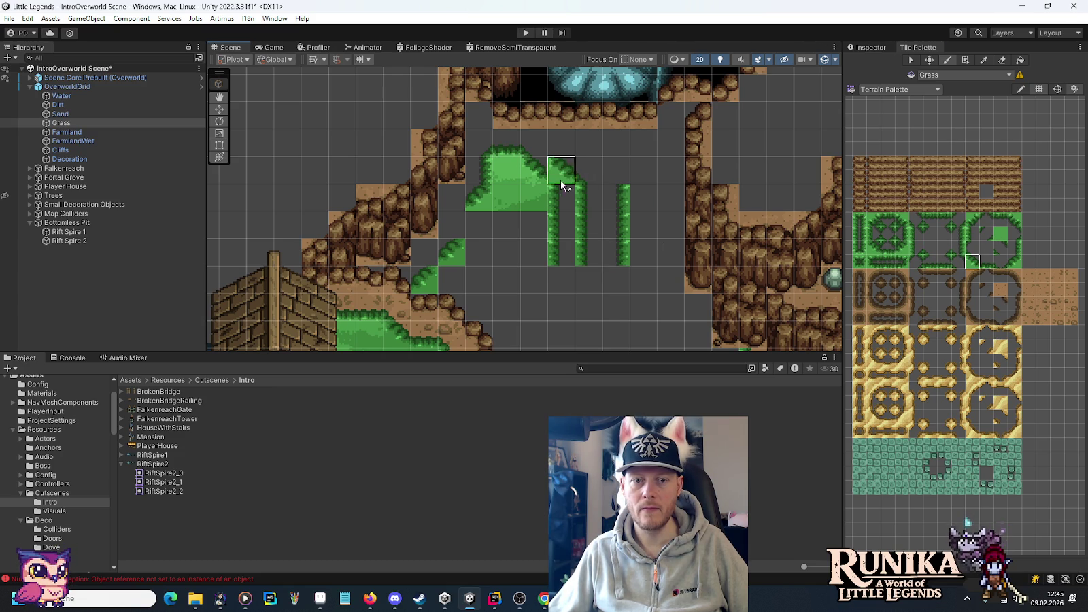
- Paint a diagonal grass edge rising to the right, with an edge tile beside it
left_click(929, 247)
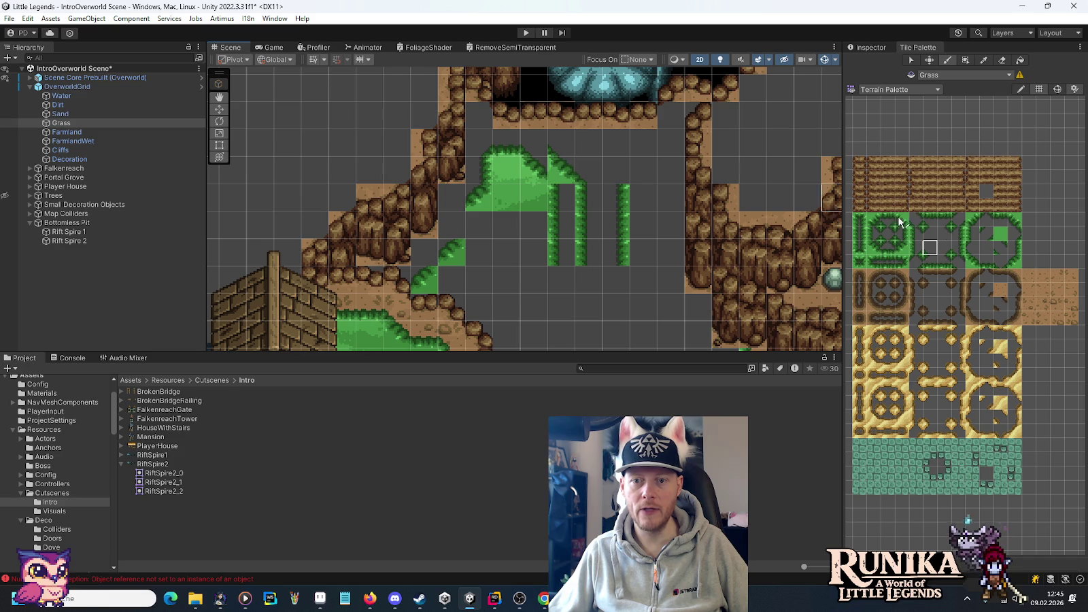
left_click(991, 260)
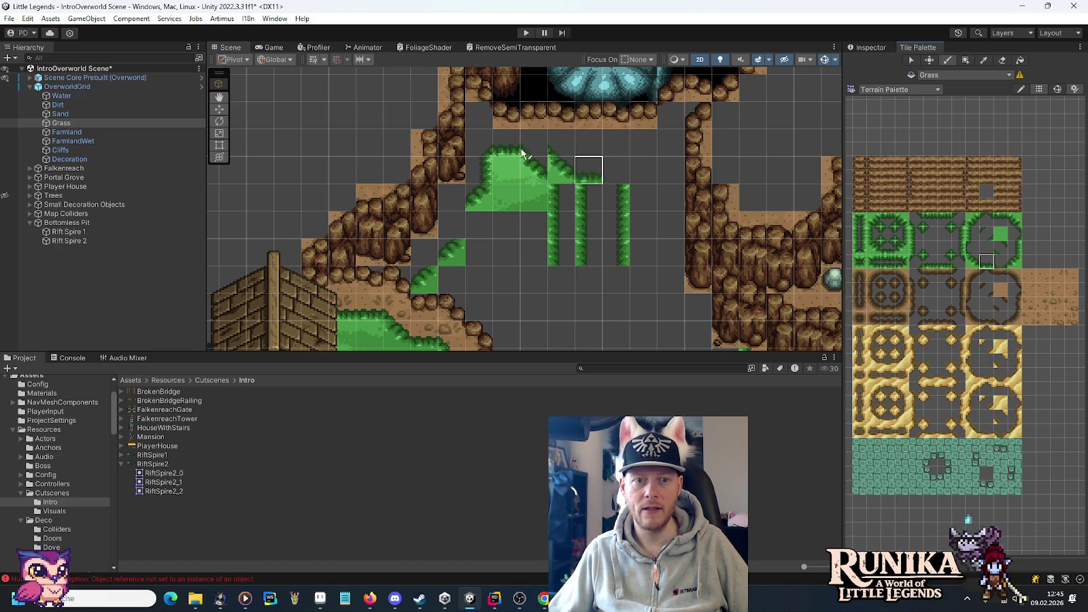
left_click(1000, 234)
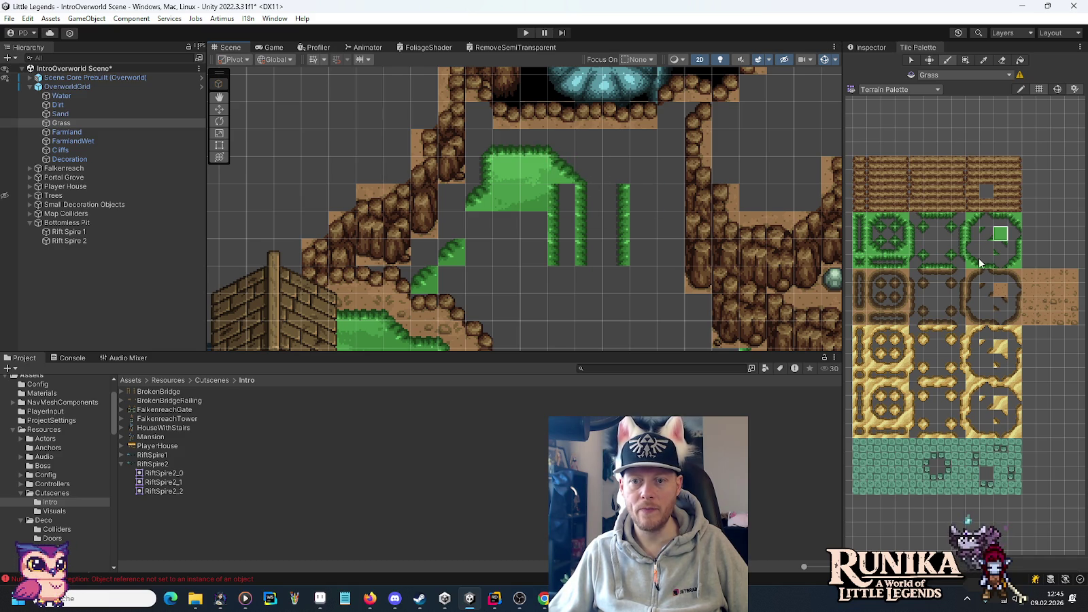
left_click(942, 246)
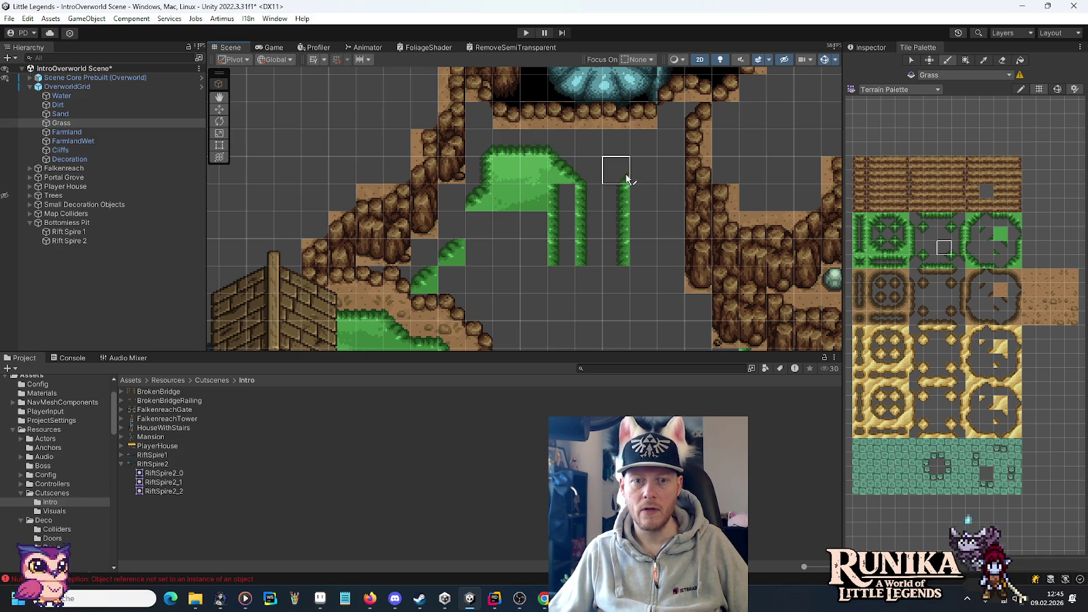
left_click(1014, 262)
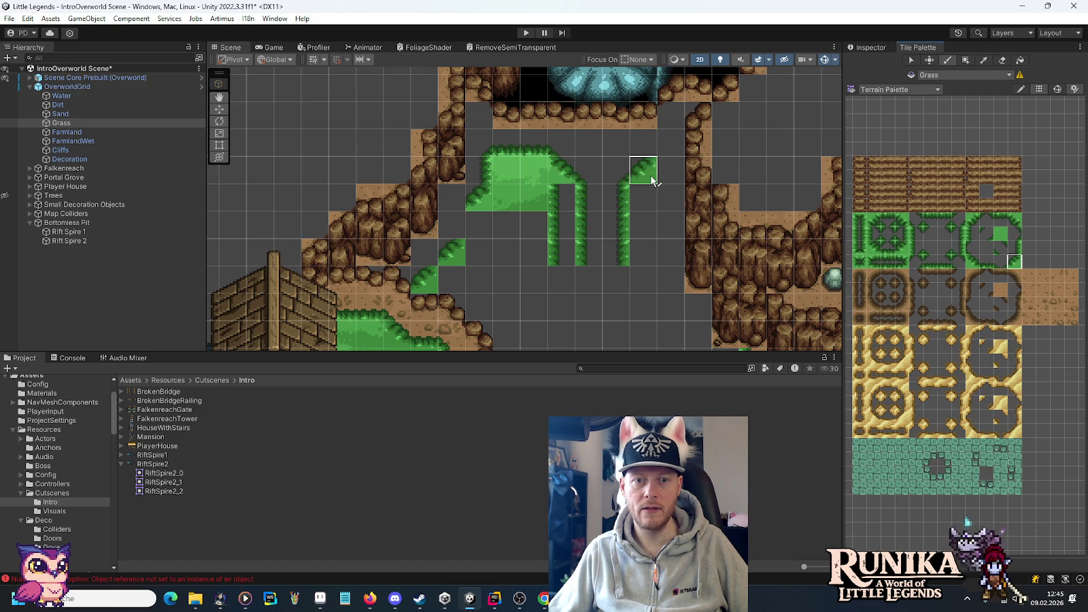
left_click_drag(653, 180, 670, 144)
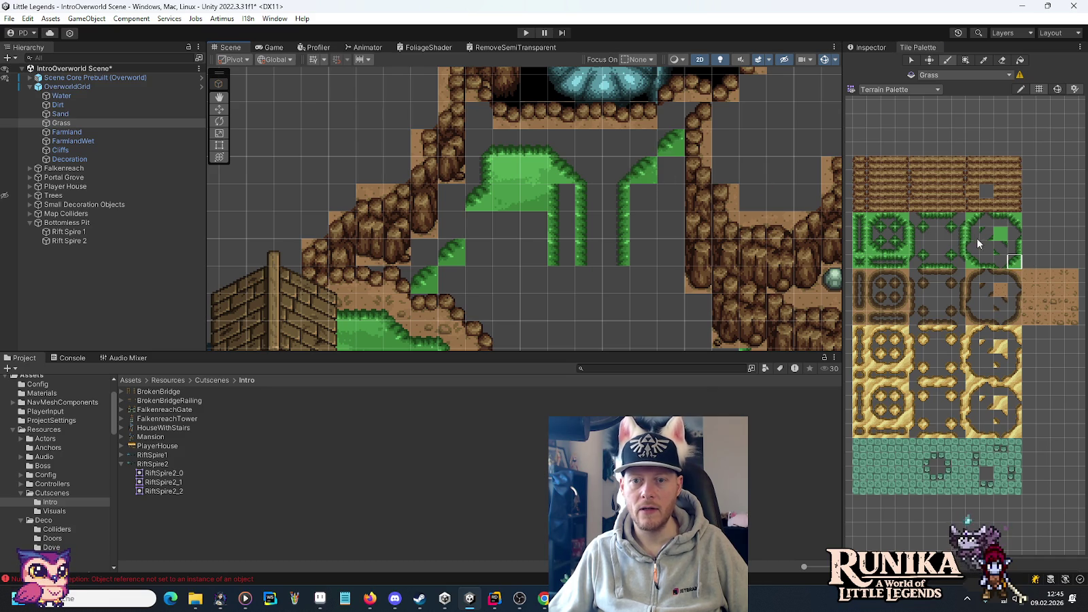
left_click(946, 250)
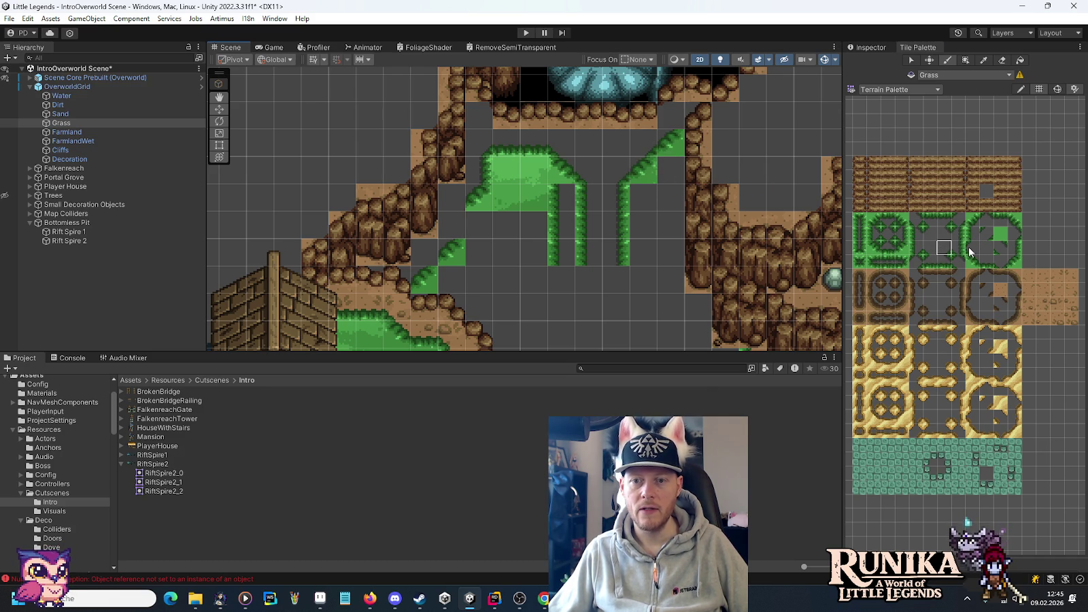
left_click(986, 261)
left_click(664, 159)
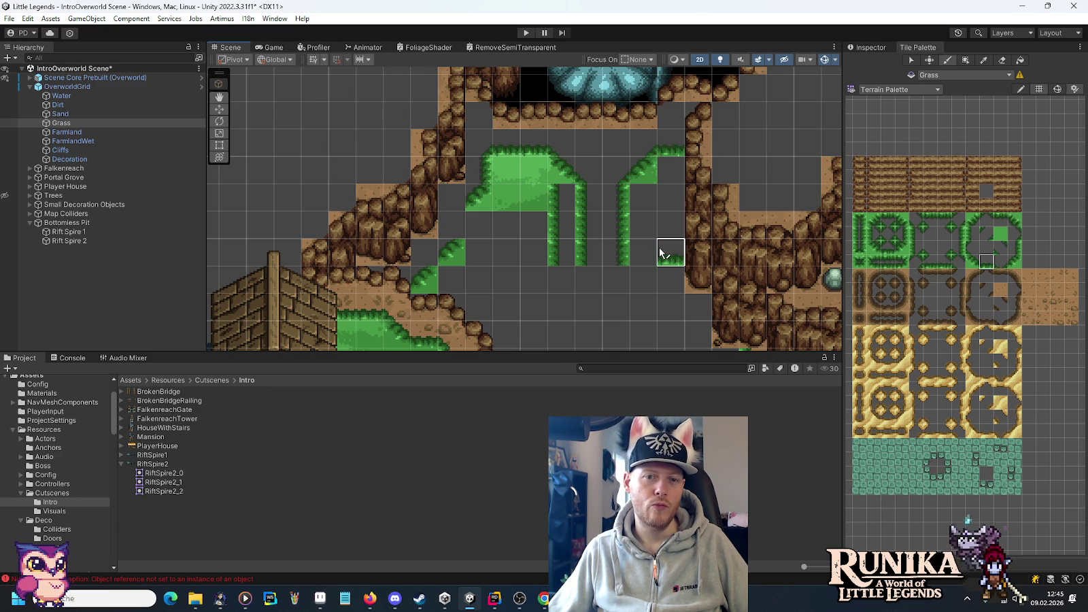
- Fill the column with solid grass and add an edge tile at the strip's bottom
left_click_drag(648, 252, 652, 184)
left_click(999, 235)
left_click_drag(564, 153, 570, 206)
left_click(972, 262)
left_click(609, 265)
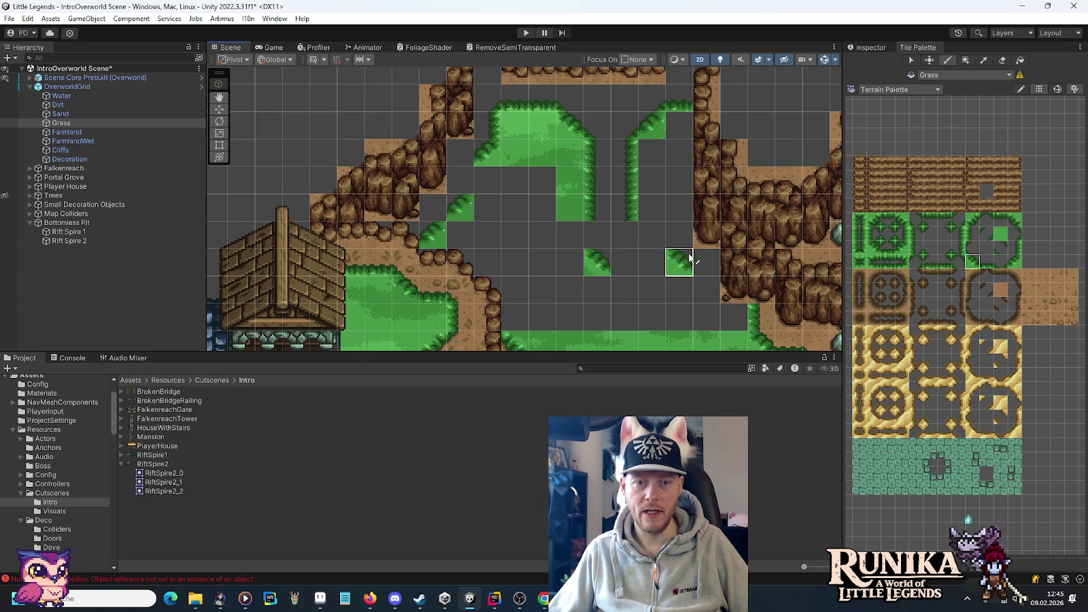
- Paint the bottom grass edge of the outline and a corner that closes it
left_click(968, 234)
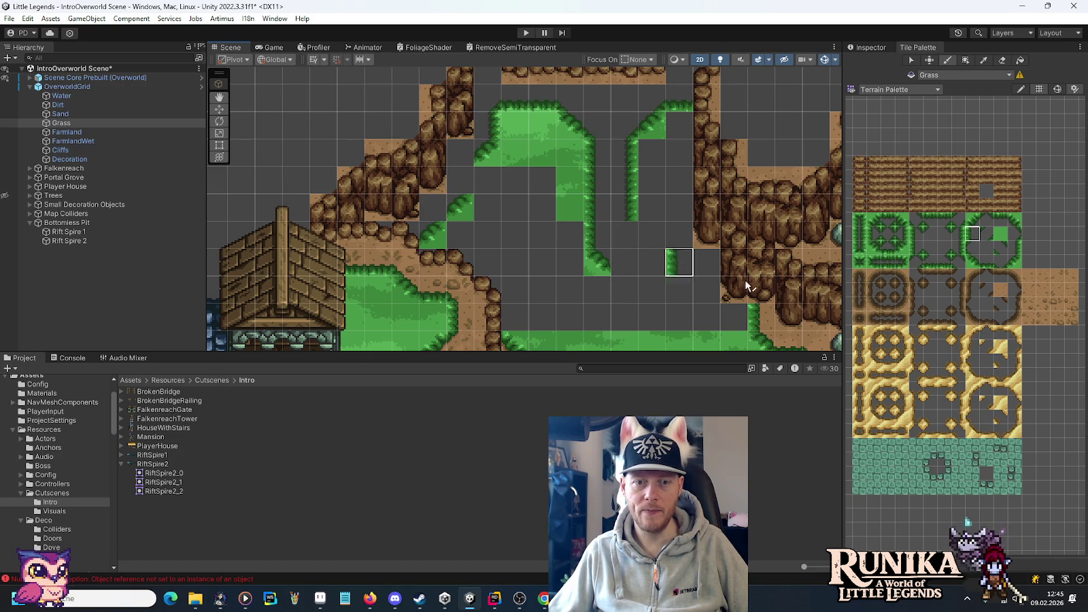
left_click(624, 267)
left_click(986, 262)
left_click(651, 262)
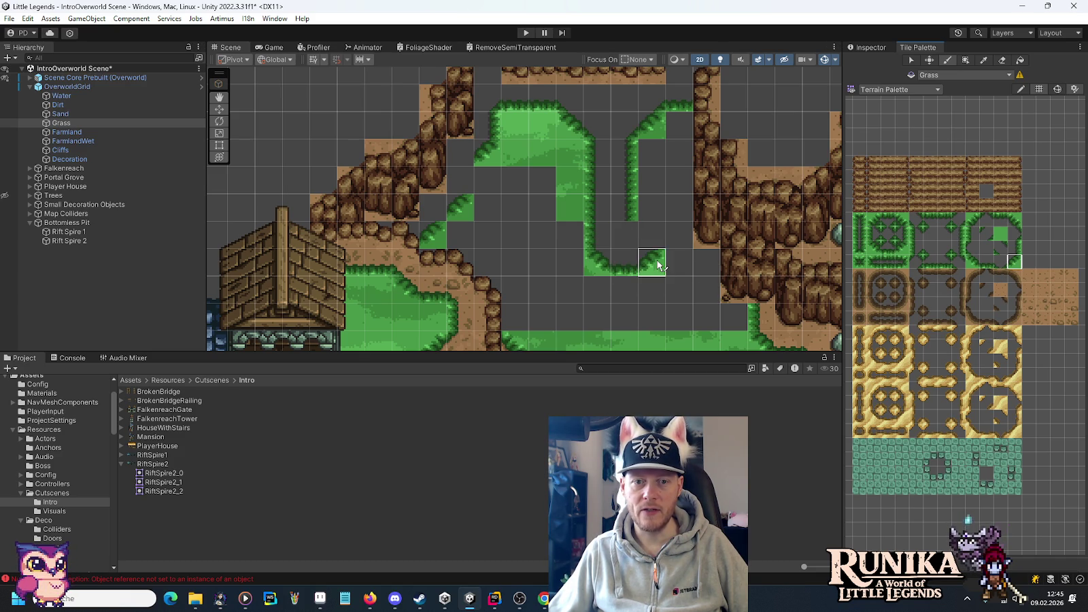
left_click(1013, 219)
left_click(651, 234)
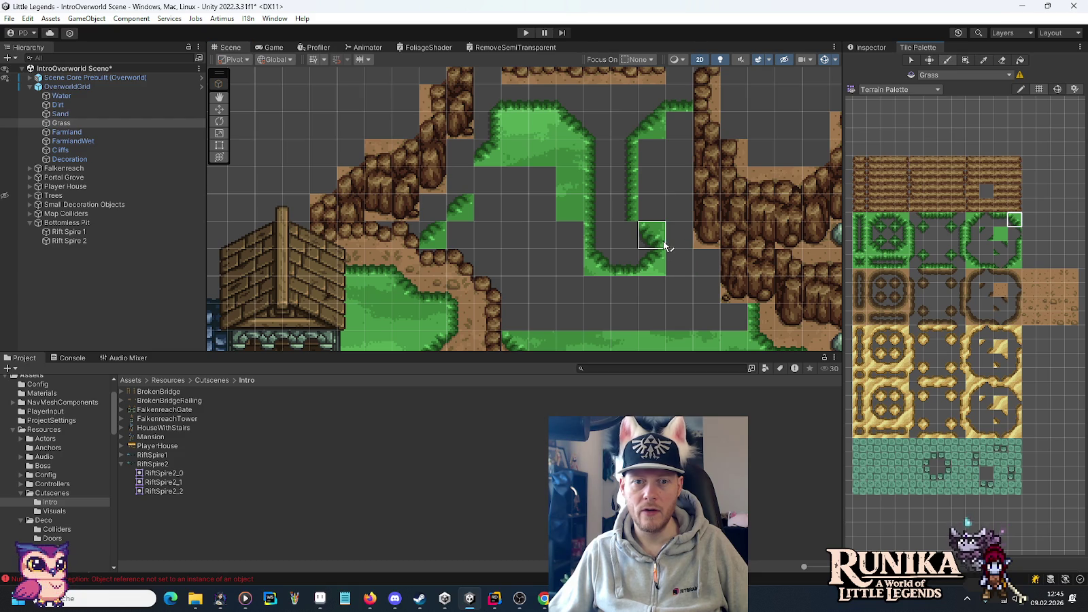
- Paint solid grass from below the outline up toward the plateau
left_click(943, 233)
mouse_move(655, 252)
left_mouse_down()
mouse_move(707, 156)
mouse_move(700, 129)
mouse_move(733, 293)
mouse_move(680, 238)
left_mouse_up()
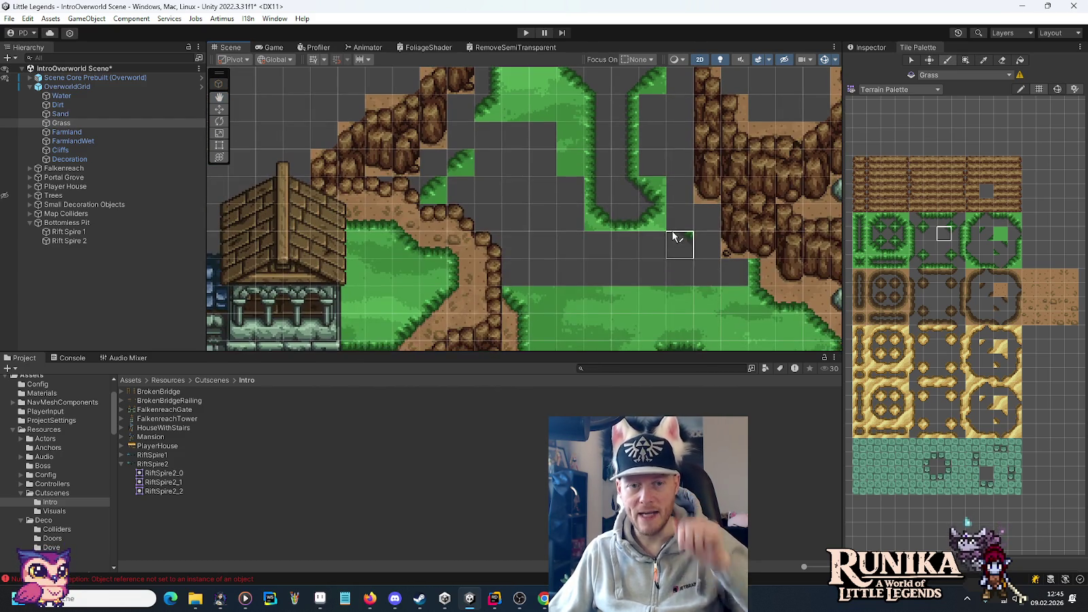
left_click(1011, 247)
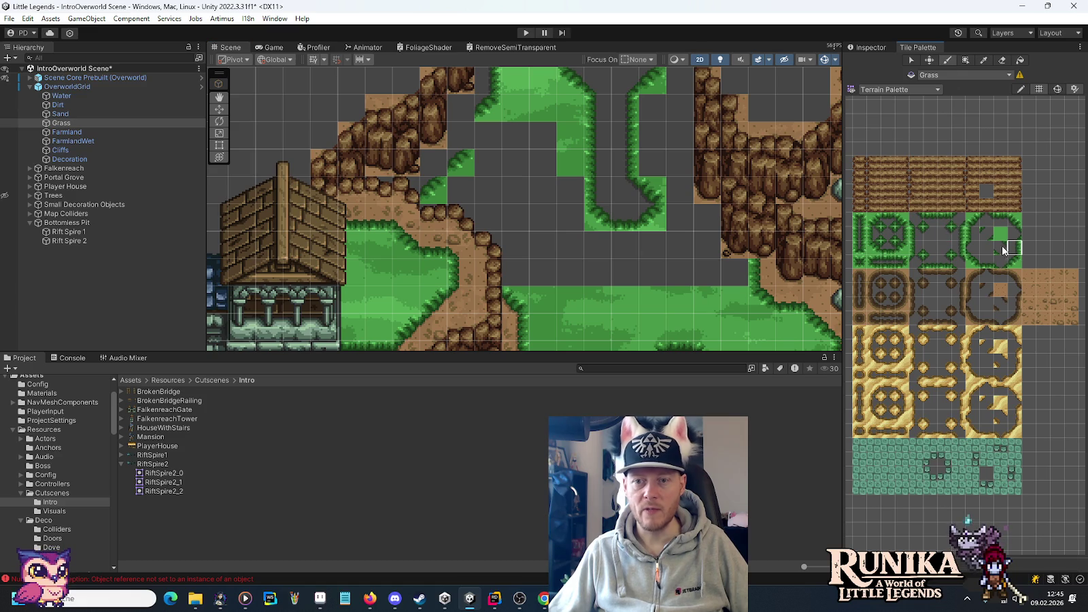
left_click(944, 247)
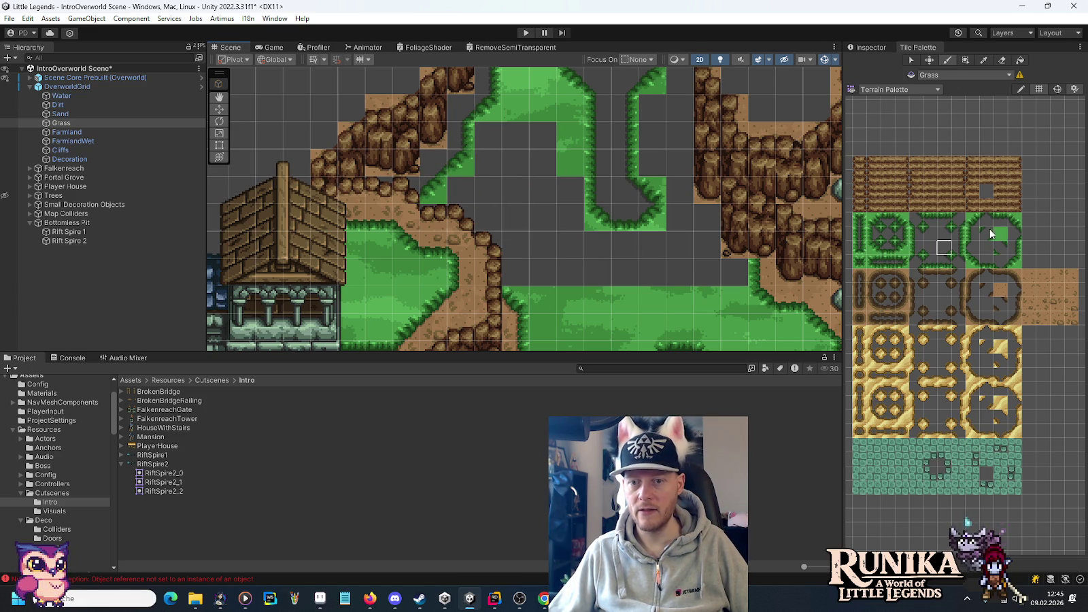
left_click(435, 221, "ctrl")
mouse_move(435, 221)
left_mouse_down()
mouse_move(479, 208)
mouse_move(497, 161)
mouse_move(533, 161)
mouse_move(538, 140)
mouse_move(491, 139)
left_mouse_up()
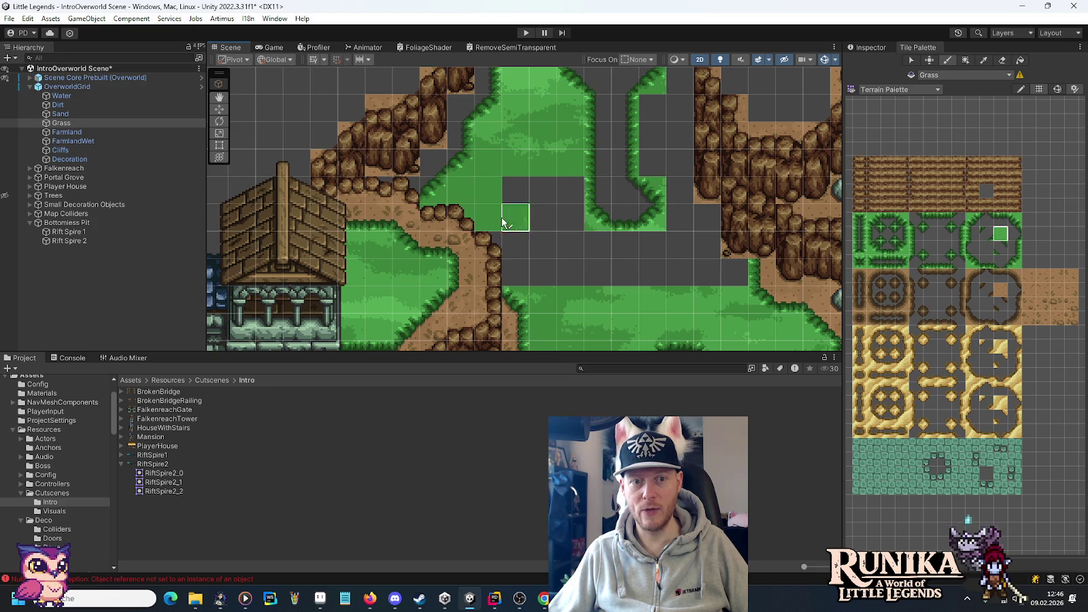
- Box-fill the remaining grey cells and the grey channel with grass, then switch to the Dirt tilemap
left_click(960, 60)
left_click_drag(707, 245, 528, 272)
left_click_drag(560, 192, 516, 214)
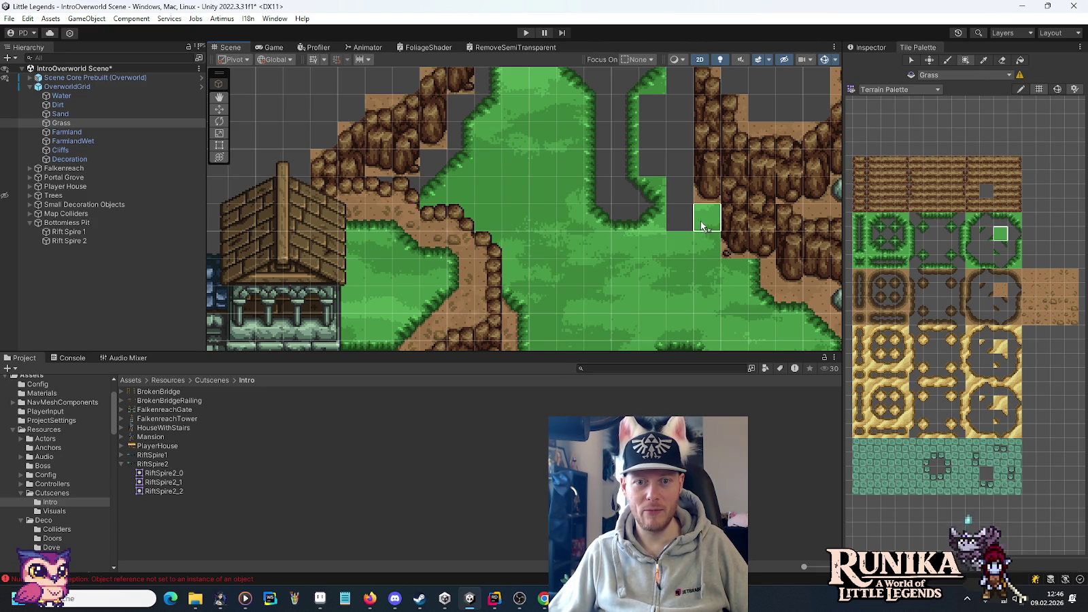
scroll(665, 117, "up", 3)
mouse_move(656, 241)
left_mouse_down()
mouse_move(659, 149)
mouse_move(659, 200)
left_mouse_up()
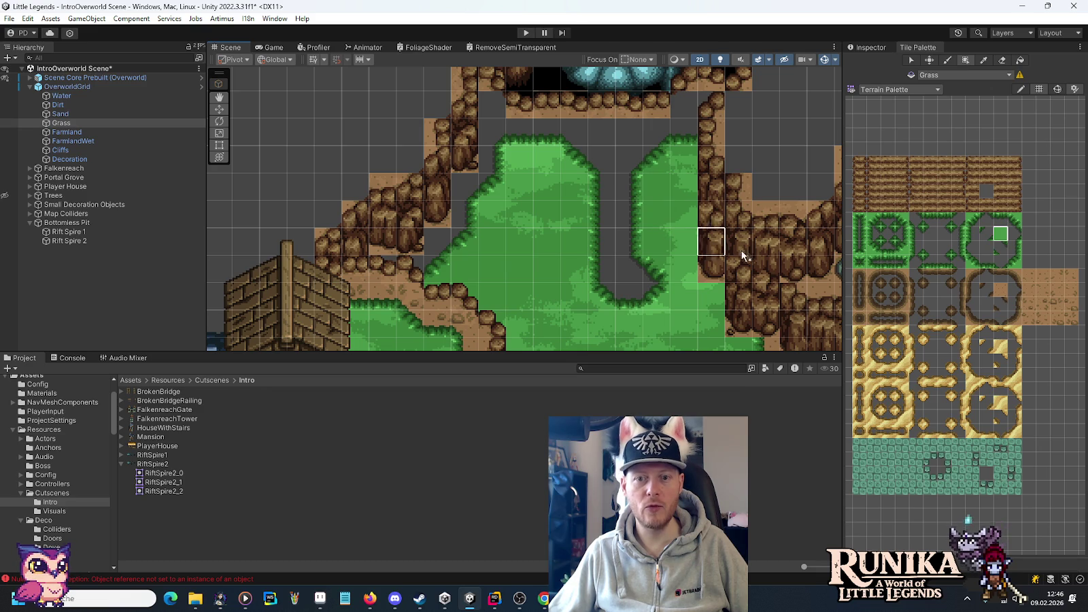
key("i")
left_click(1000, 293)
- Box-fill the gap beside the grass, the grey column and row, and the funnel top with dirt
left_click(103, 107)
scroll(558, 169, "up", 1)
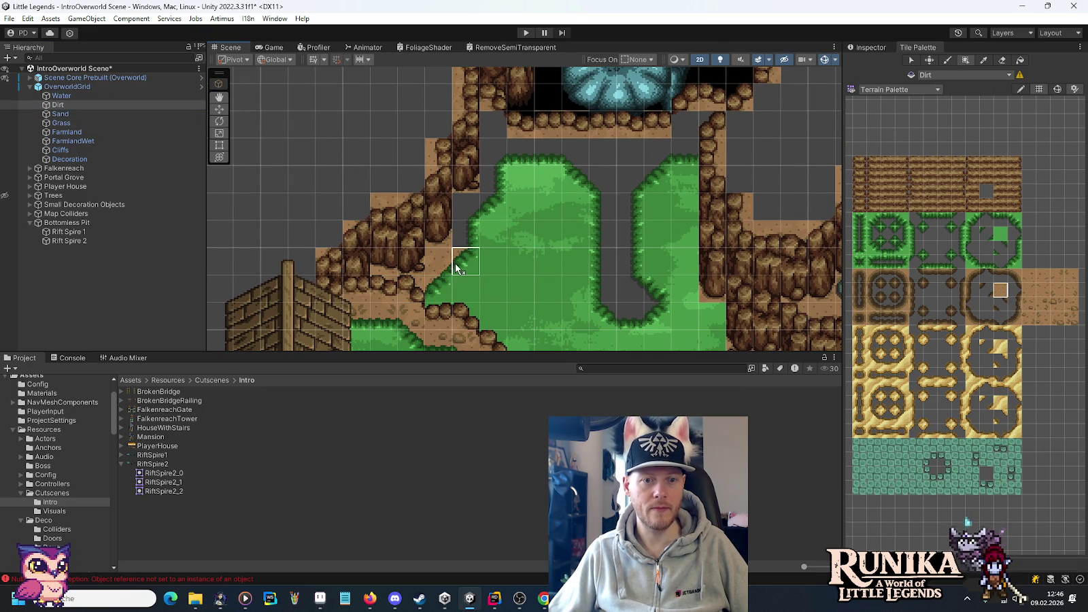
left_click_drag(461, 243, 458, 214)
mouse_move(493, 153)
left_mouse_down()
mouse_move(493, 126)
mouse_move(674, 150)
left_mouse_up()
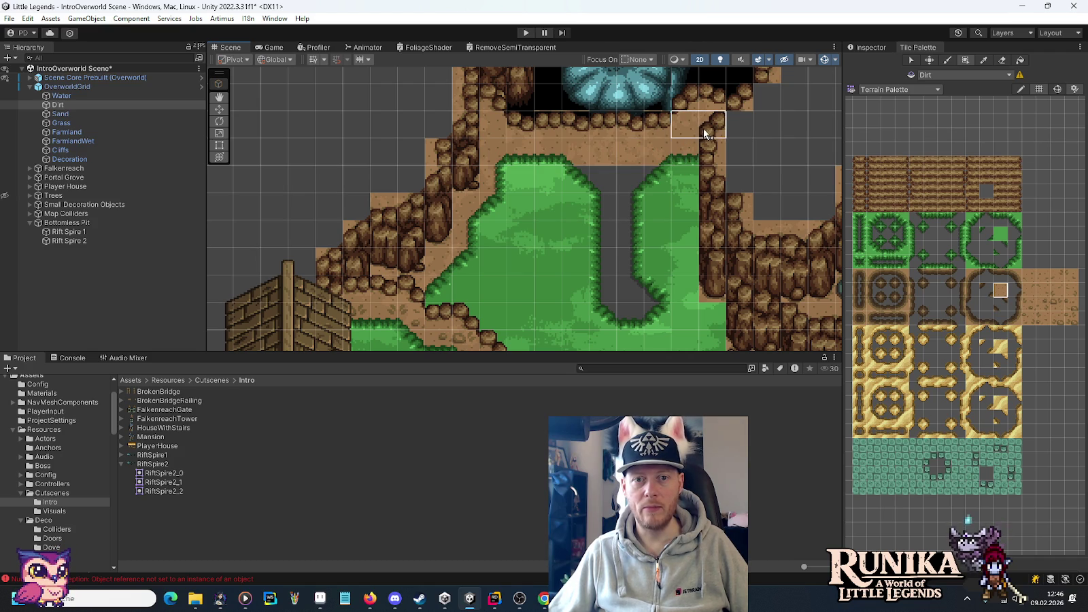
mouse_move(582, 174)
left_mouse_down()
mouse_move(643, 182)
mouse_move(621, 299)
mouse_move(639, 435)
left_mouse_up()
mouse_move(484, 323)
left_mouse_down()
mouse_move(484, 204)
mouse_move(510, 204)
mouse_move(455, 257)
left_mouse_up()
scroll(455, 257, "down", 5)
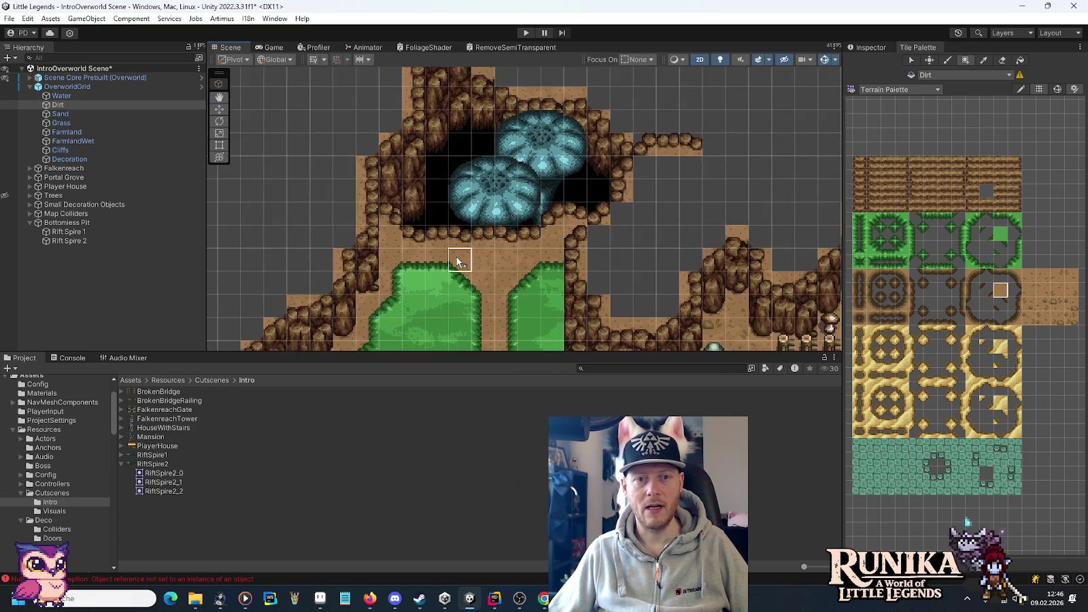
scroll(468, 194, "up", 3)
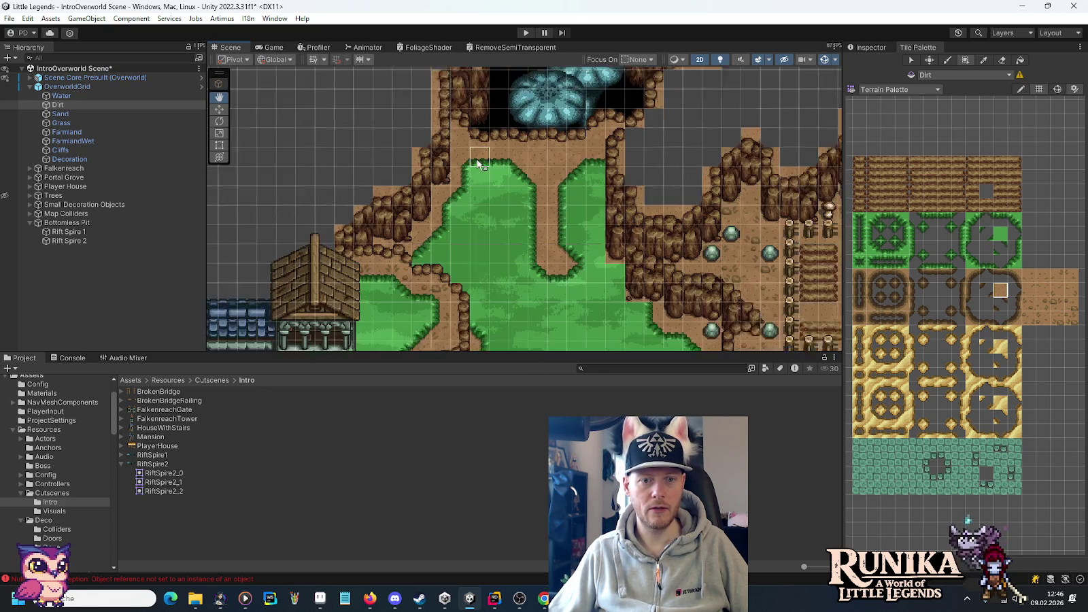
scroll(535, 228, "up", 2)
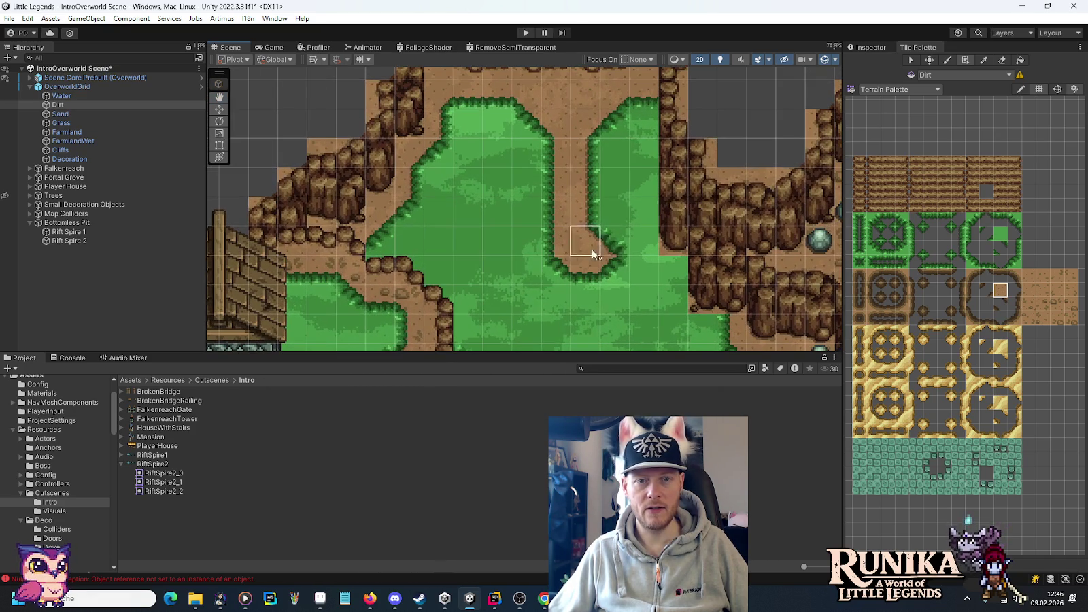
left_click(102, 123)
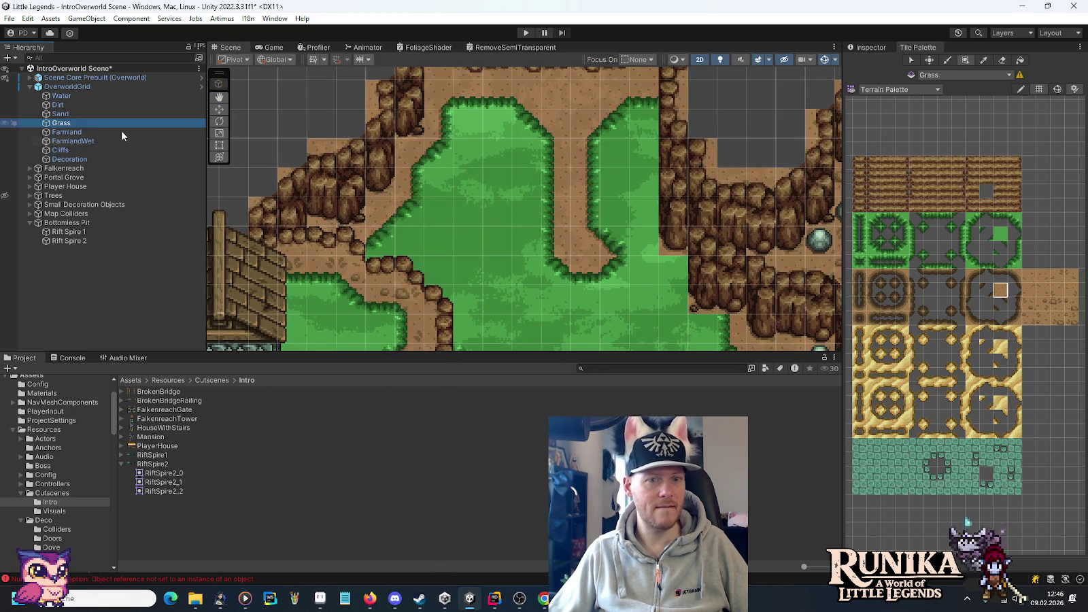
- Repaint the grass edge tiles at the corridor bend on the Grass tilemap
left_click(1014, 248)
left_click(614, 242)
left_click(1007, 219)
left_click(614, 212)
left_click(1013, 220)
left_click(944, 233)
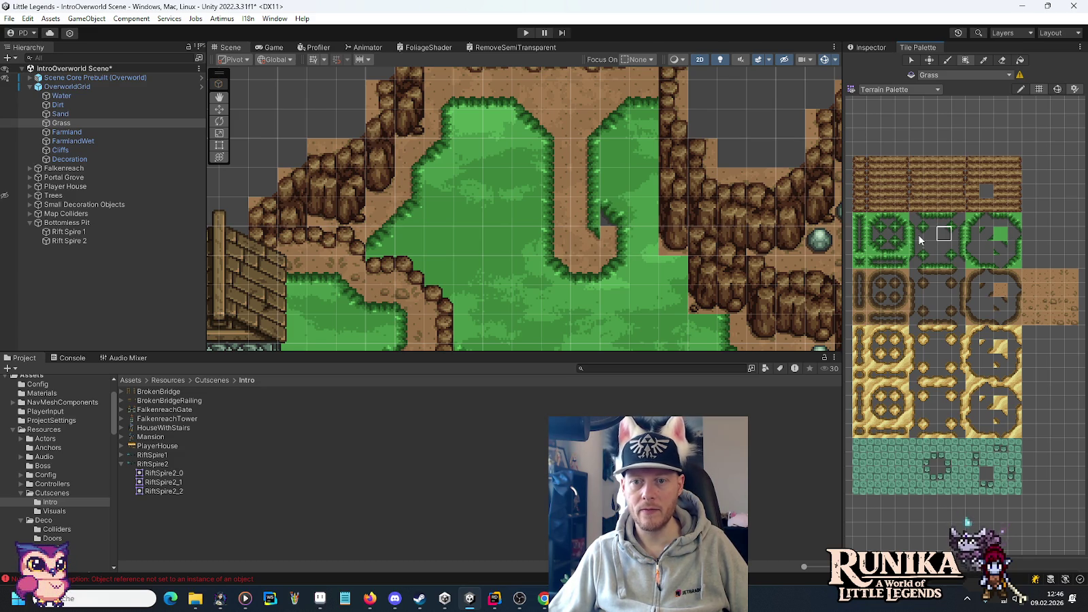
left_click(601, 211)
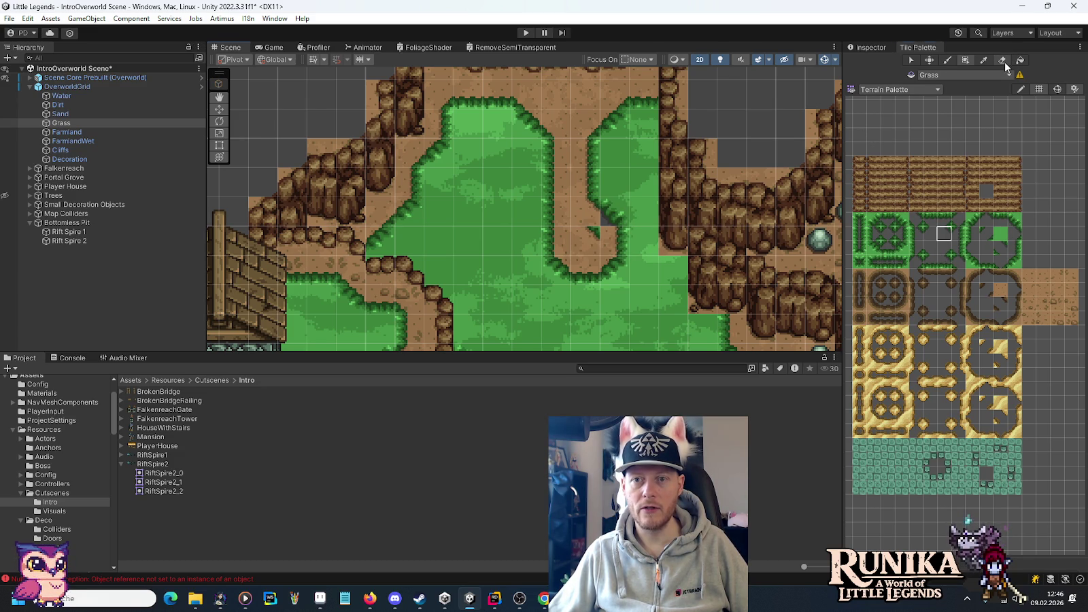
- On the Dirt tilemap, paint a plain dirt tile beside the grass near the fountain
left_click(74, 104)
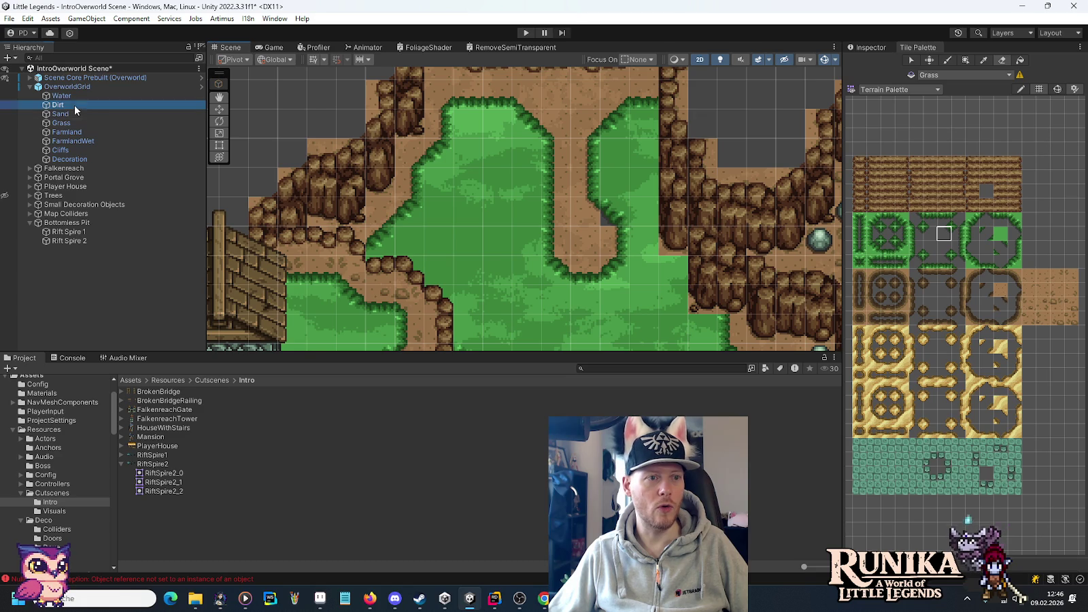
left_click(1000, 291)
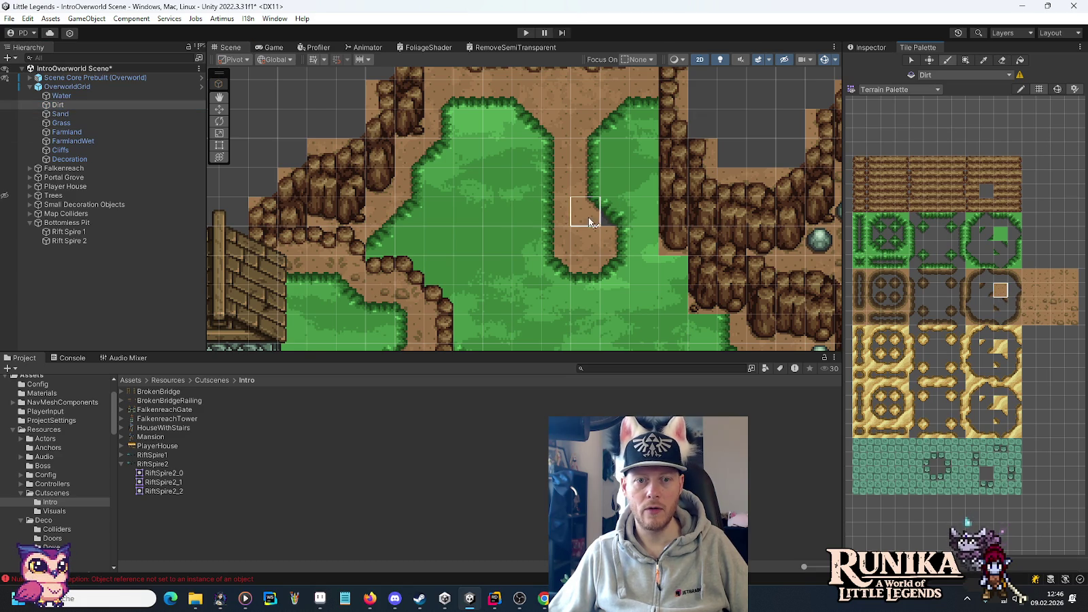
mouse_move(664, 268)
left_mouse_down()
mouse_move(650, 275)
mouse_move(636, 98)
left_mouse_up()
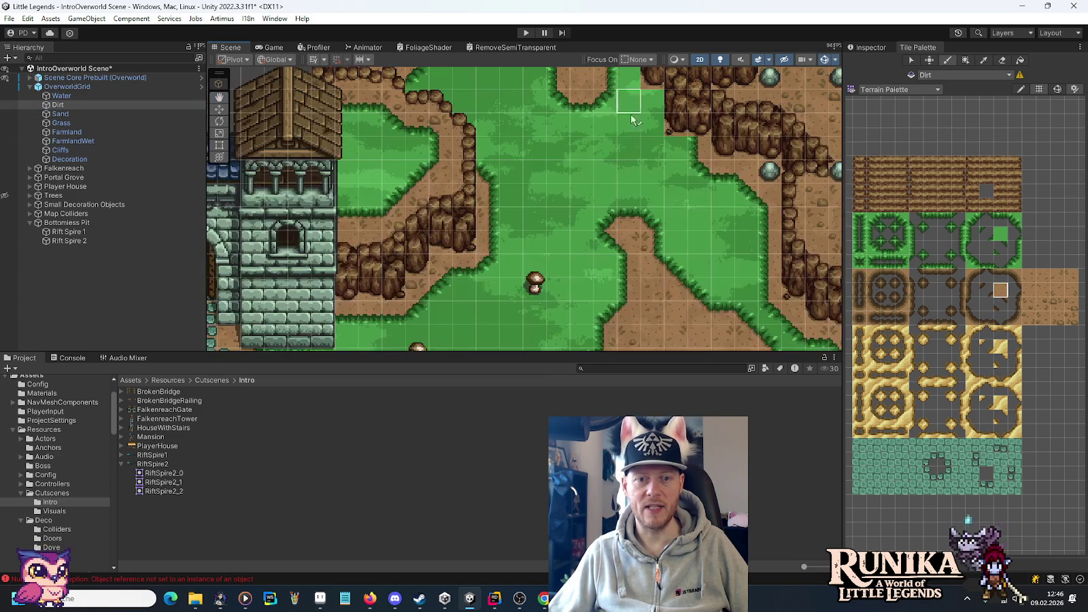
left_click_drag(604, 185, 601, 219)
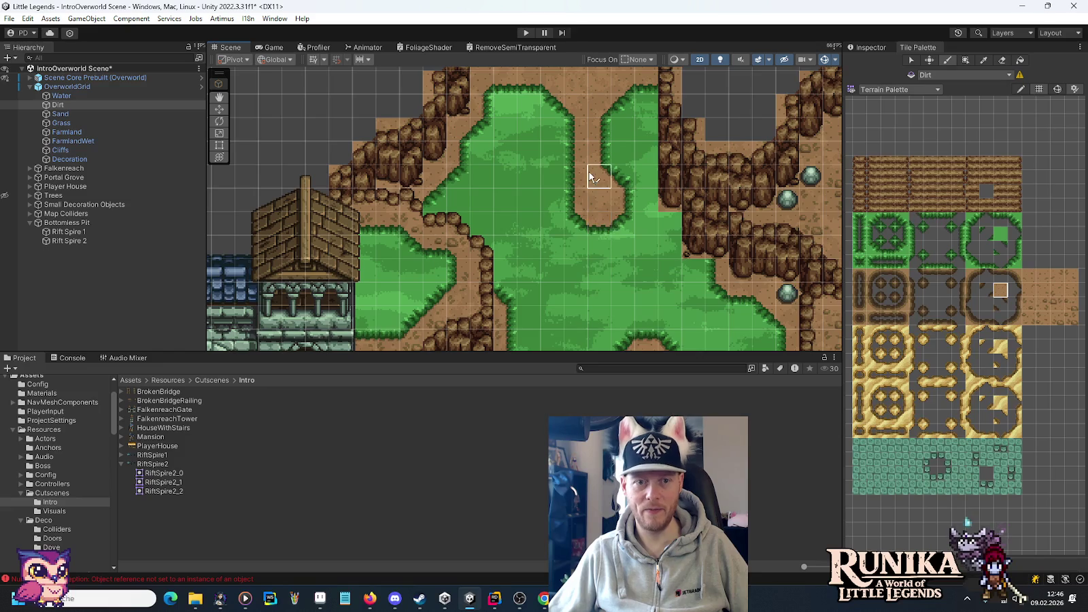
left_click_drag(590, 174, 609, 246)
scroll(608, 245, "up", 3)
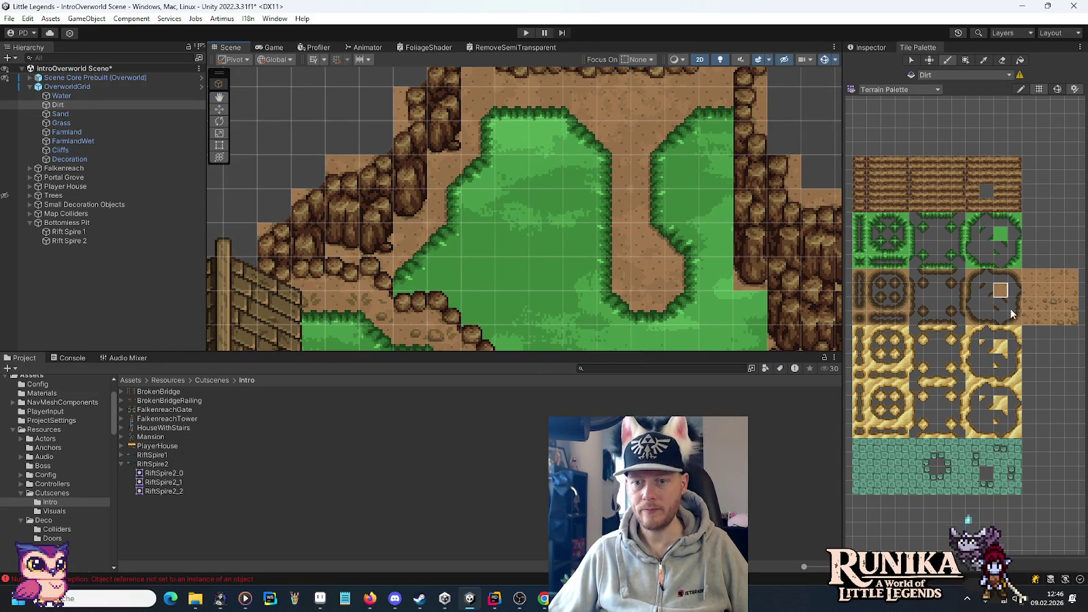
left_click(1071, 317)
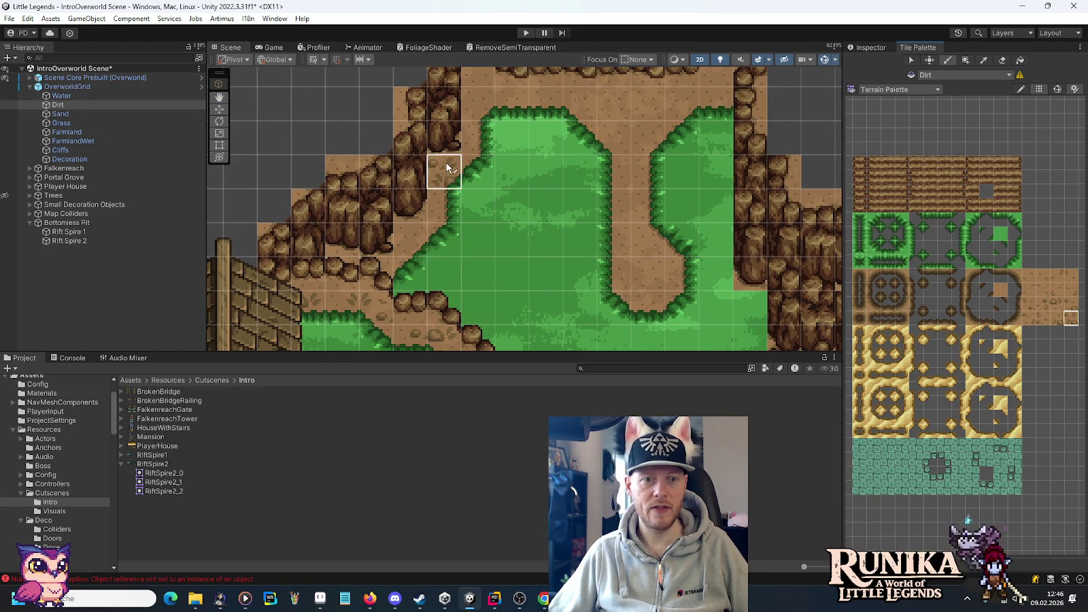
left_click_drag(663, 154, 639, 208)
left_click(666, 128)
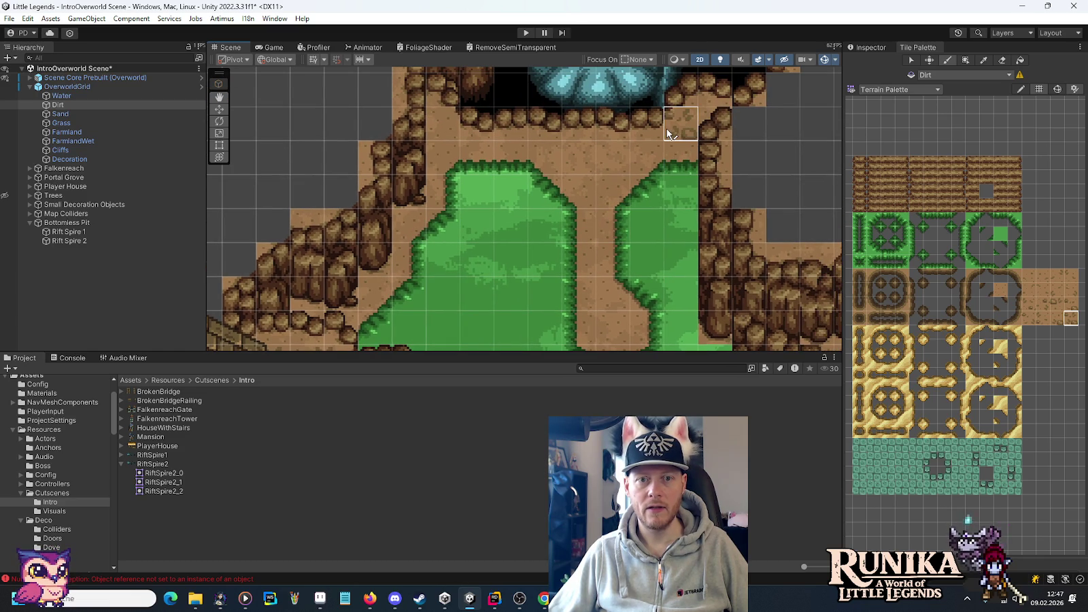
- Try several dirt tile variants in the Tile Palette for the path near the fountain
left_click_drag(599, 242, 656, 245)
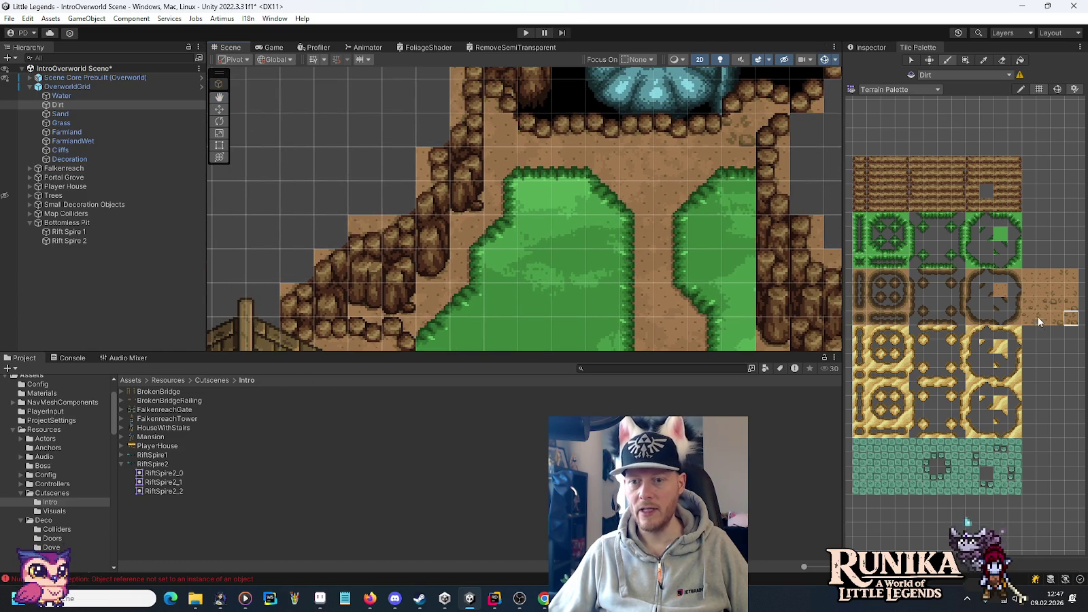
left_click(1055, 305)
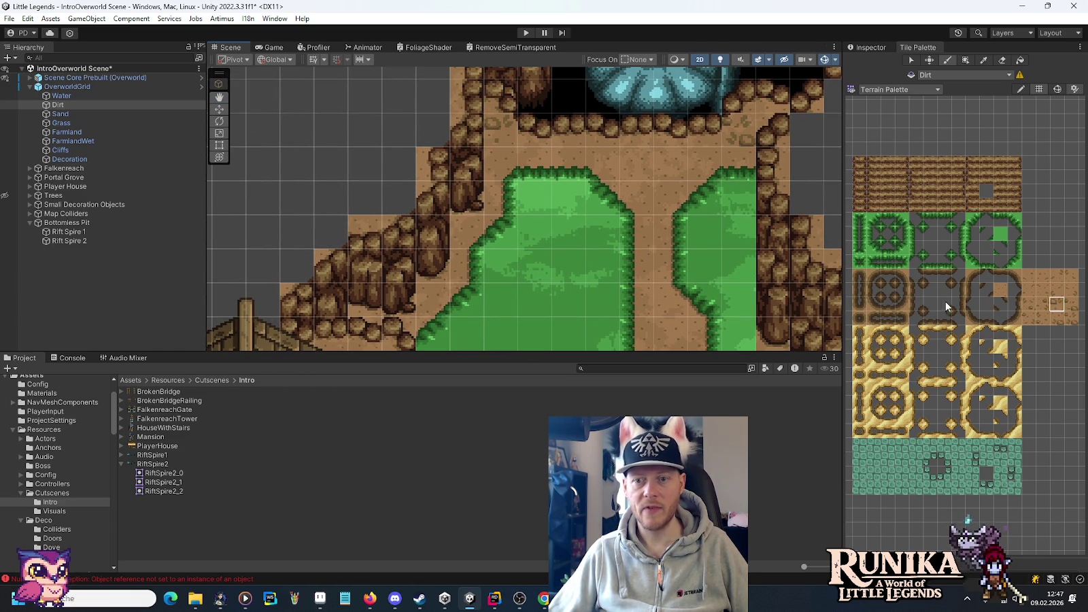
left_click(1069, 308)
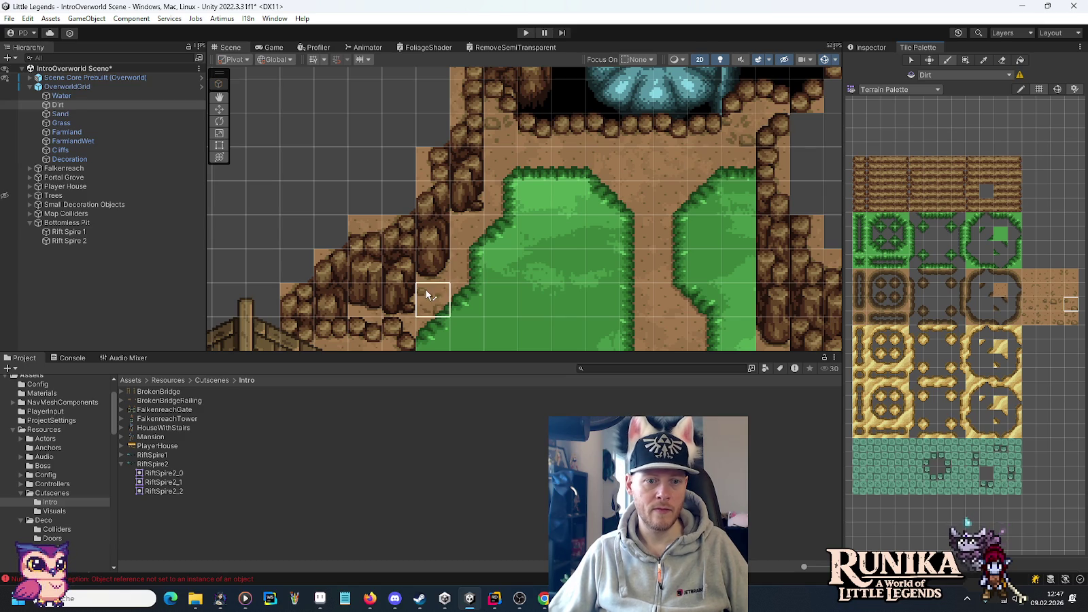
left_click(1037, 319)
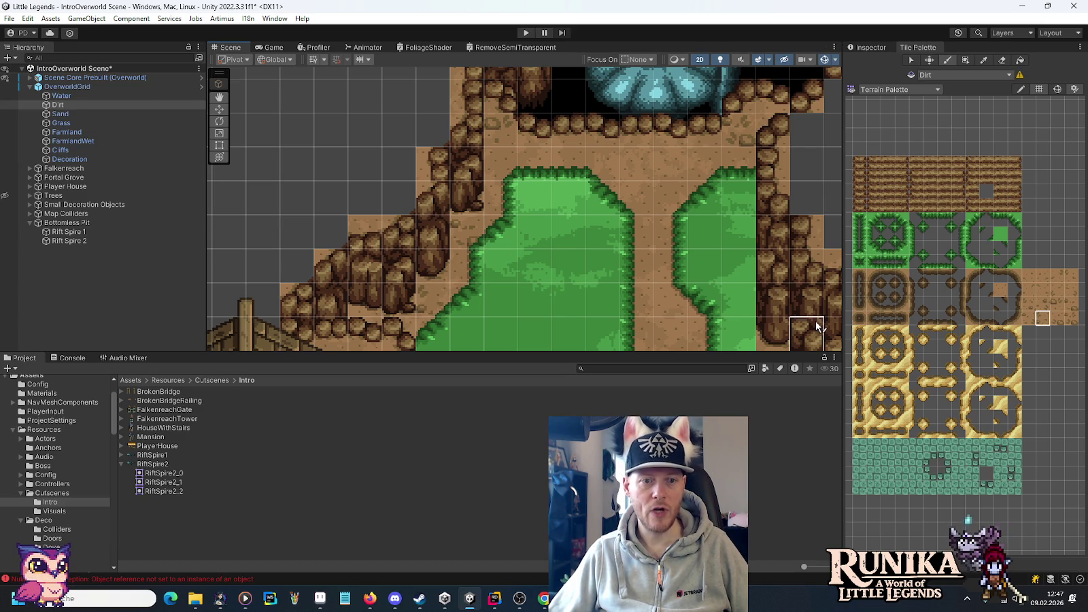
left_click(1045, 289)
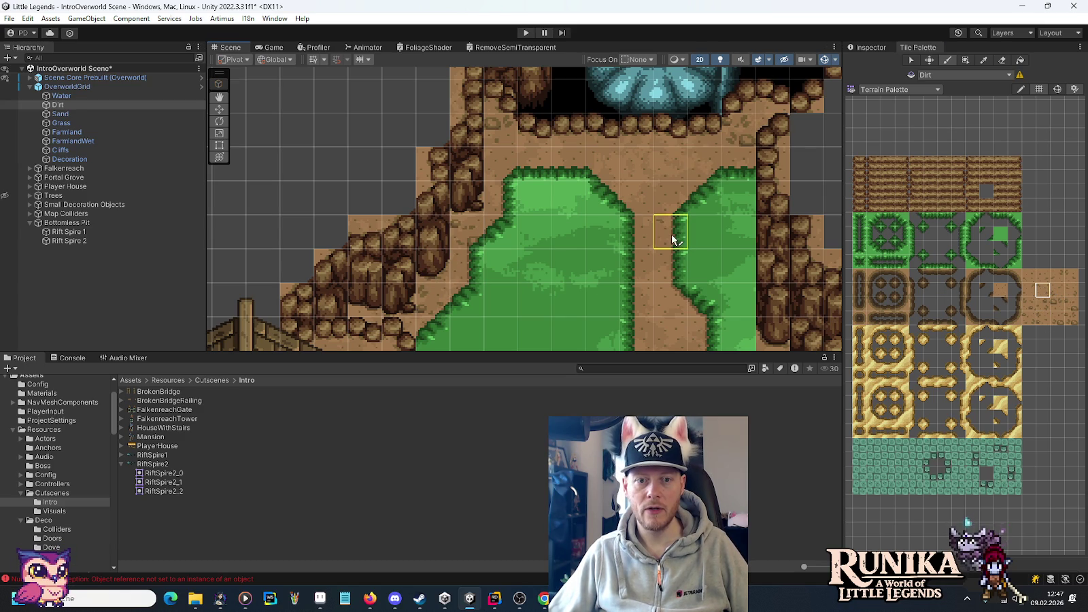
left_click(1043, 276)
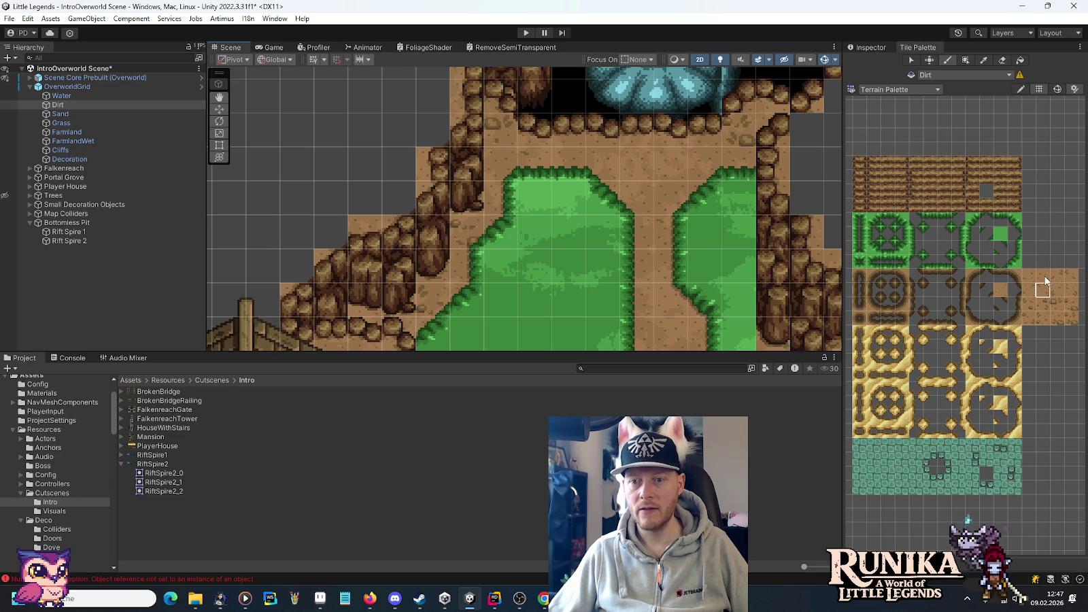
left_click(1042, 290)
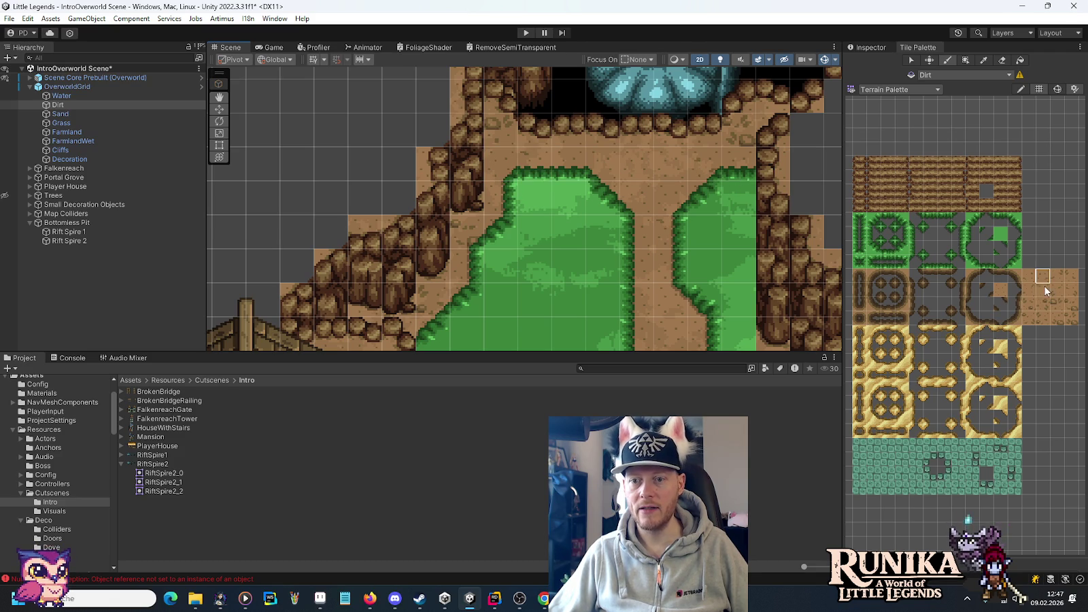
scroll(625, 282, "down", 2)
left_click(1062, 276)
left_click(1070, 275)
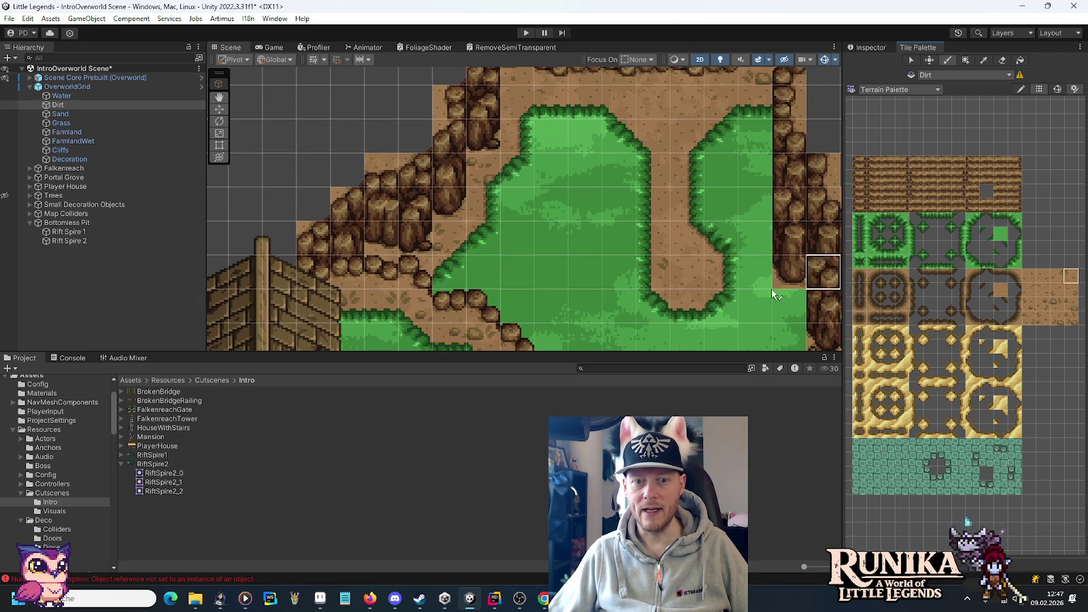
left_click(1030, 322)
left_click_drag(594, 207, 614, 282)
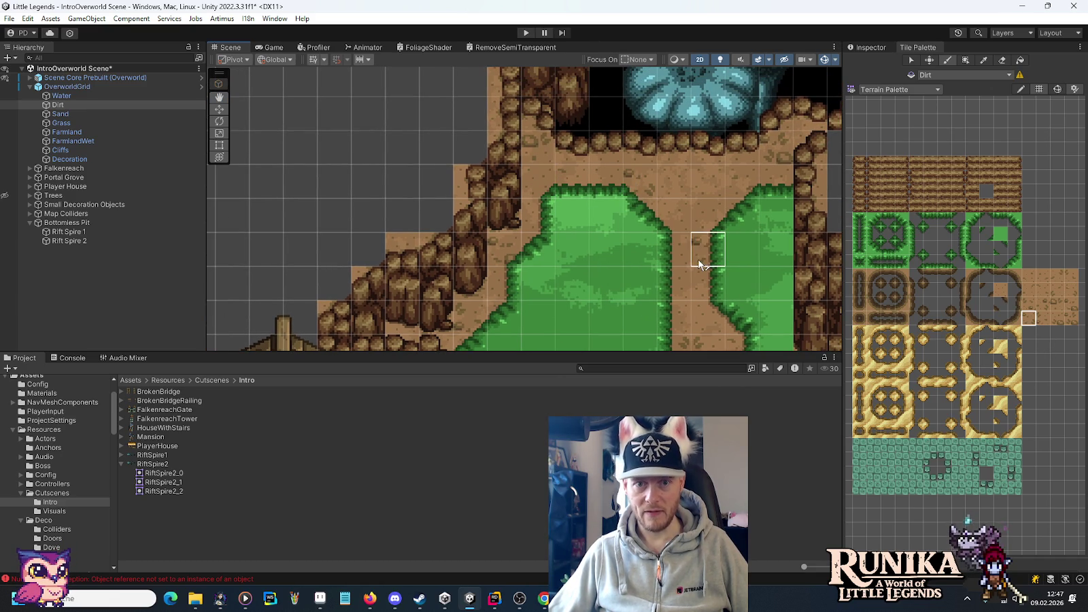
- Try dirt tile variants, then paint a grass edge tile beside the right-hand cliffs
scroll(720, 269, "down", 2)
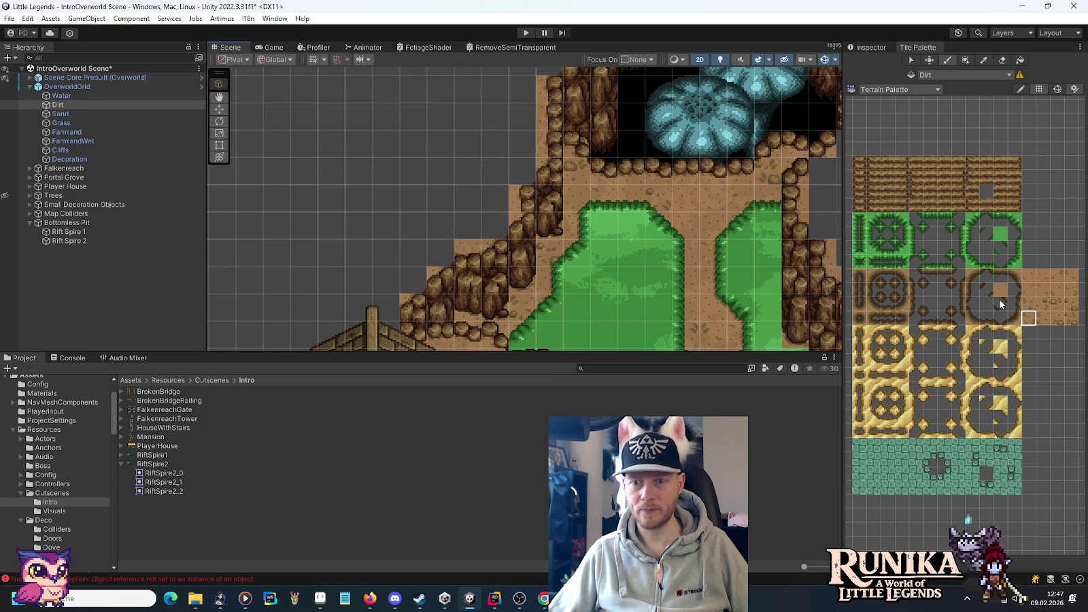
left_click(1071, 308)
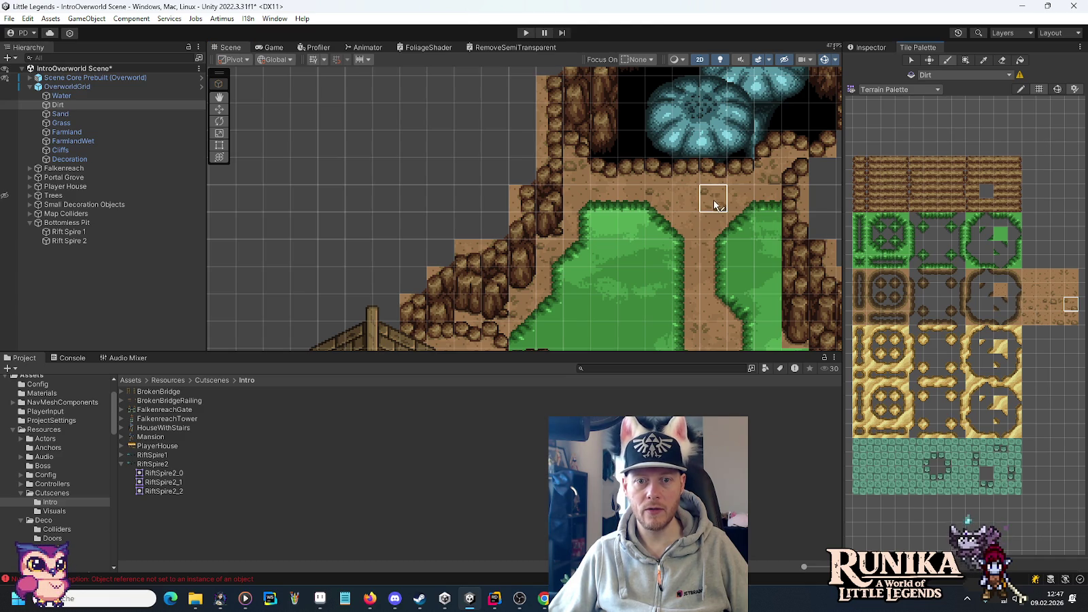
left_click(1028, 305)
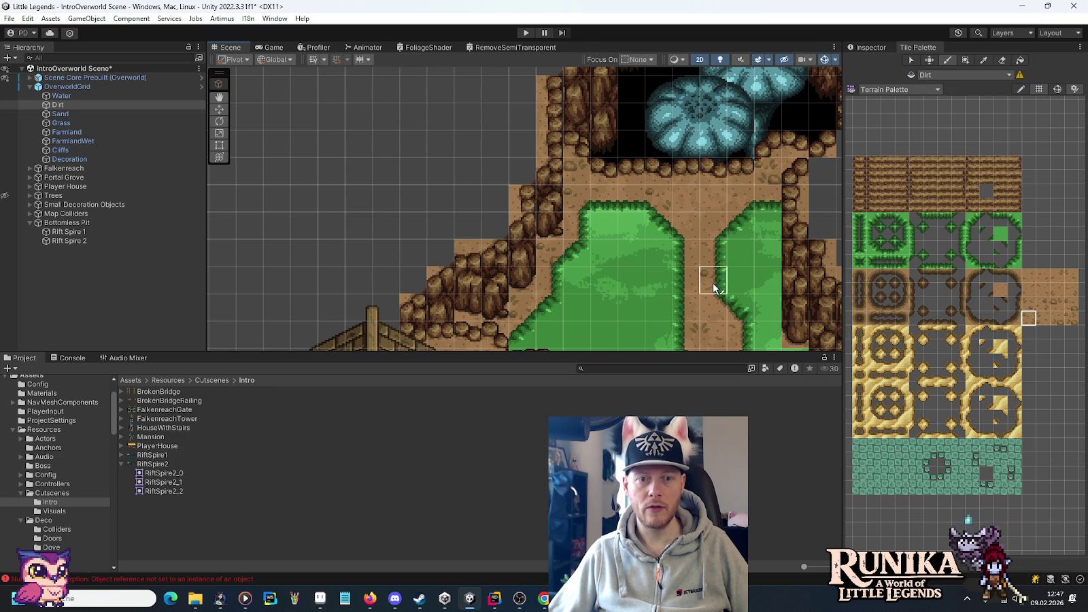
left_click_drag(712, 282, 663, 274)
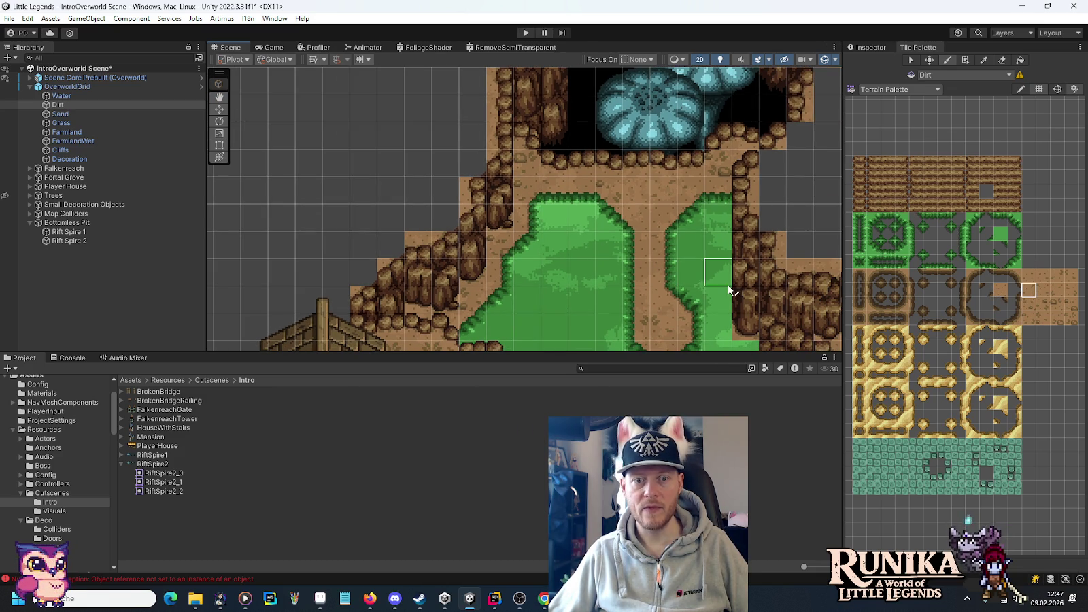
scroll(728, 286, "down", 2)
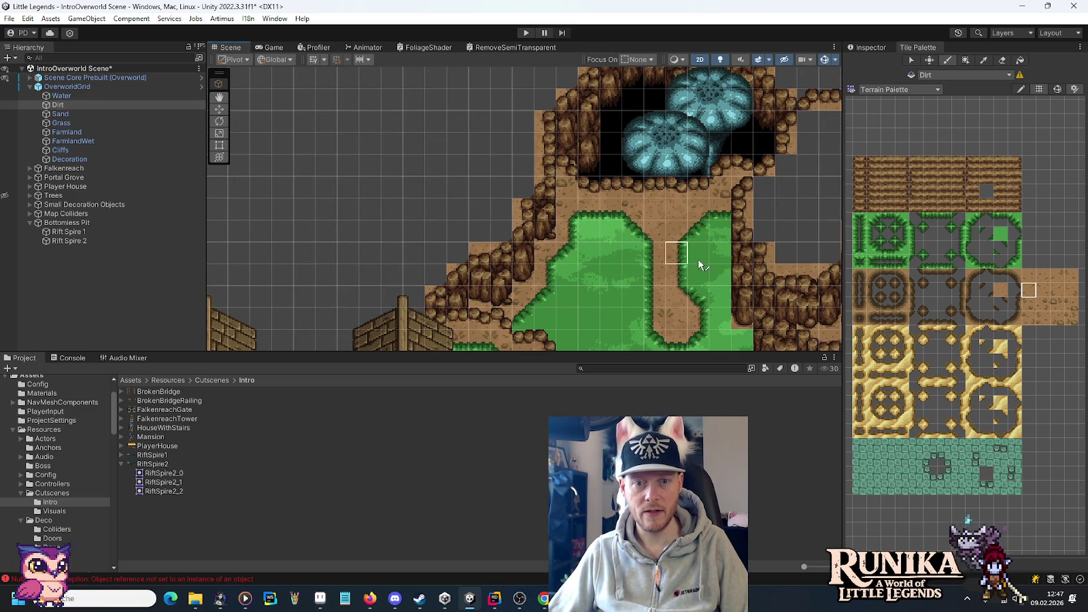
mouse_move(722, 287)
left_mouse_down()
mouse_move(635, 175)
mouse_move(629, 88)
mouse_move(627, 199)
mouse_move(642, 278)
mouse_move(668, 243)
mouse_move(669, 215)
left_mouse_up()
scroll(717, 286, "up", 2)
scroll(642, 275, "down", 1)
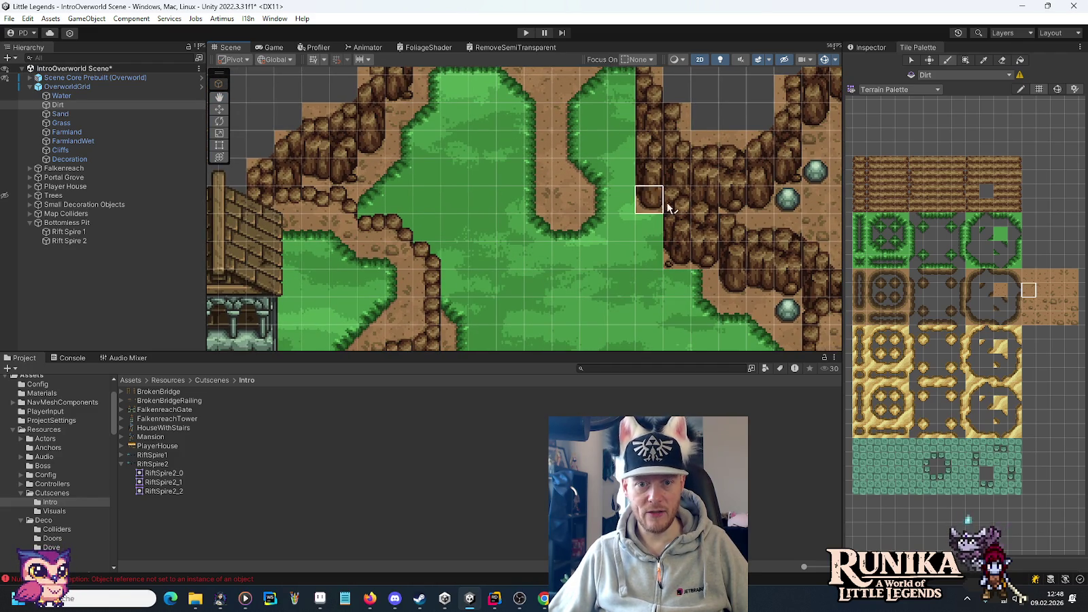
scroll(730, 303, "up", 1)
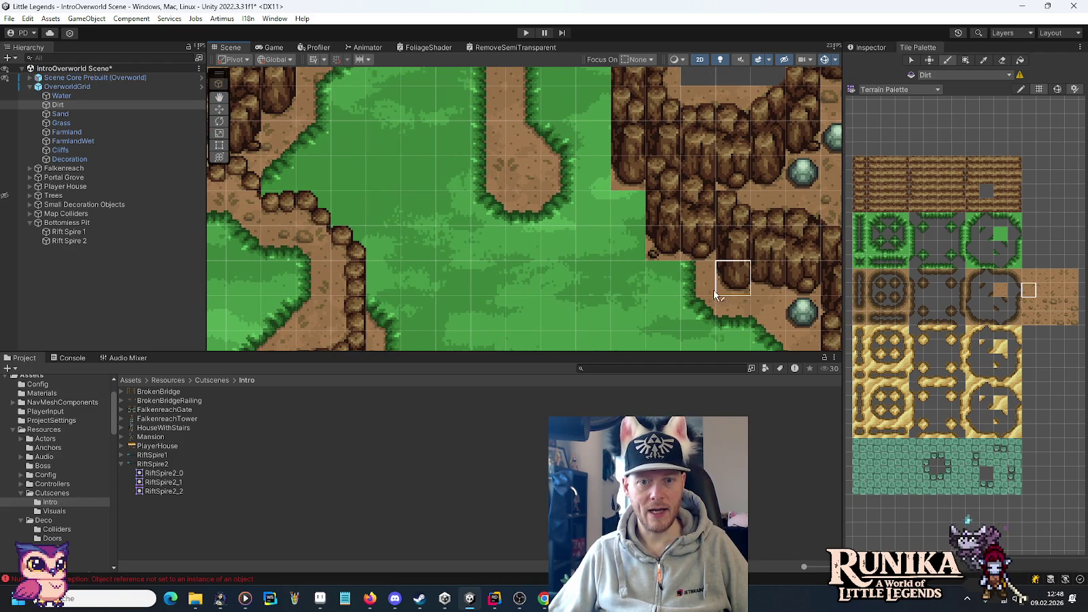
left_click_drag(626, 217, 672, 254)
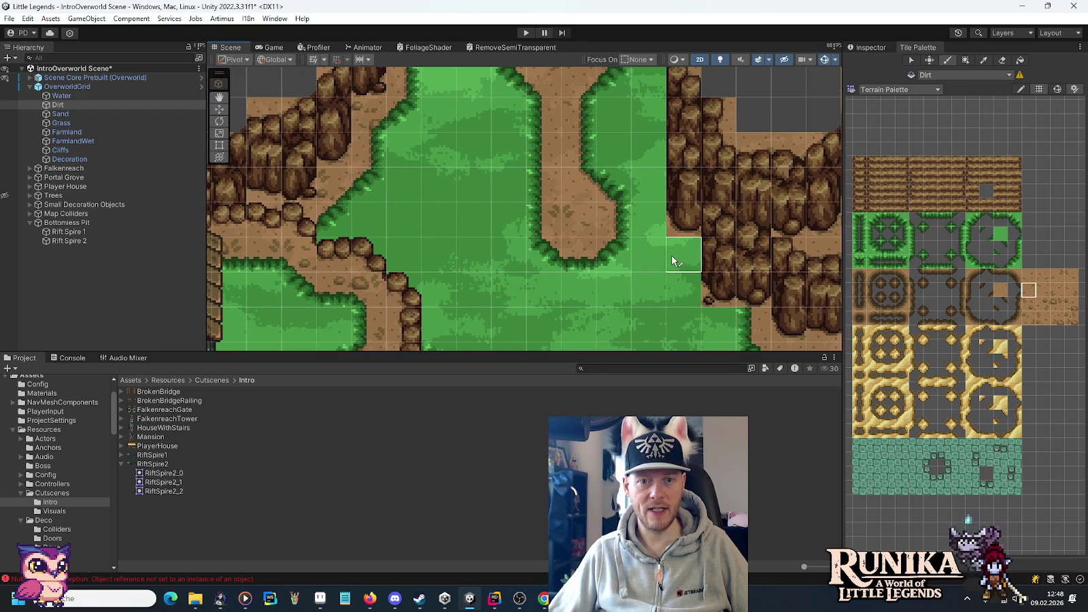
left_click(672, 254)
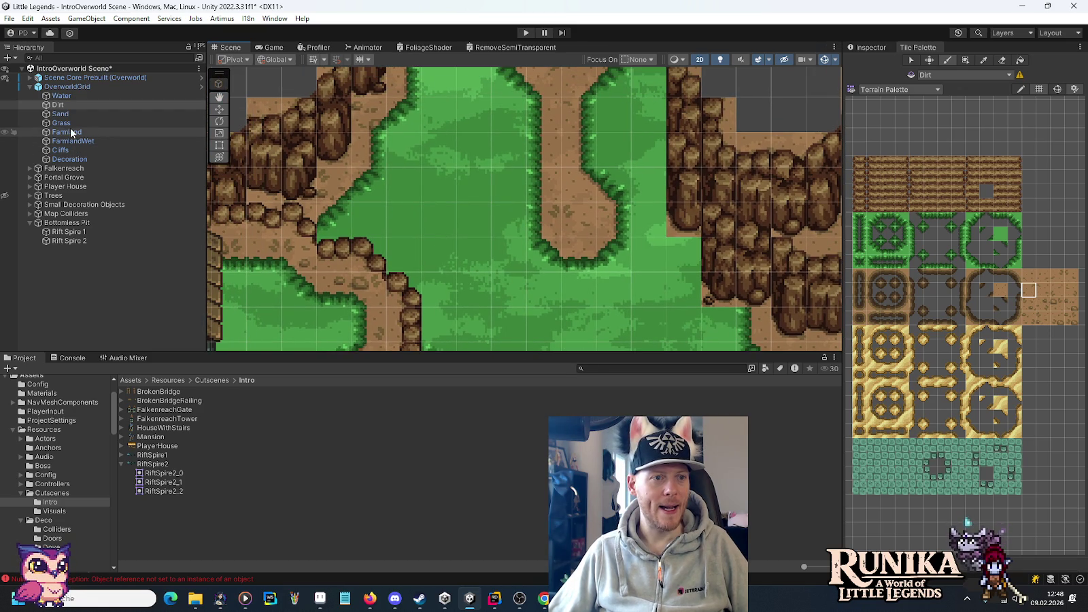
- Make Grass the active tilemap and erase the grass tiles overlapping the cliff base
left_click(74, 123)
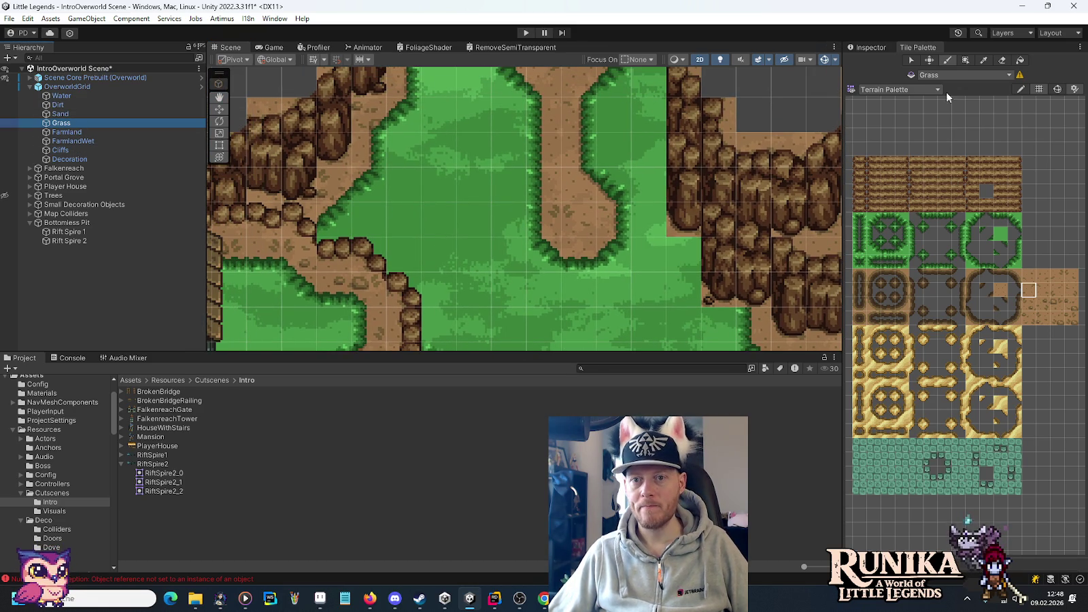
left_click(1000, 61)
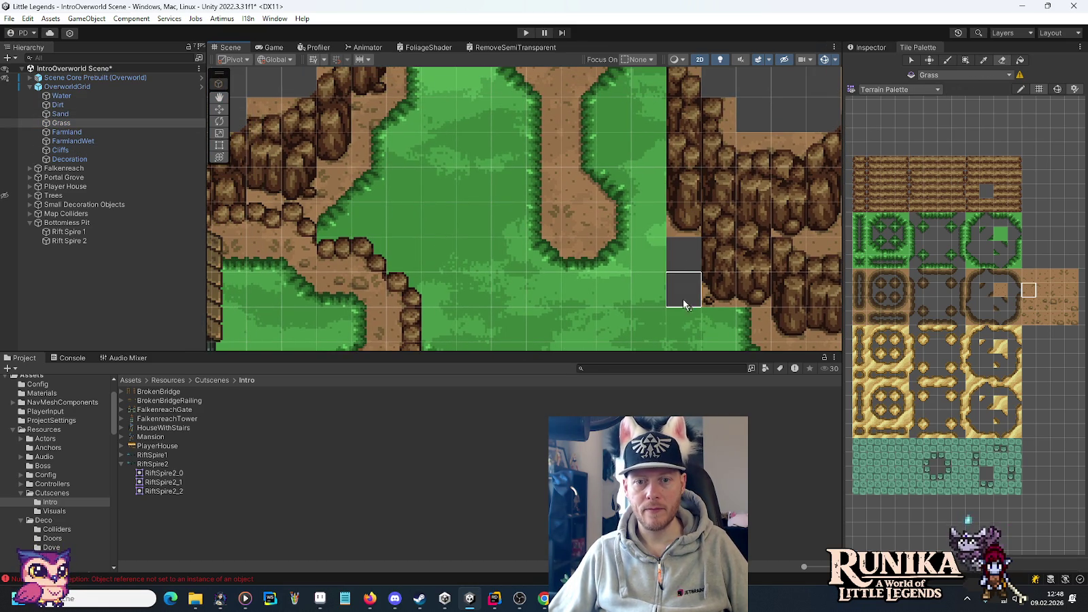
left_click_drag(684, 304, 729, 319)
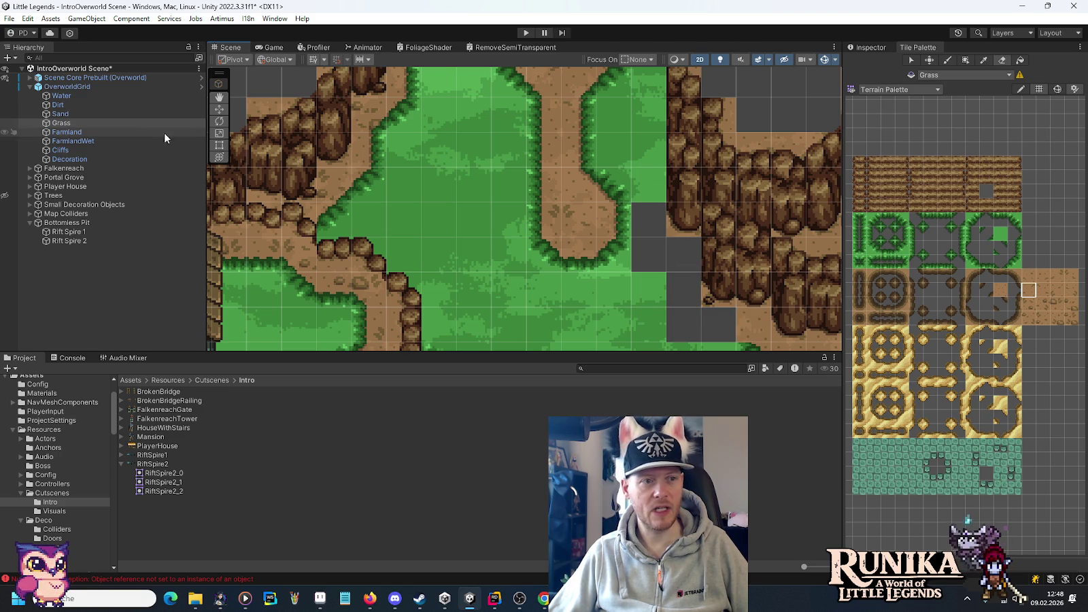
- Select a single grass edge tile in the Tile Palette for painting
left_click(972, 219)
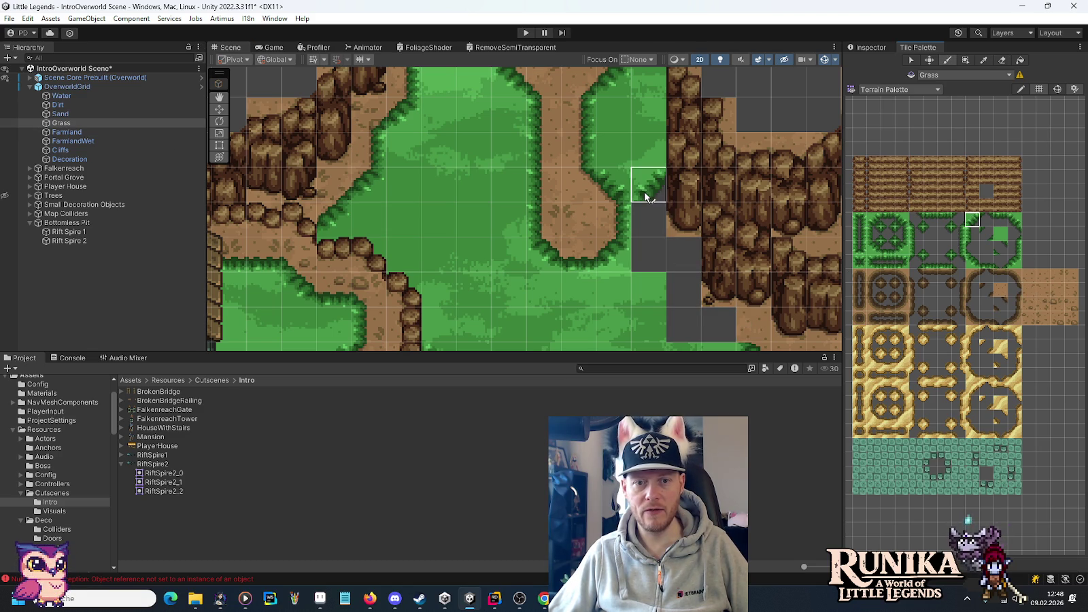
left_click(971, 236)
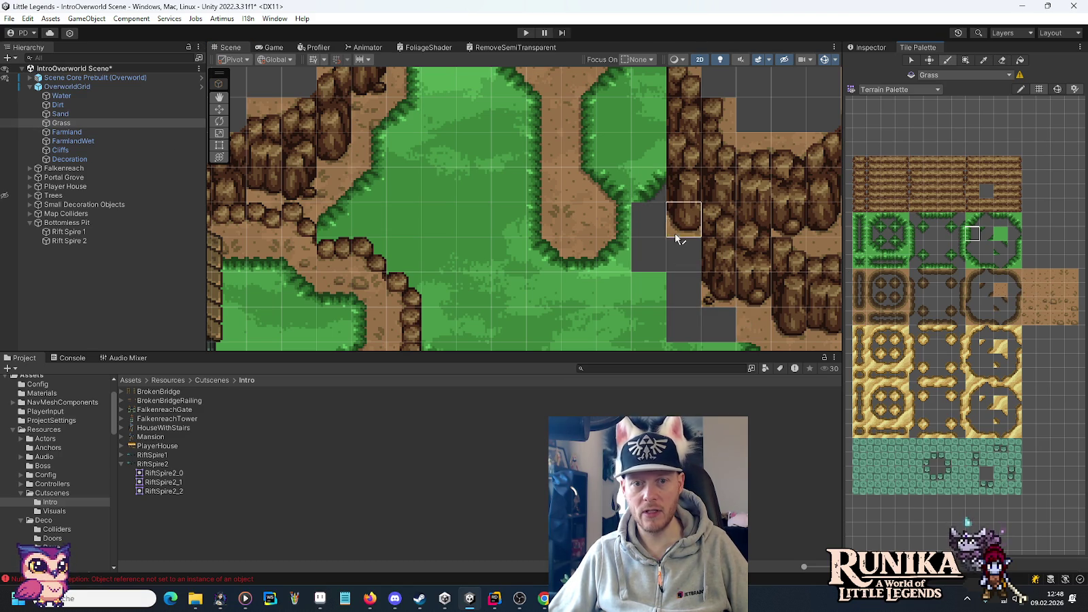
left_click_drag(971, 246, 971, 262)
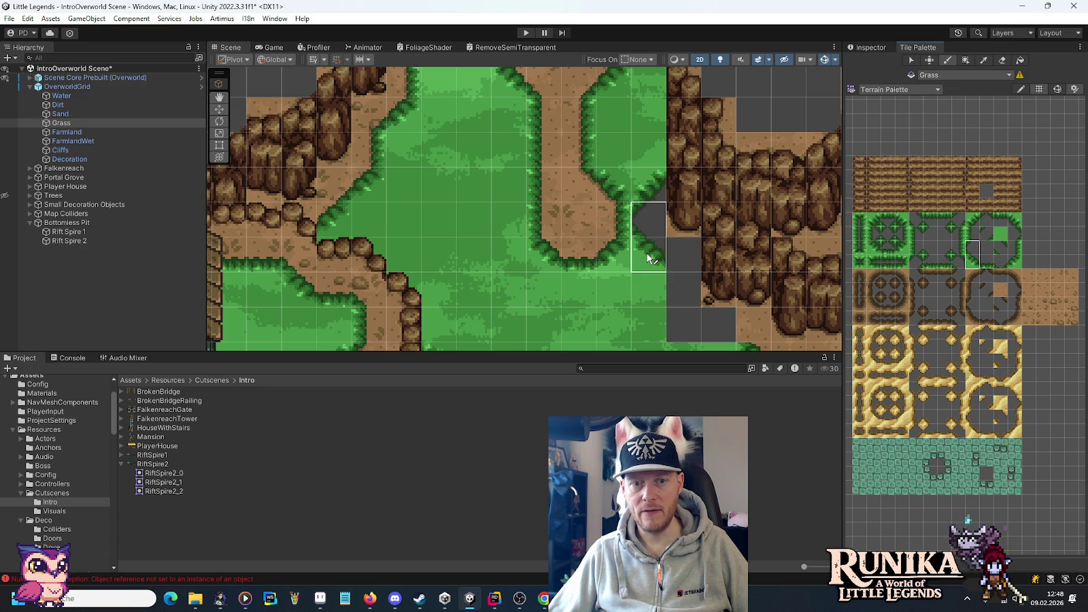
left_click(972, 234)
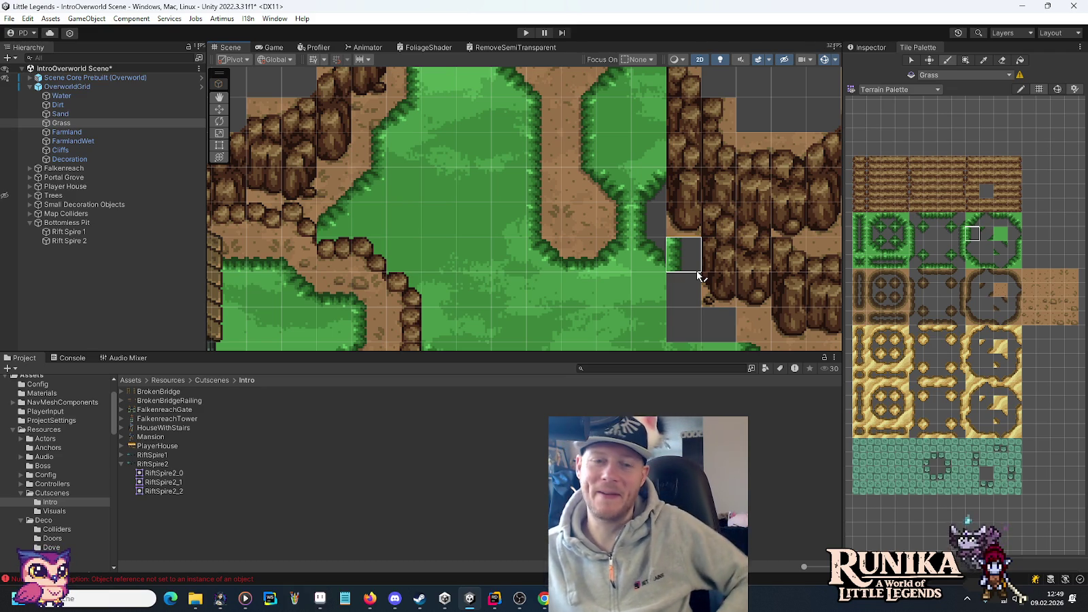
- Pan the map view left toward the house
key("Left")
- Fill an empty cell with the solid green grass tile
key("Down")
left_click_drag(680, 183, 687, 230)
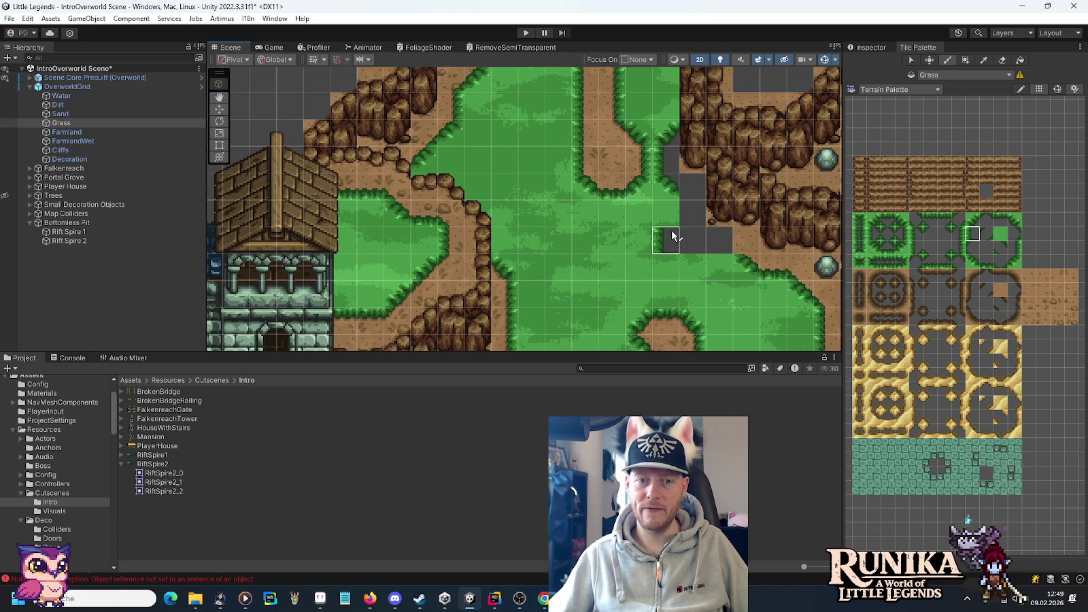
left_click(1000, 235)
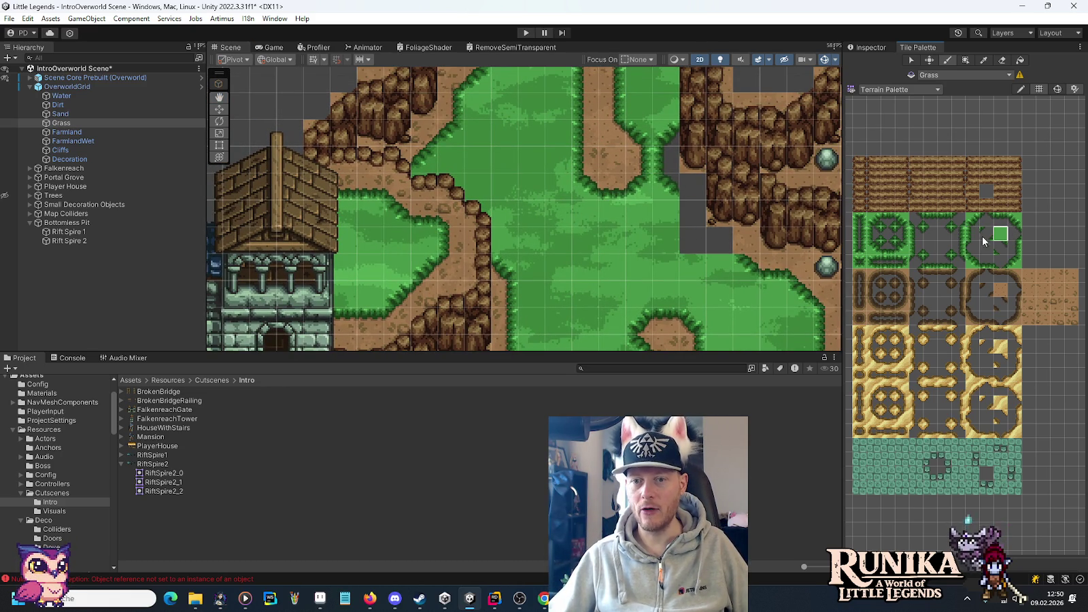
left_click(633, 151)
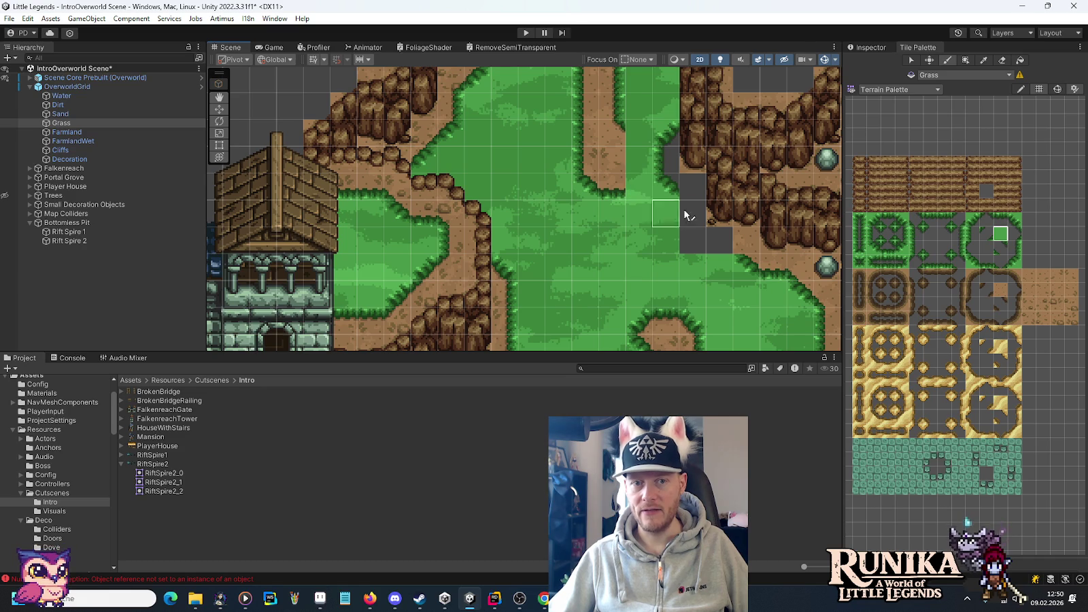
- Paint the empty tile over a grass cell beside the dirt path, then switch to the Dirt tilemap
left_click_drag(615, 167, 635, 206)
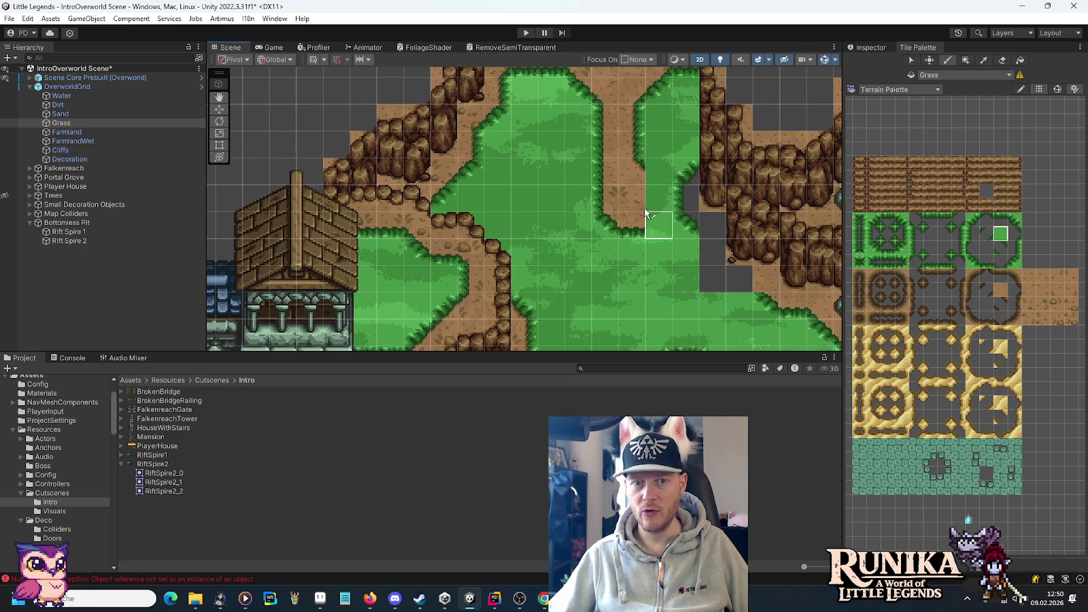
left_click(930, 234)
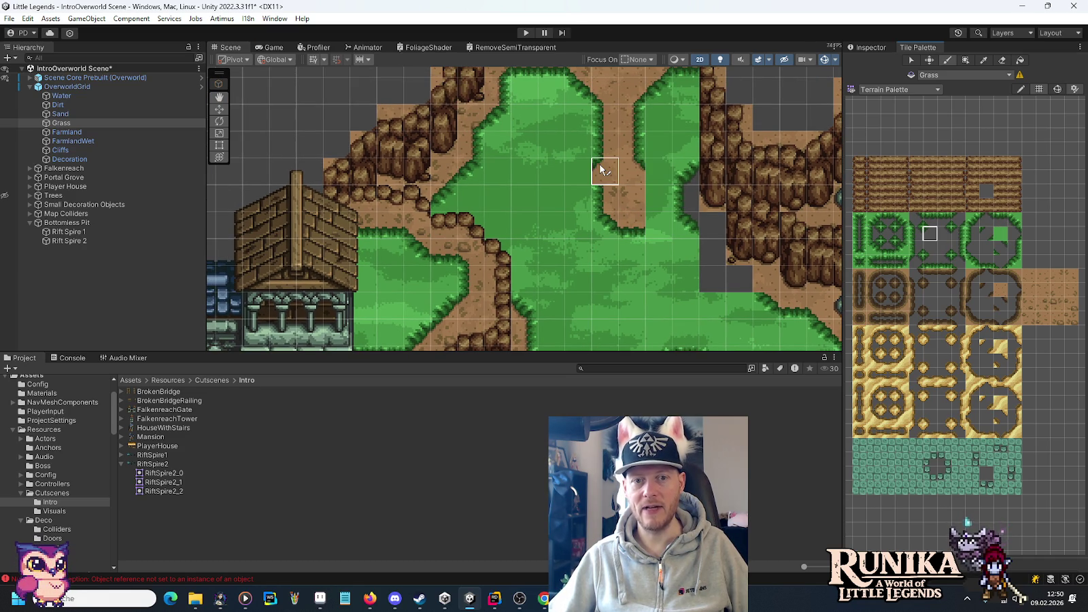
left_click(973, 220)
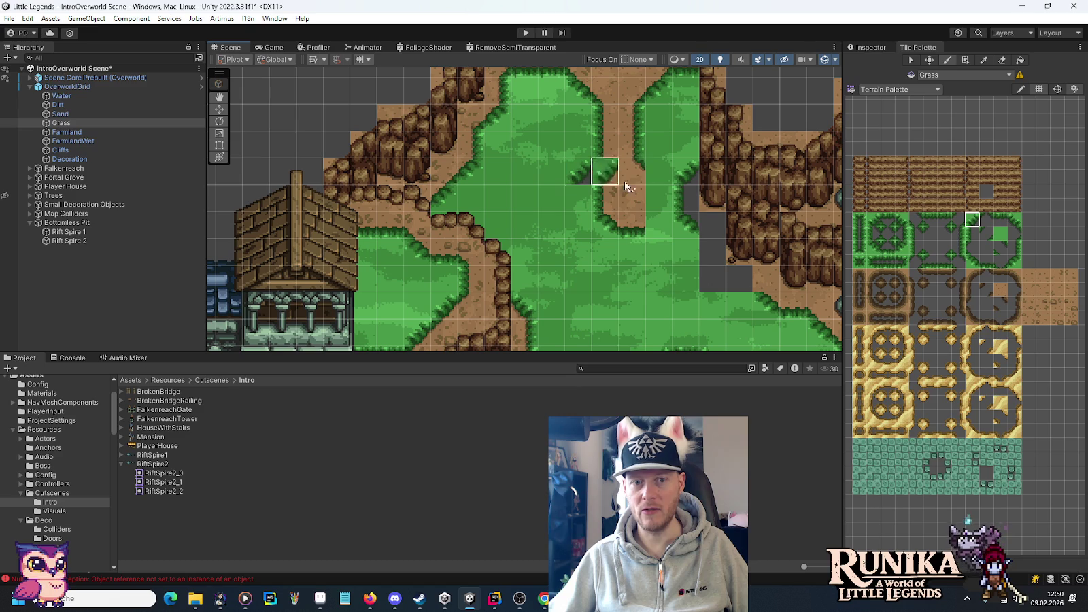
left_click(968, 235)
left_click(578, 198)
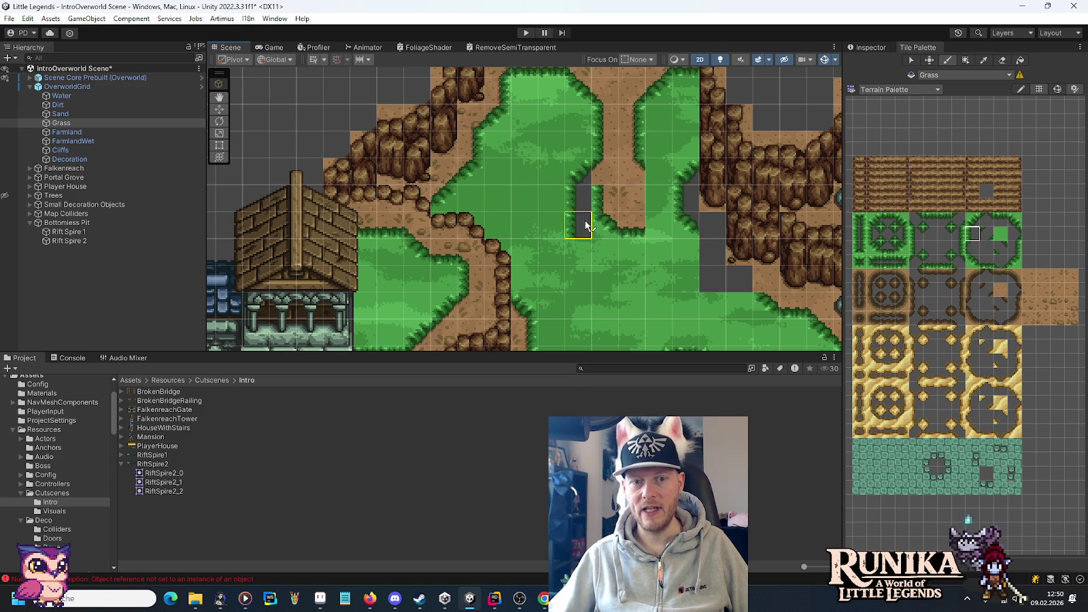
left_click(80, 105)
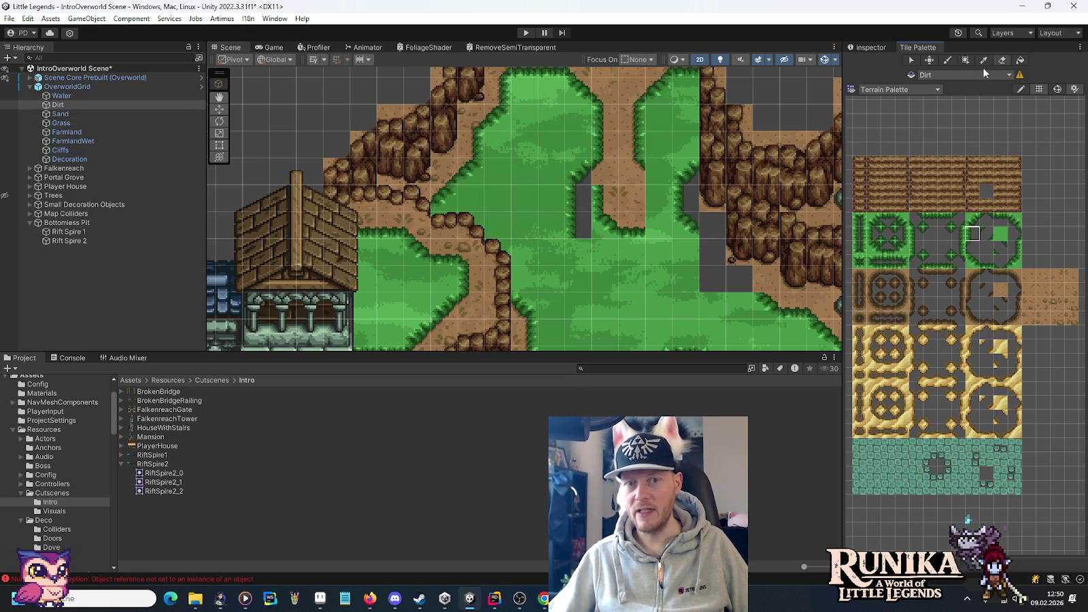
- Erase the dirt patch, then paint rounded grass edge tiles on the Grass tilemap beside the pit
mouse_move(632, 172)
left_mouse_down()
mouse_move(605, 144)
mouse_move(612, 250)
mouse_move(639, 191)
left_mouse_up()
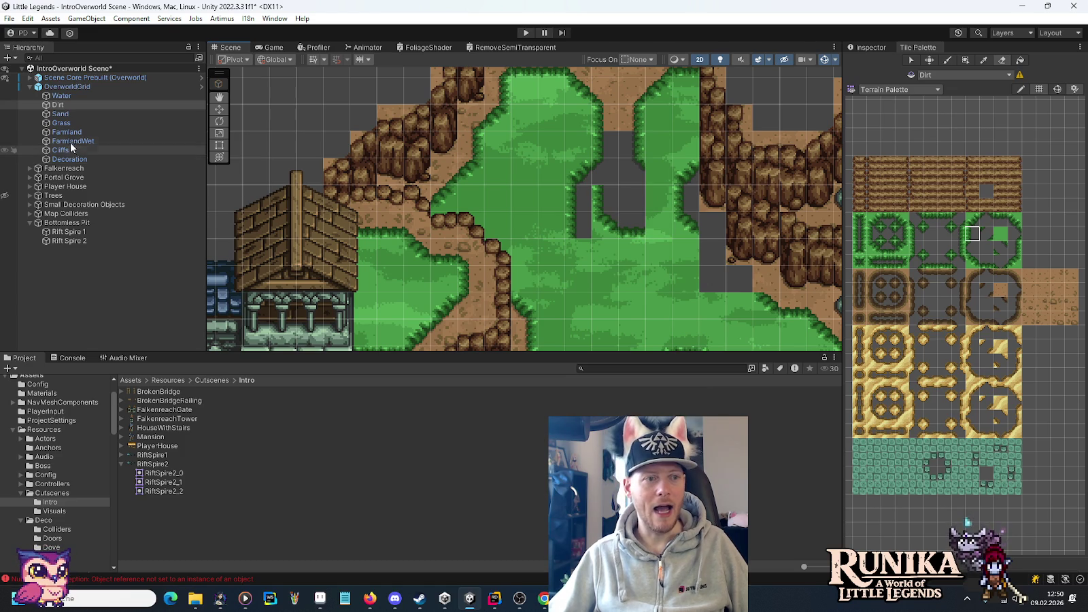
left_click(71, 122)
left_click(972, 262)
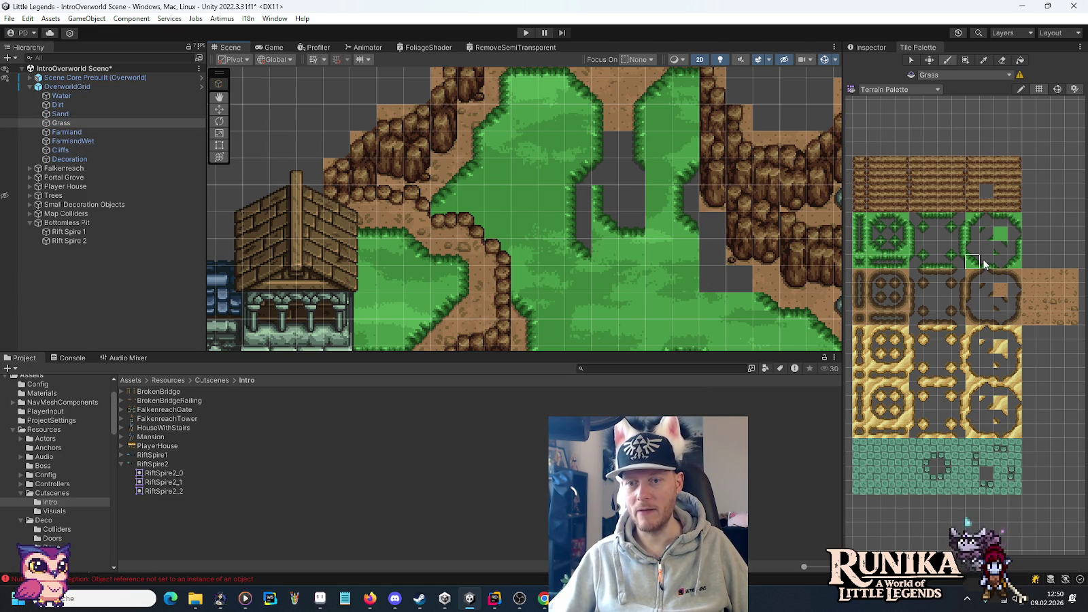
left_click(607, 250)
key("Right")
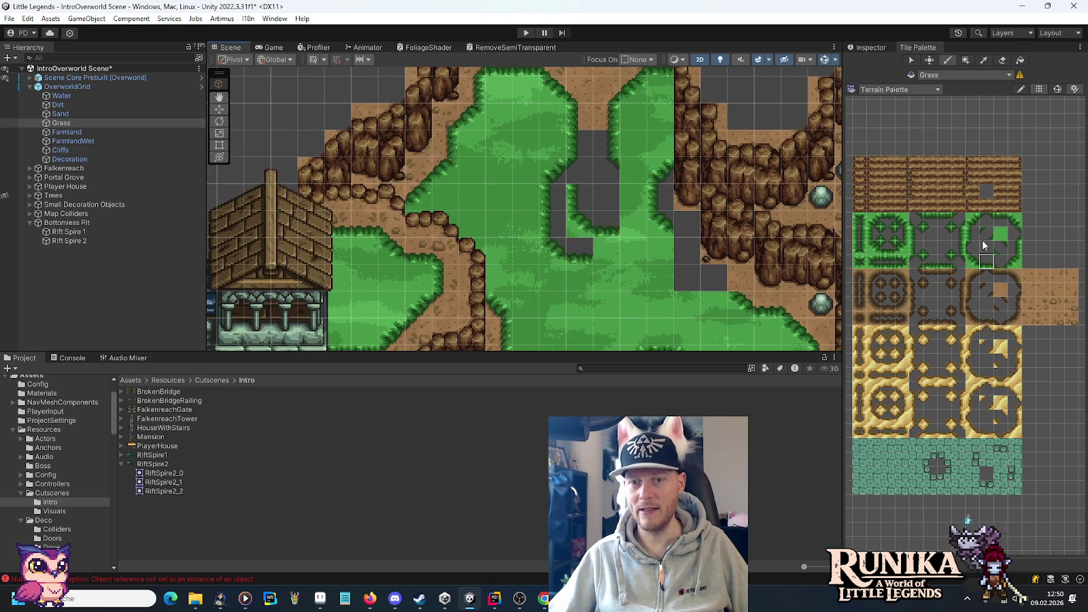
left_click(1013, 261)
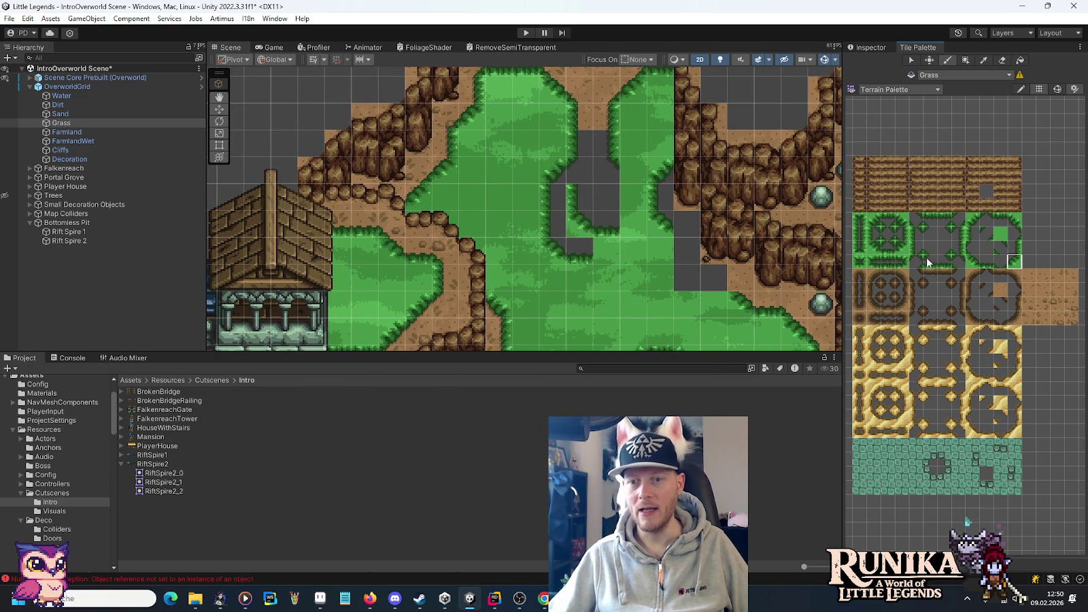
left_click(606, 250)
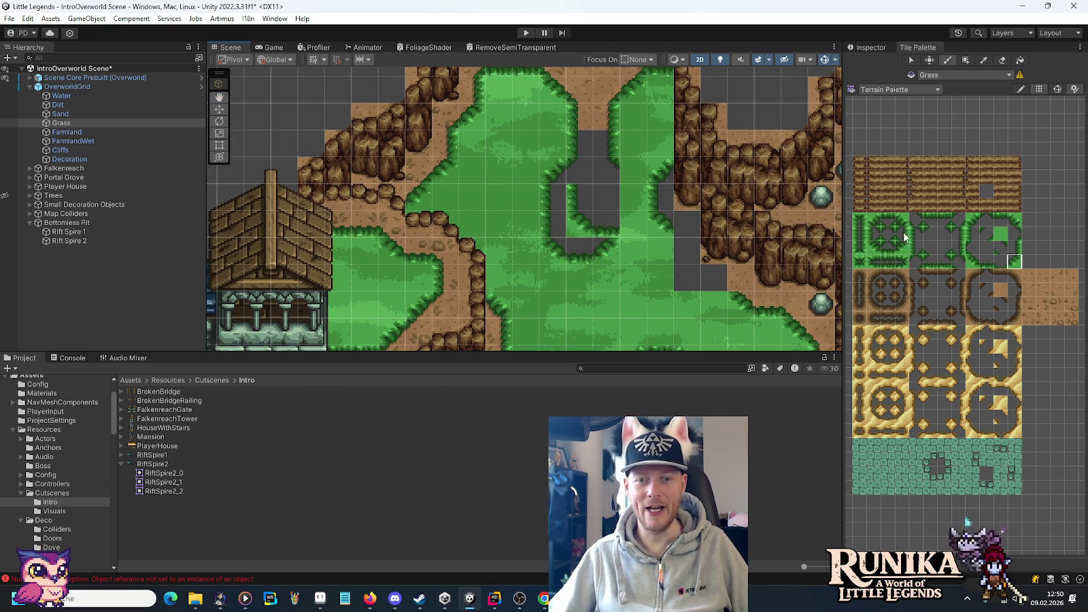
- Paint a grass edge tile at the upper pit border and clear a strip of grass to empty
left_click(1013, 247)
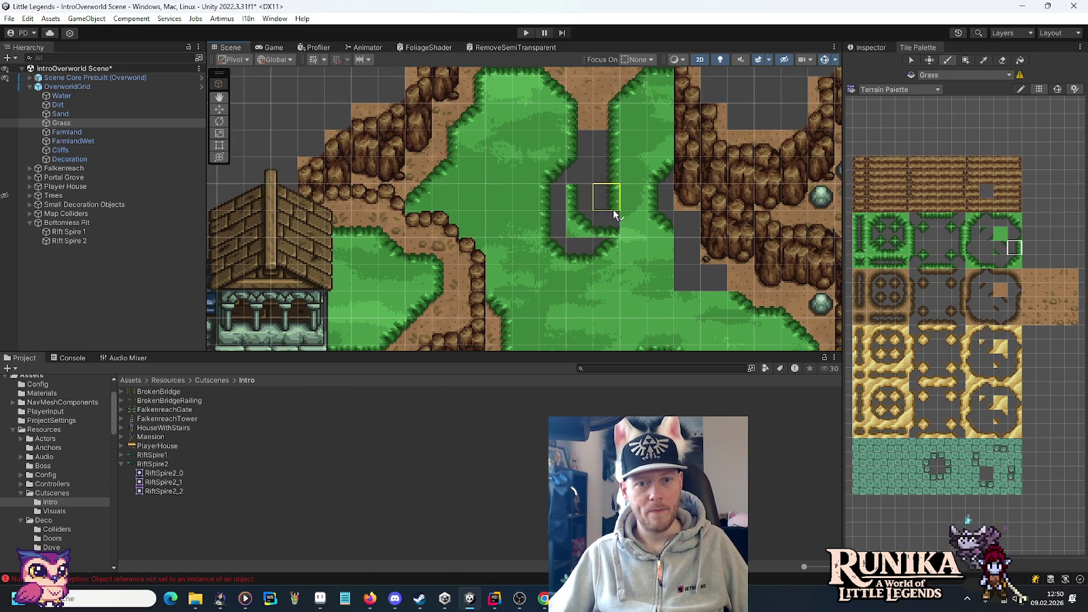
left_click_drag(646, 279, 636, 235)
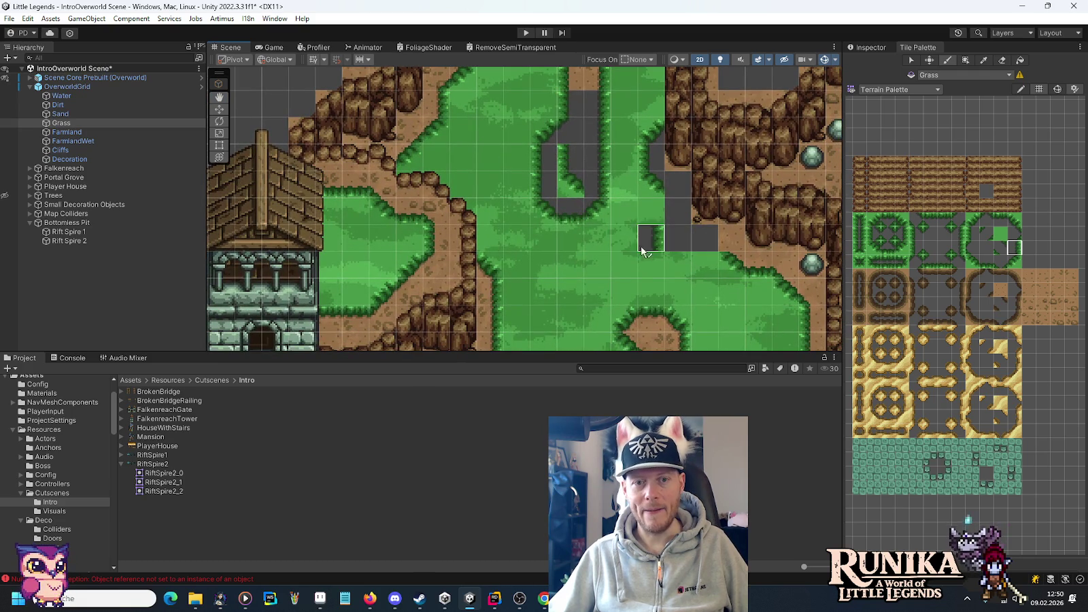
left_click(1014, 219)
left_click(624, 211)
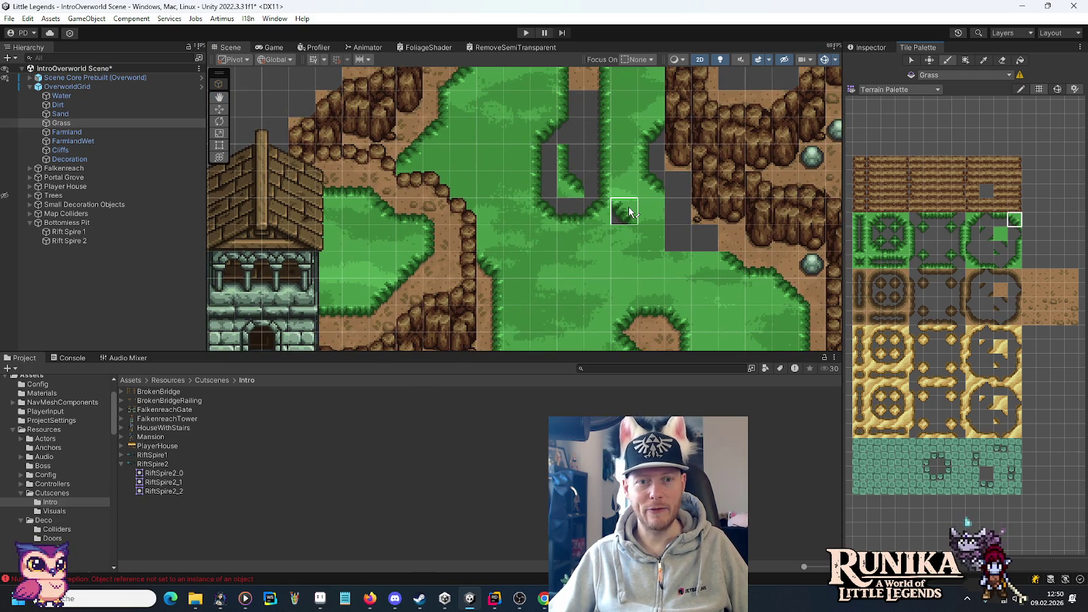
left_click(942, 236)
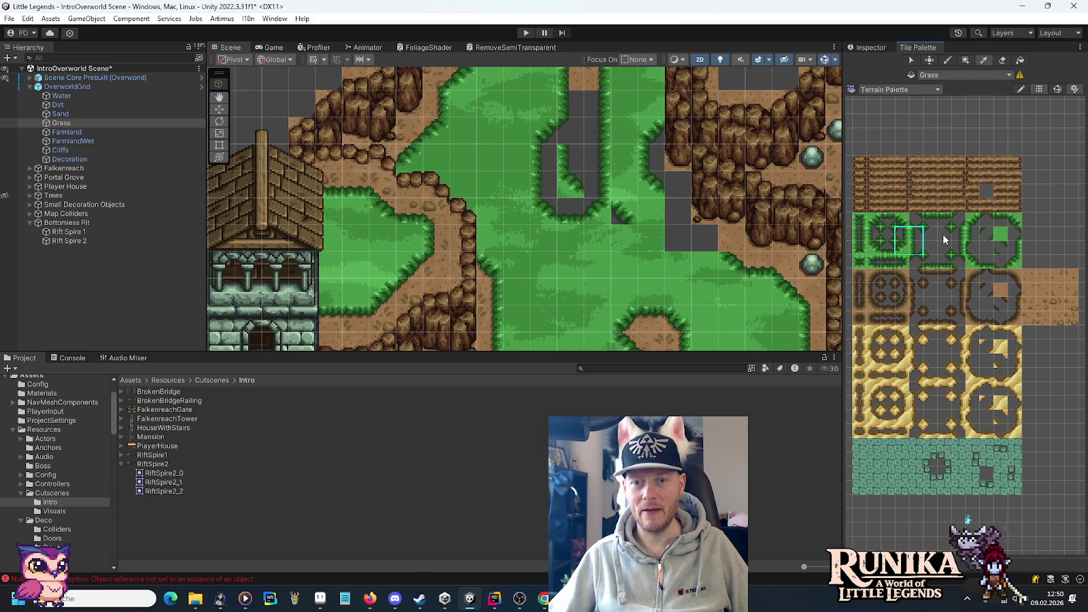
left_click_drag(588, 206, 616, 250)
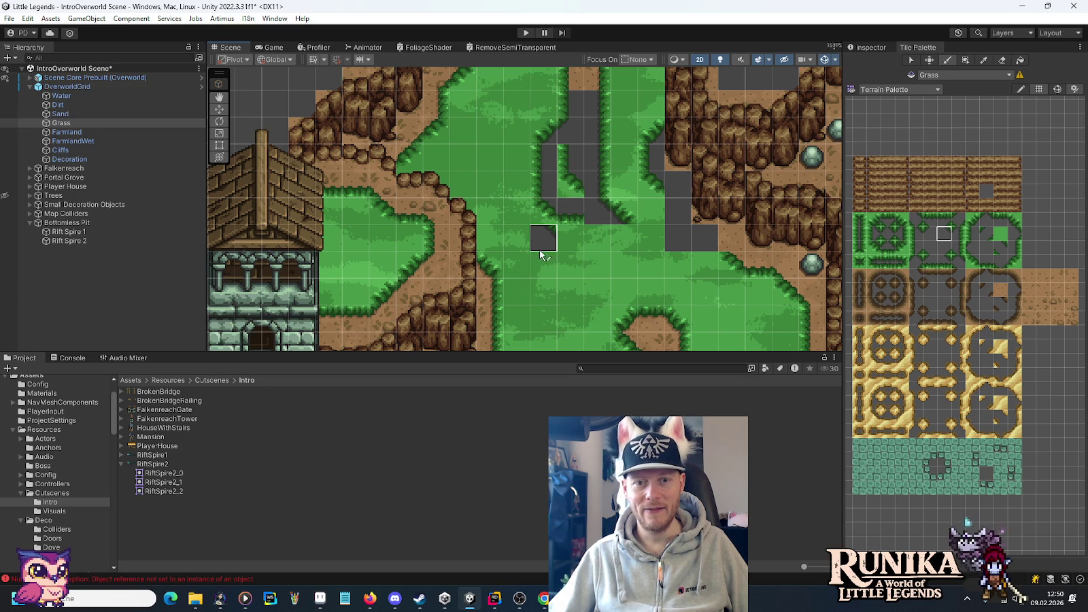
- Compare grass edge variants and paint two more edge tiles along the pit border
left_click(929, 246)
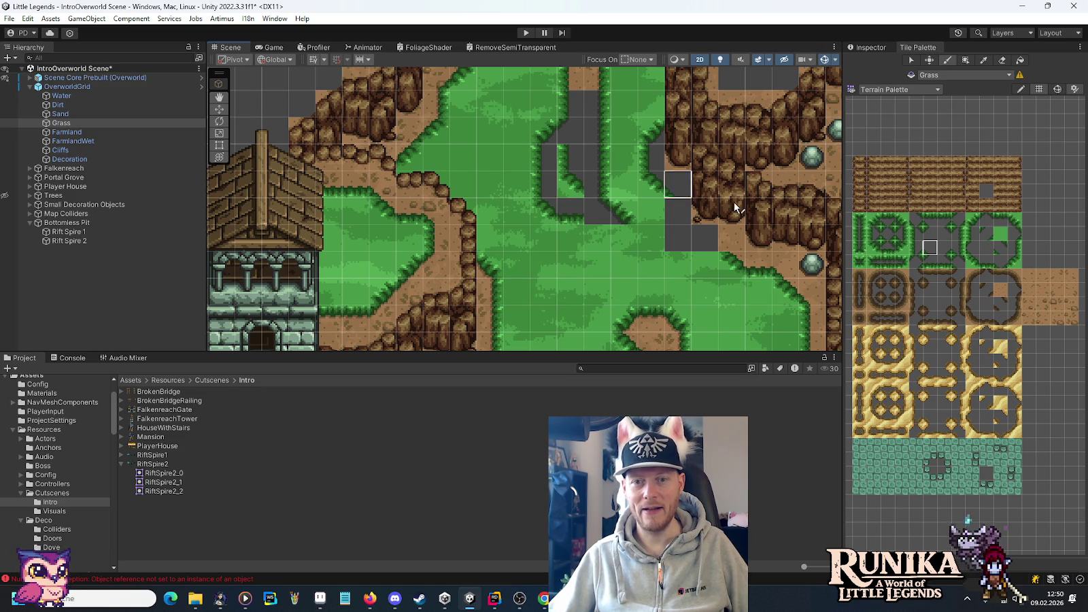
left_click(967, 235)
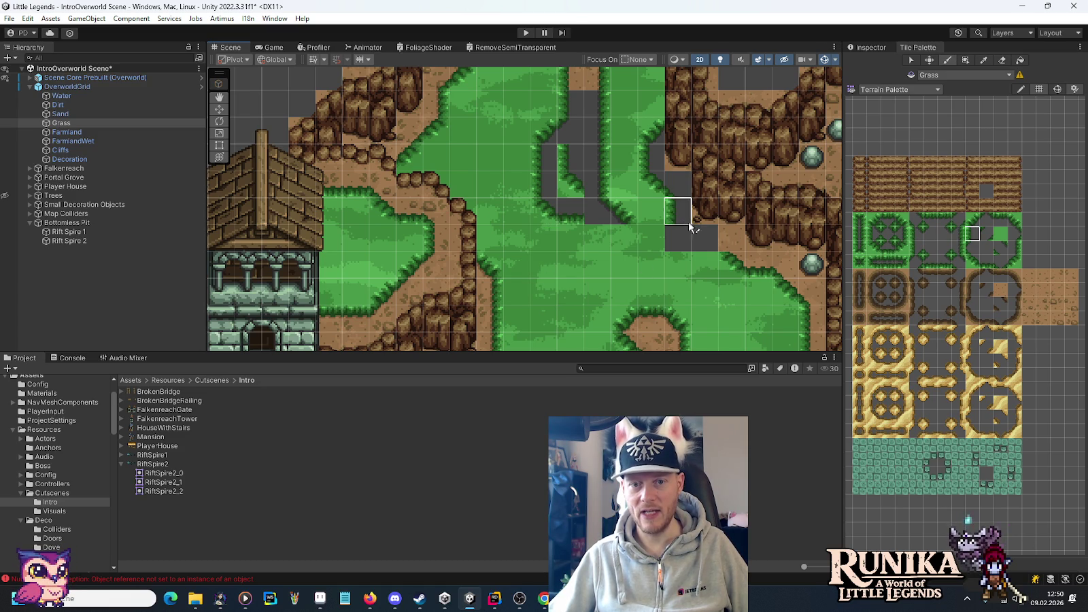
left_click(972, 261)
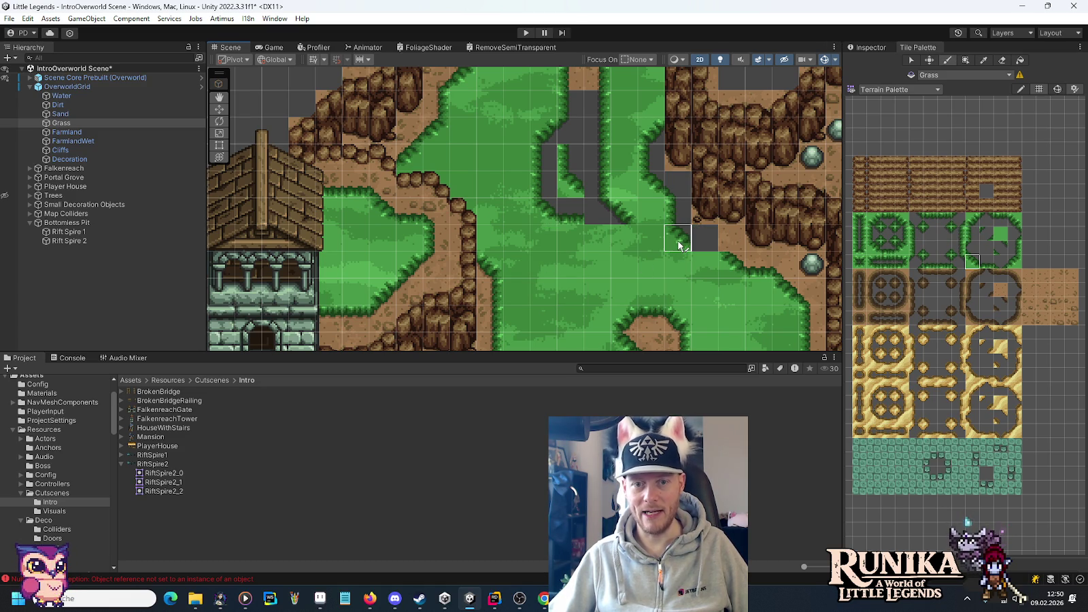
left_click(986, 261)
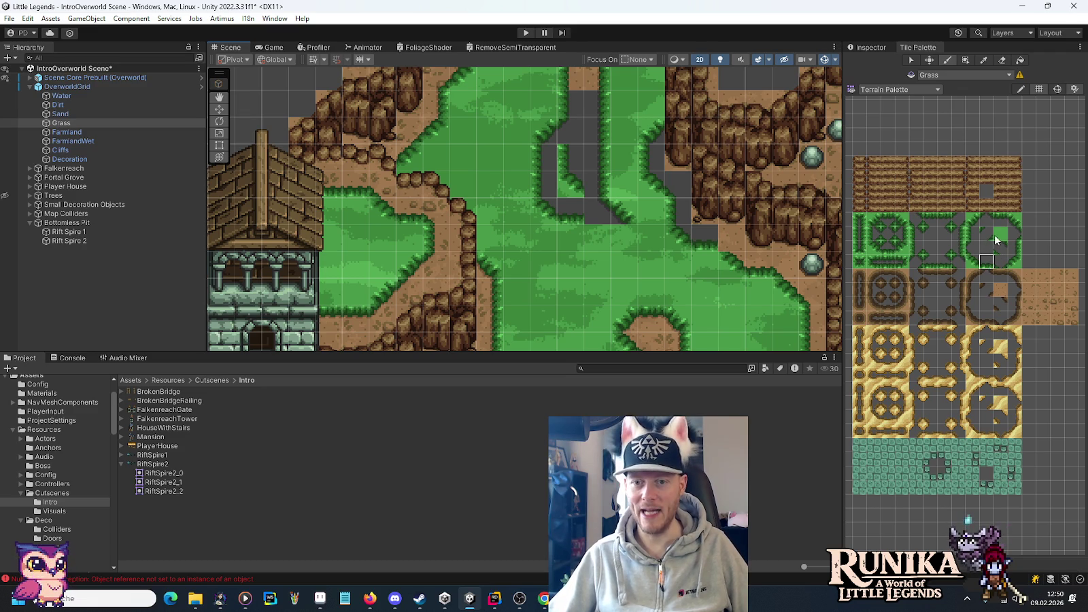
left_click(929, 248)
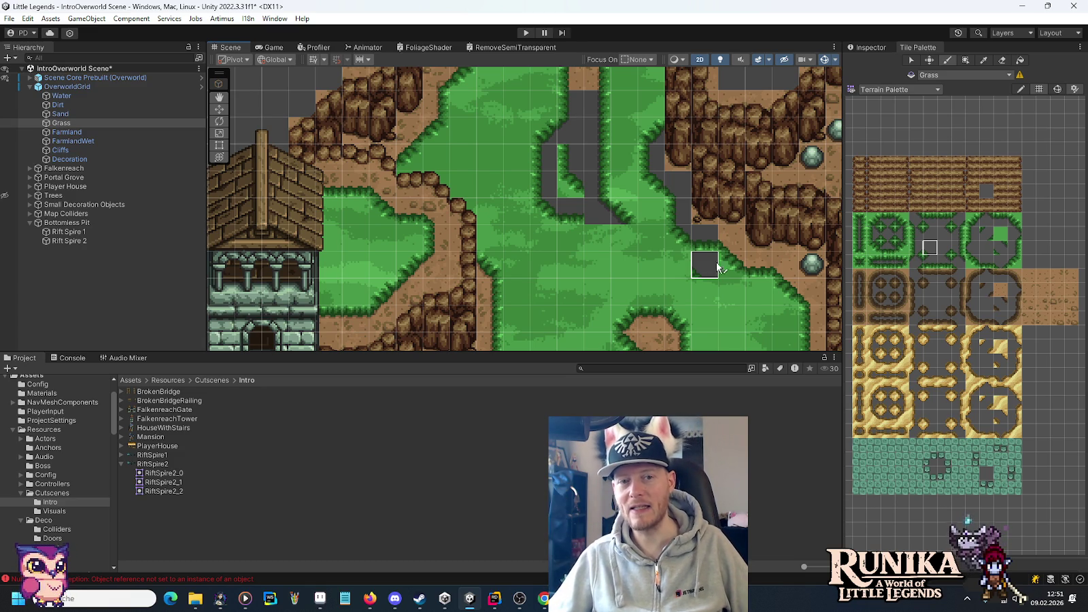
left_click(1016, 262)
left_click(616, 211)
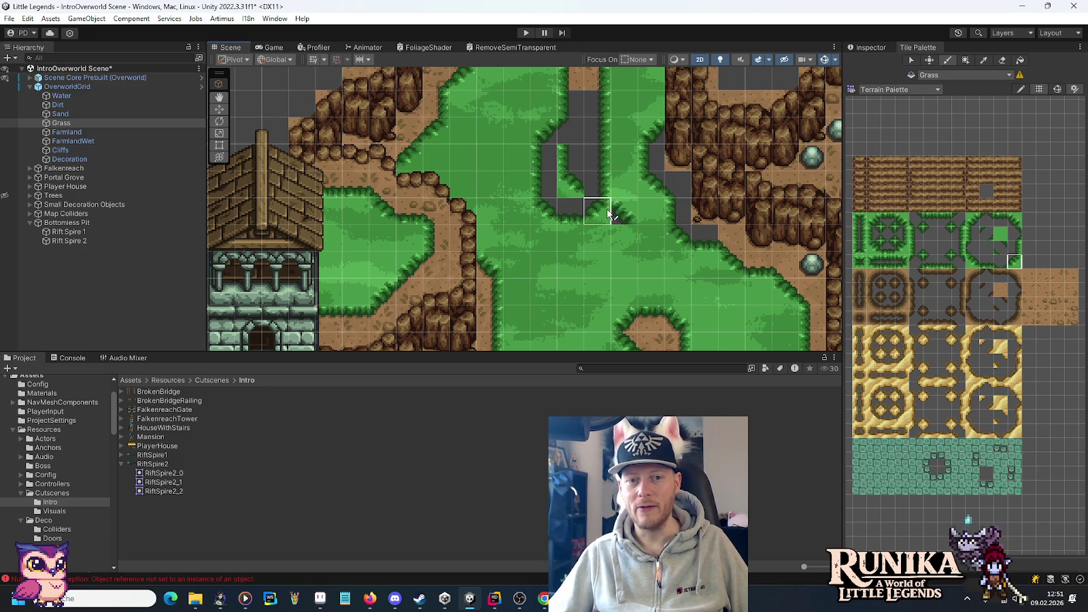
left_click(1004, 236)
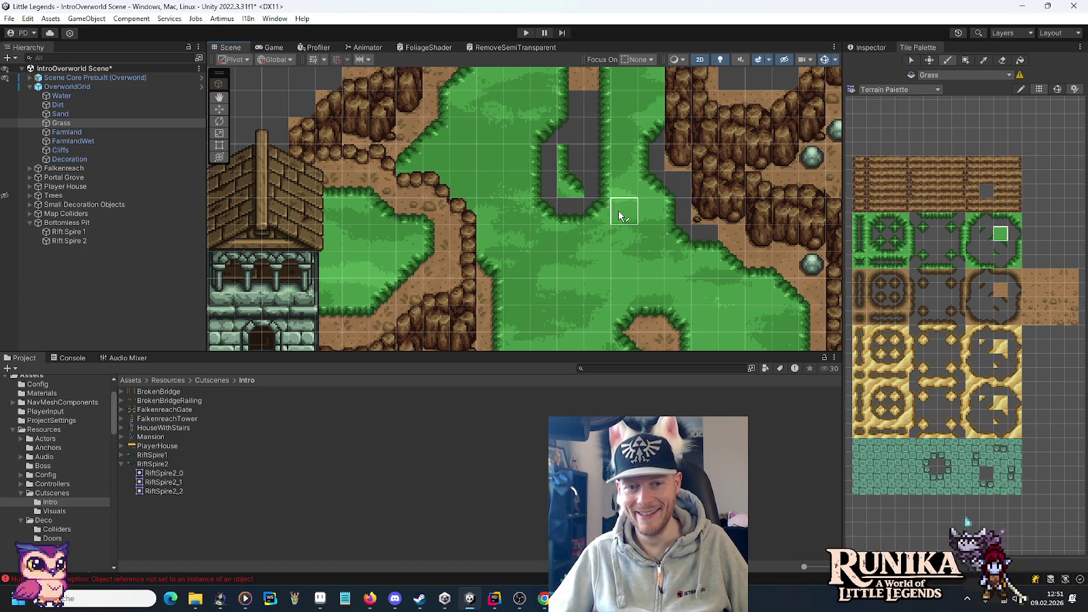
- Erase the remaining grass strip inside the pit gap and fill the stray grey hole with grass
left_click(1001, 60)
left_click_drag(583, 151, 575, 218)
left_click(973, 222)
left_click(933, 229)
left_click(969, 238)
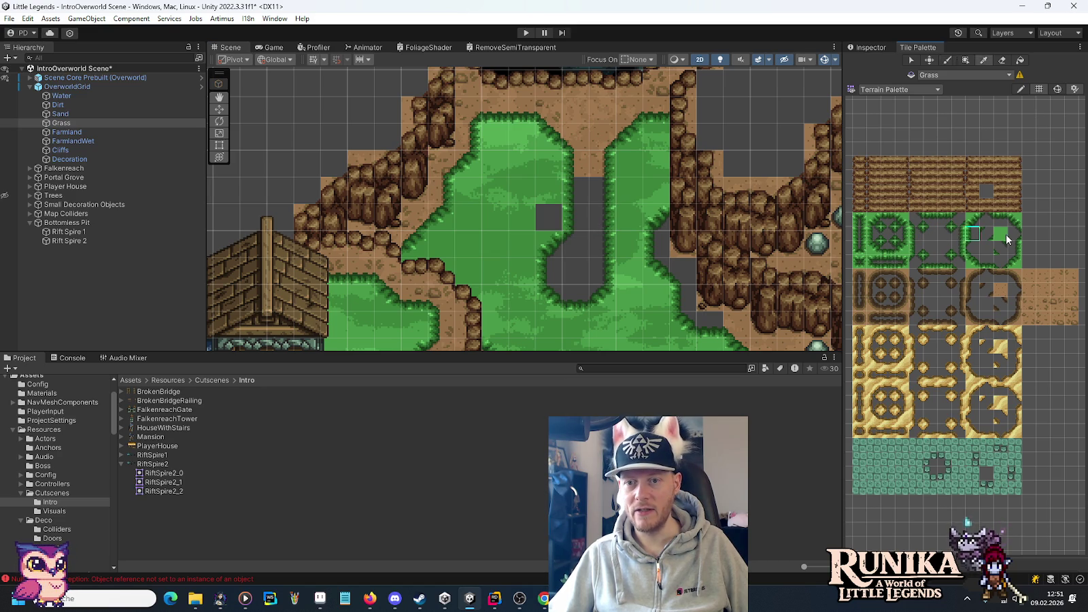
left_click(550, 216)
left_click_drag(639, 258, 625, 174)
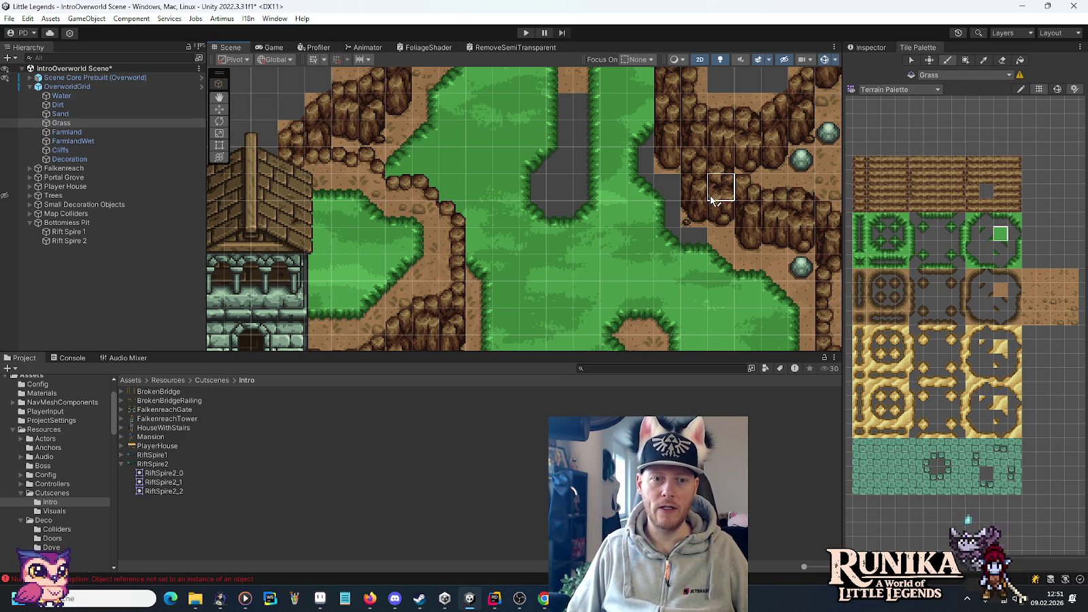
- Launch Calculator from a 'rech' Start search and compute 256 × 256 = 65.536
key("super")
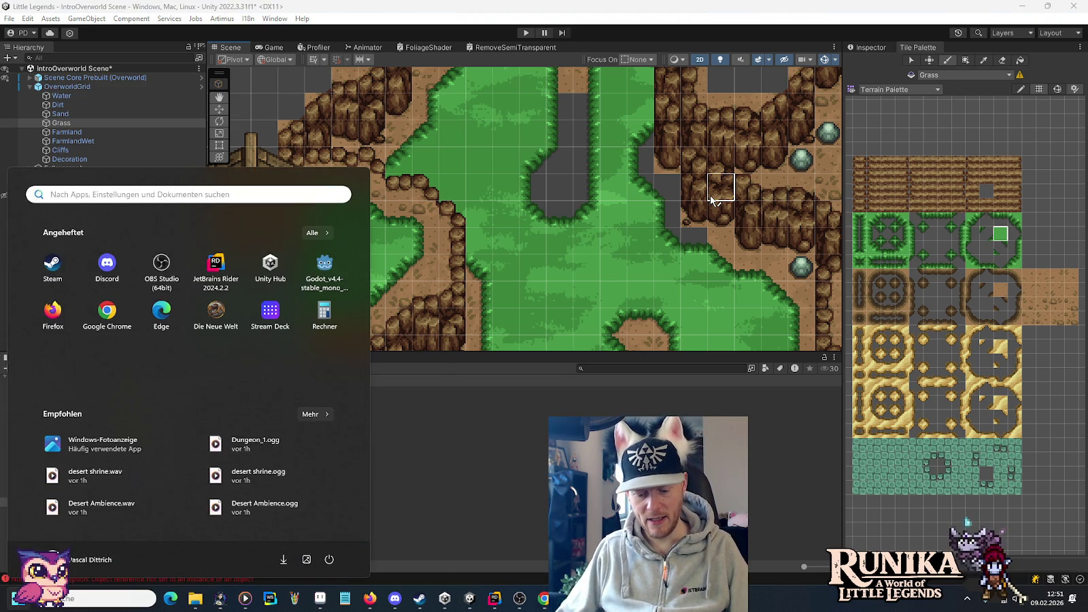
type("rech")
key("Return")
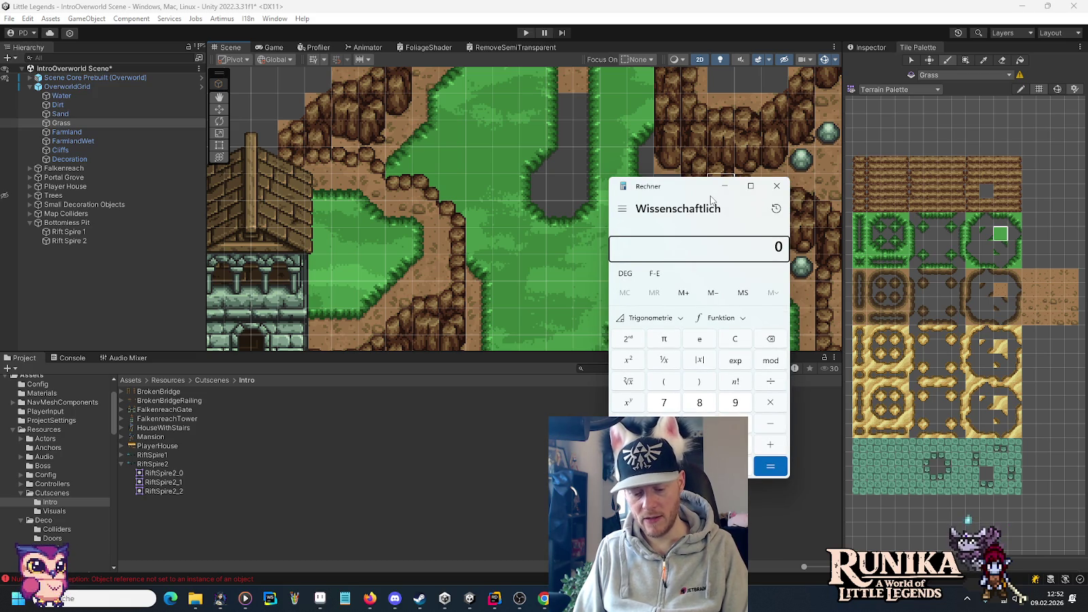
type("56")
key("Return")
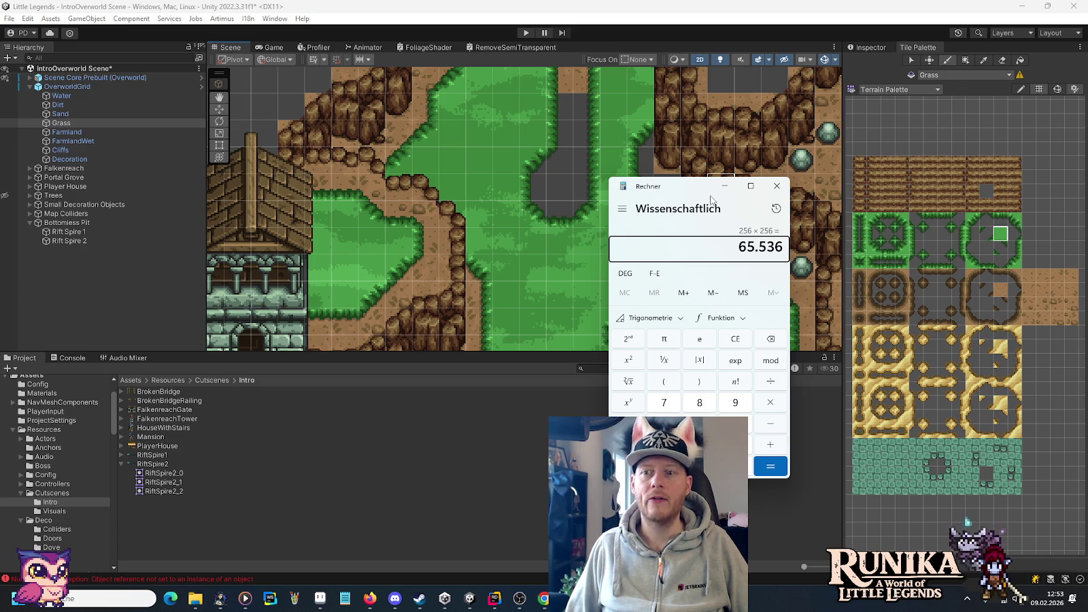
- Close Calculator and centre the Unity Scene view on the pit
left_click(777, 185)
mouse_move(655, 214)
left_mouse_down()
mouse_move(637, 273)
mouse_move(620, 278)
left_mouse_up()
scroll(620, 279, "down", 1)
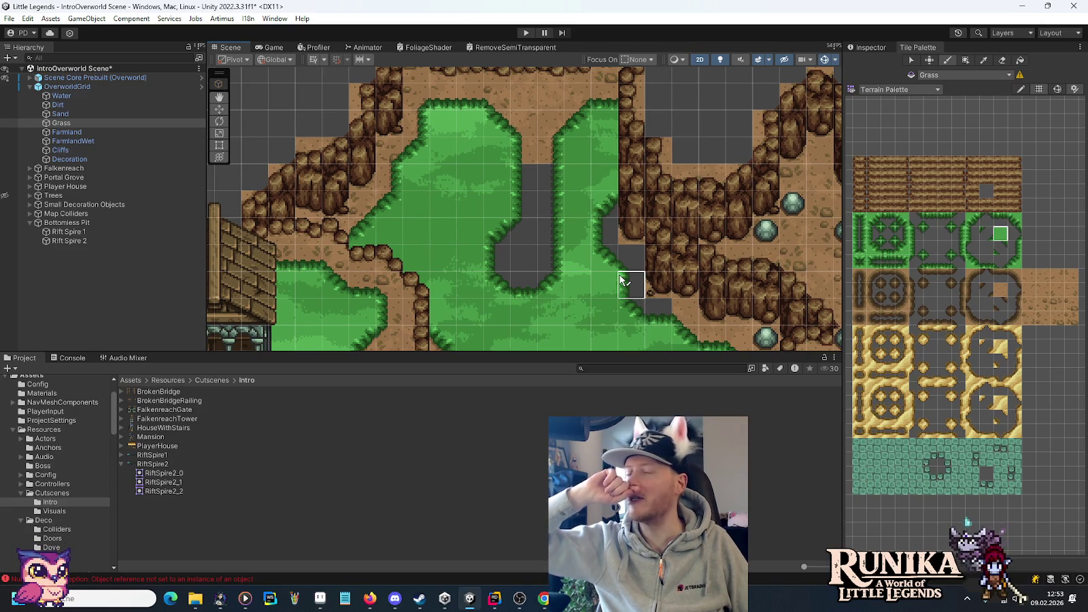
- Paint dirt into the cells above the pit on the Dirt tilemap, undoing a stroke on the wrong tilemap
left_click(1000, 290)
left_click_drag(526, 184, 541, 207)
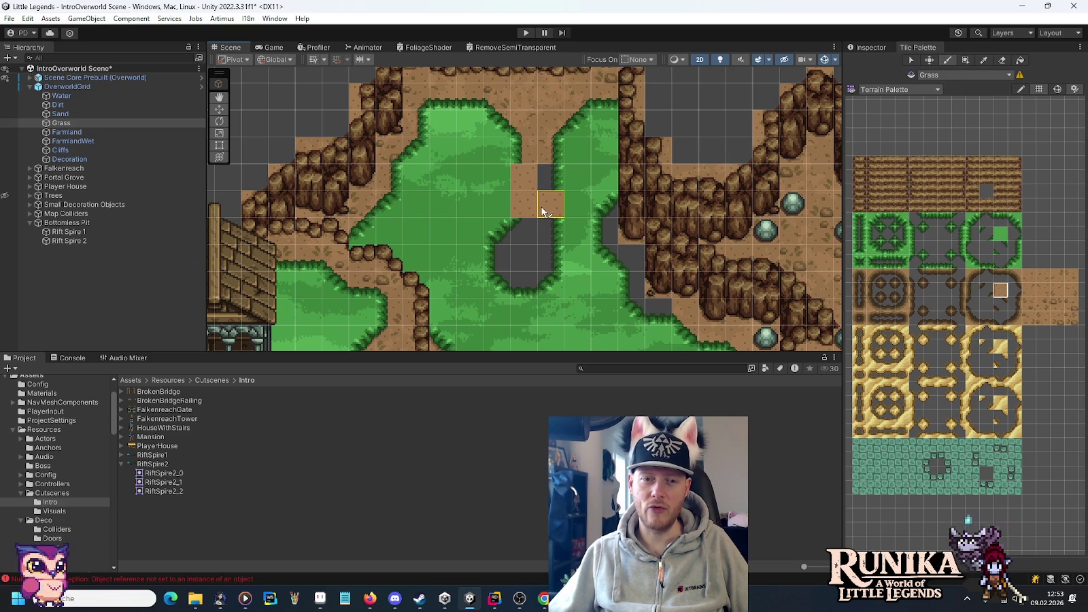
key("ctrl+z")
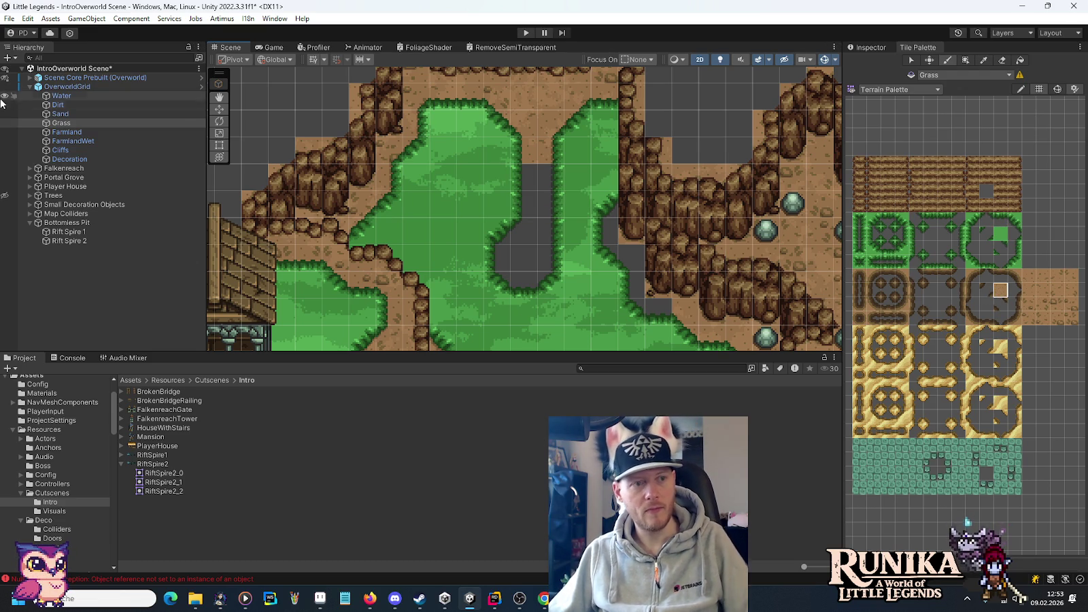
left_click(57, 105)
left_click_drag(527, 178, 542, 186)
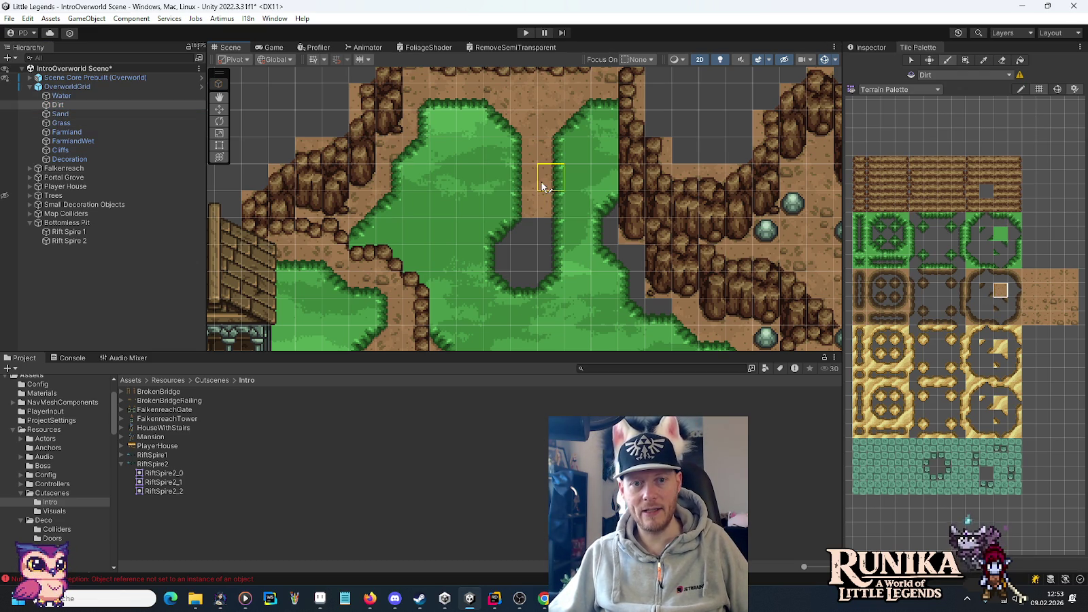
- Fill the empty holes along the grass edge with dirt and paint dirt over grass tiles beside the cliffs
mouse_move(531, 279)
left_mouse_down()
mouse_move(498, 282)
mouse_move(496, 243)
left_mouse_up()
mouse_move(572, 231)
left_mouse_down()
mouse_move(604, 213)
mouse_move(605, 248)
mouse_move(625, 263)
mouse_move(633, 304)
mouse_move(646, 305)
left_mouse_up()
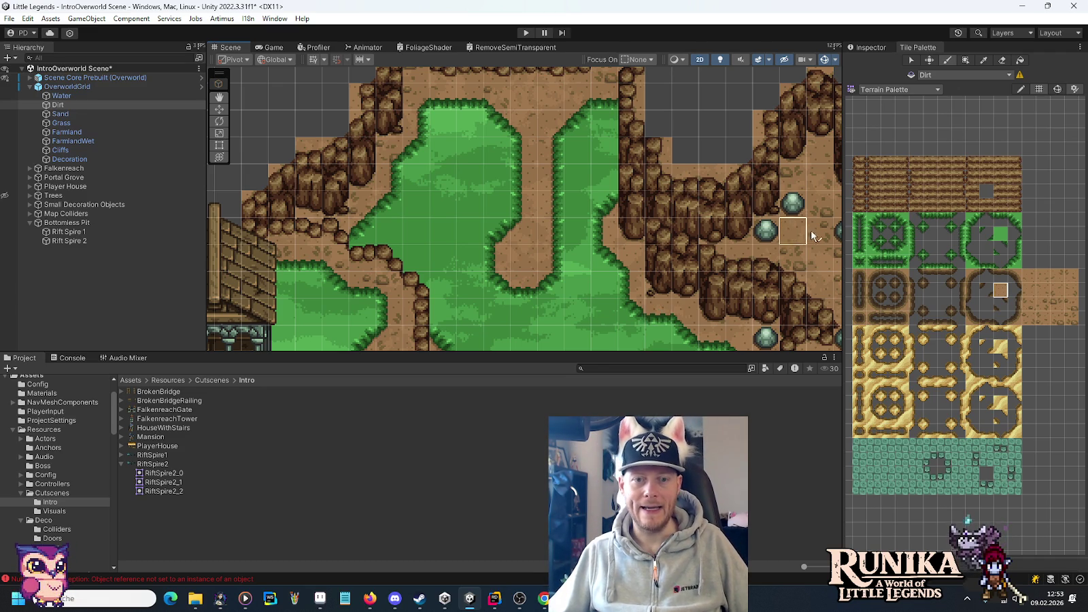
left_click(1067, 318)
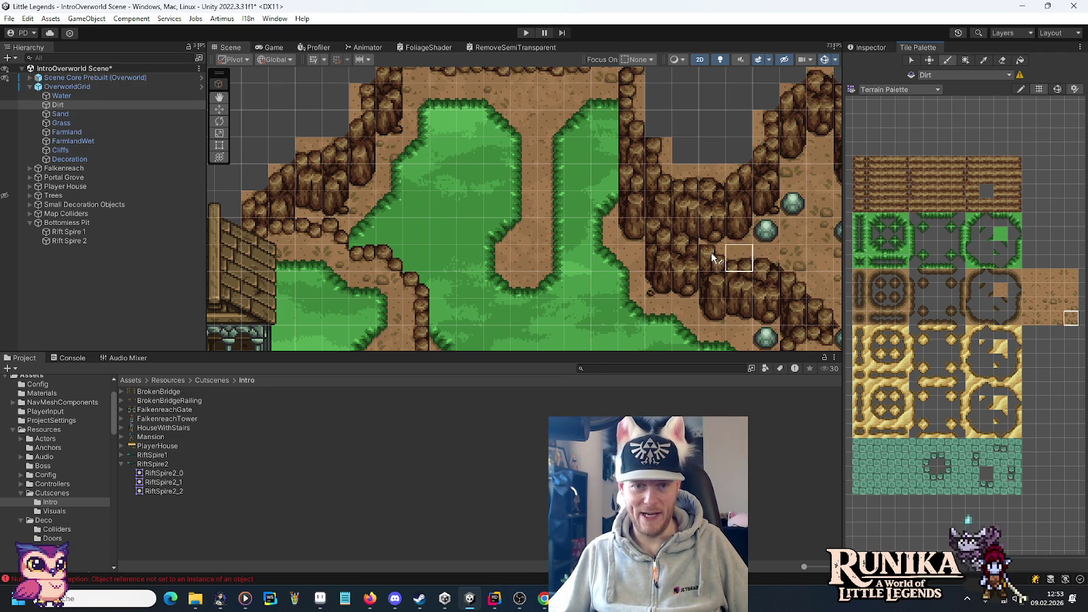
left_click(650, 322)
left_click(1071, 304)
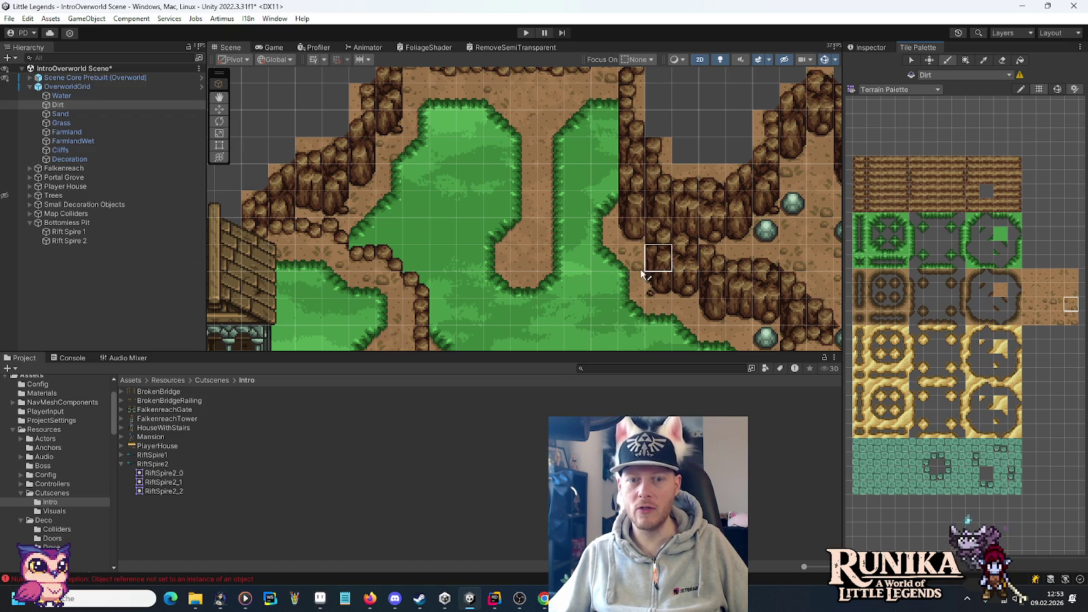
left_click(631, 284)
left_click(1069, 319)
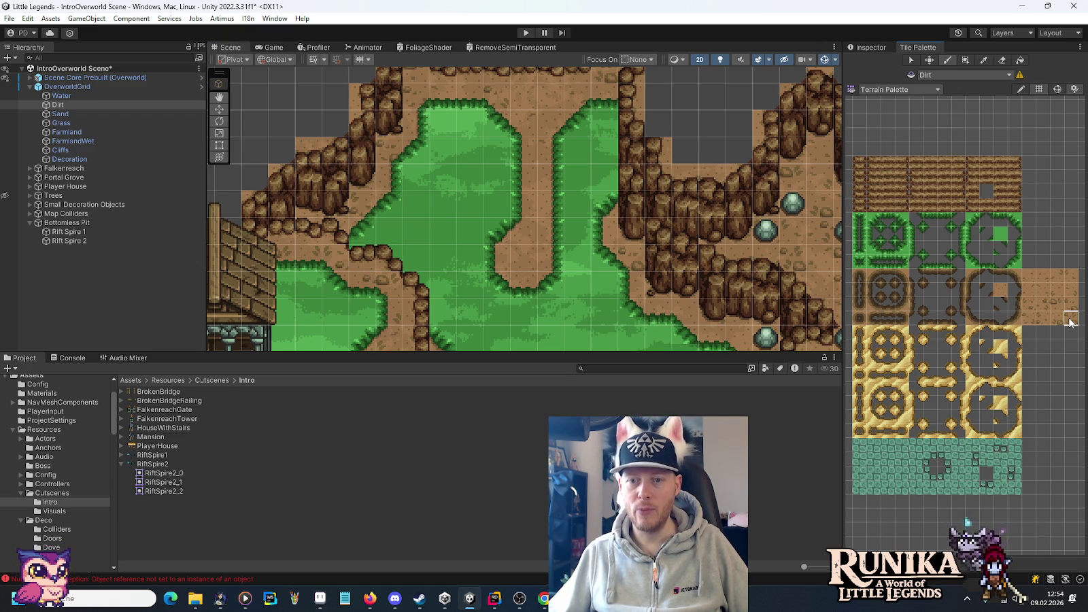
left_click(1071, 290)
left_click(614, 231)
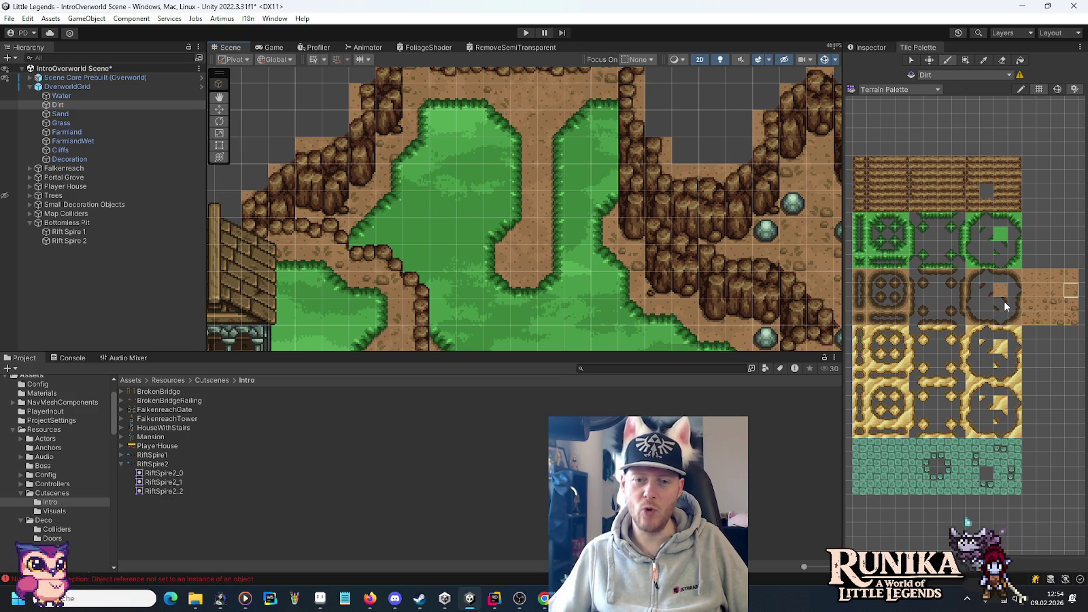
- Add one plain dirt tile to the bottom of the dirt path, trying several dirt edge variants
left_click(1043, 307)
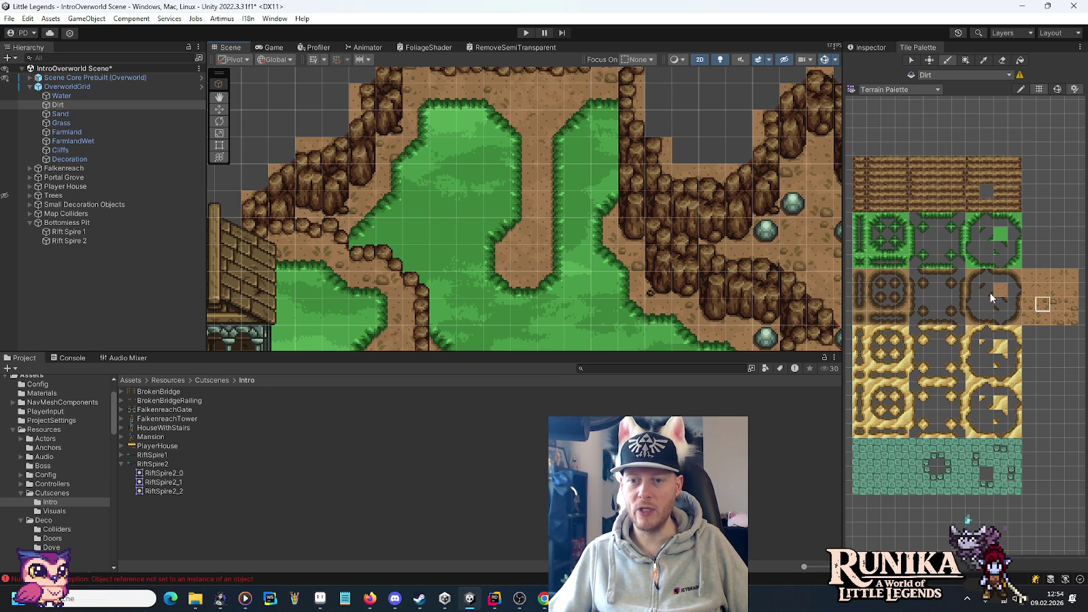
left_click(1027, 309)
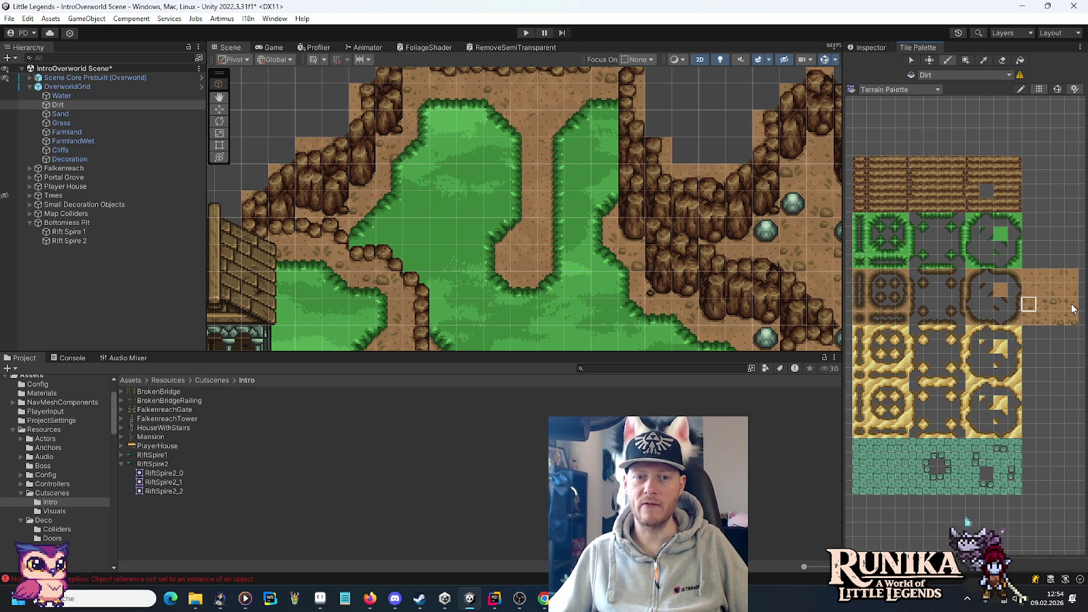
left_click(1071, 291)
left_click(518, 284)
left_click(1055, 291)
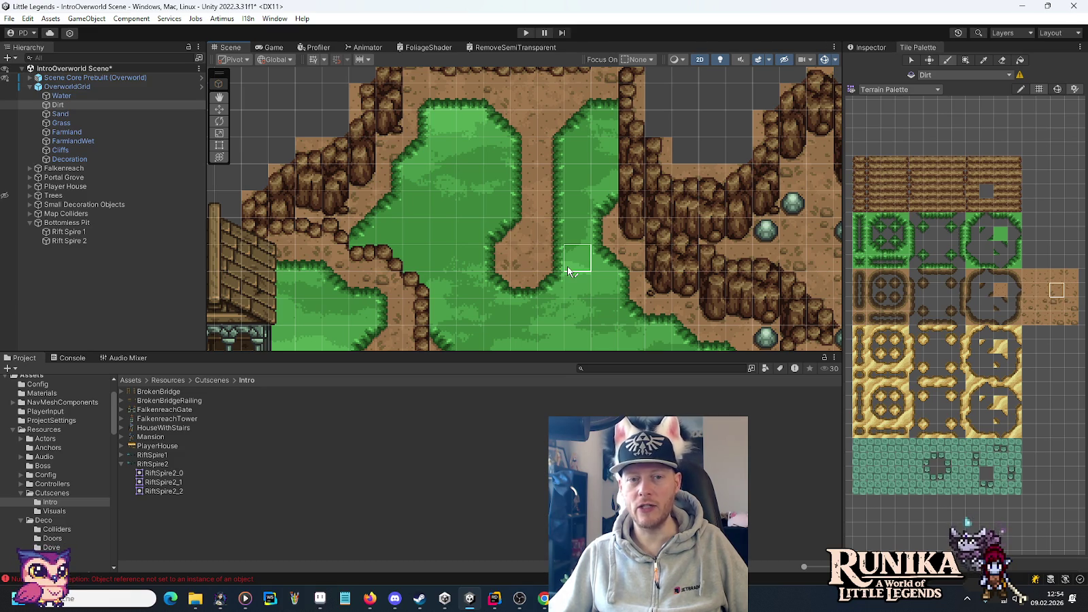
left_click(1025, 302)
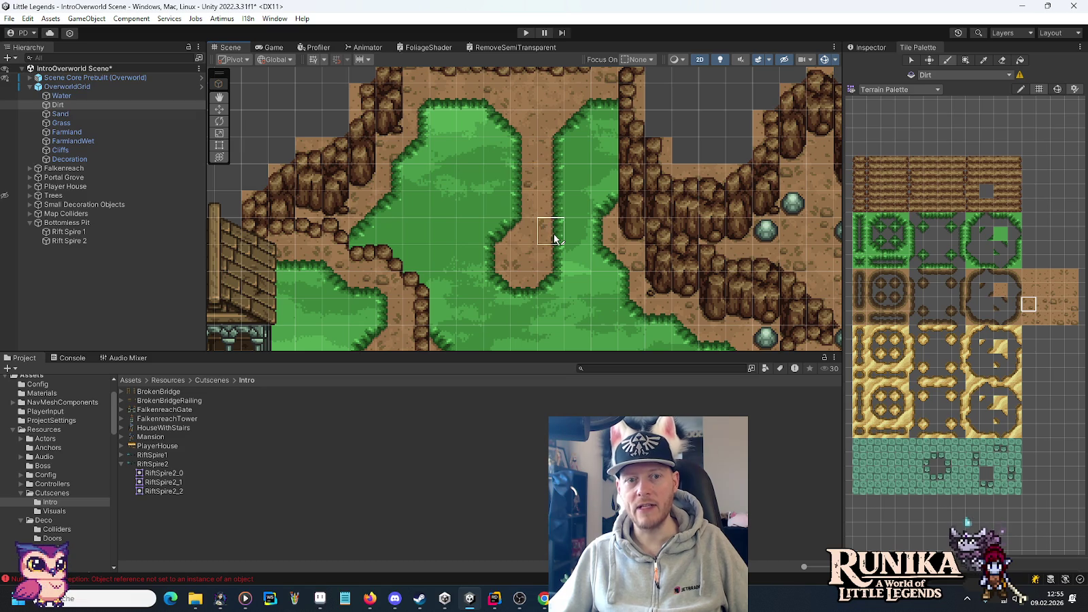
left_click(1028, 319)
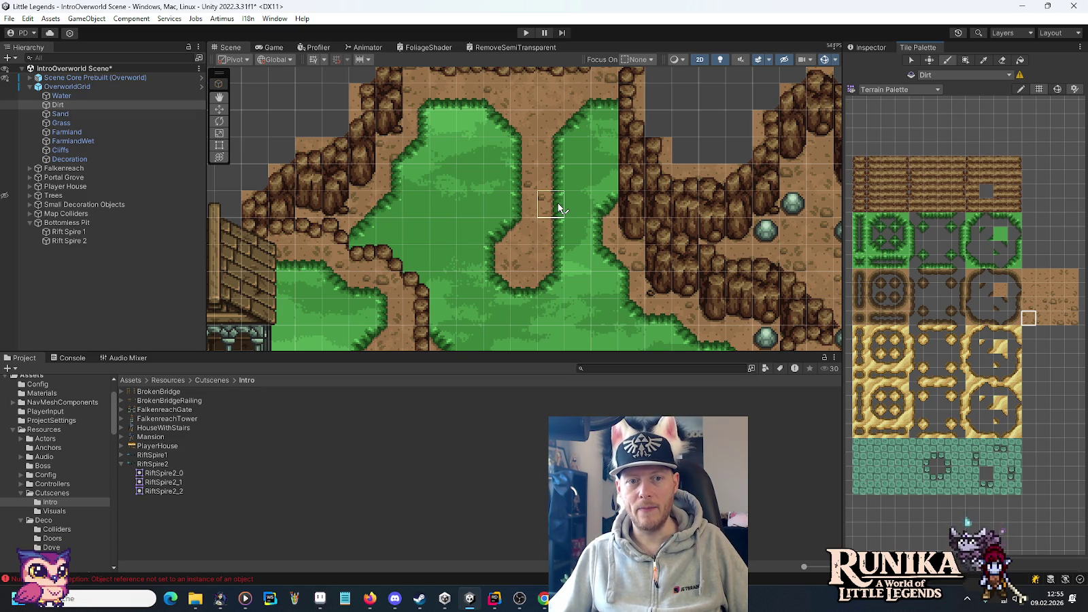
left_click(1070, 291)
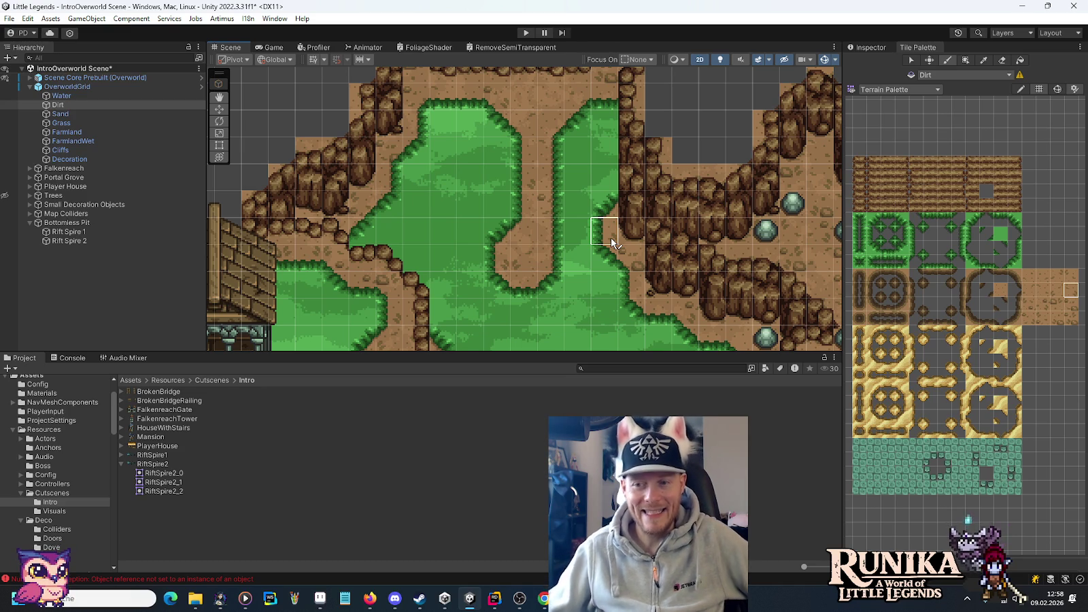
- Scroll the Scene view over the central grass strip next to the right-hand cliffs
scroll(571, 241, "down", 1)
- Pan the Scene view across the rift pit and the farmland around it
key("Up")
key("Up")
key("Up")
scroll(567, 204, "down", 1)
key("Left")
key("Left")
key("Left")
key("Down")
key("Down")
key("Down")
mouse_move(586, 258)
left_mouse_down()
mouse_move(438, 143)
mouse_move(592, 272)
left_mouse_up()
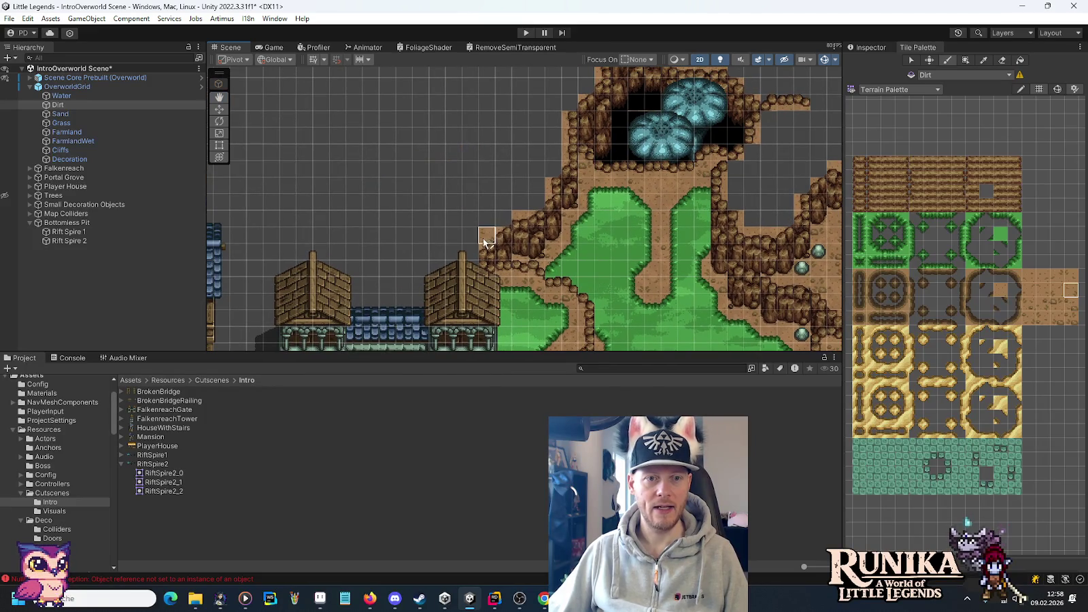
mouse_move(476, 191)
left_mouse_down()
mouse_move(452, 247)
mouse_move(465, 318)
mouse_move(463, 95)
mouse_move(464, 195)
left_mouse_up()
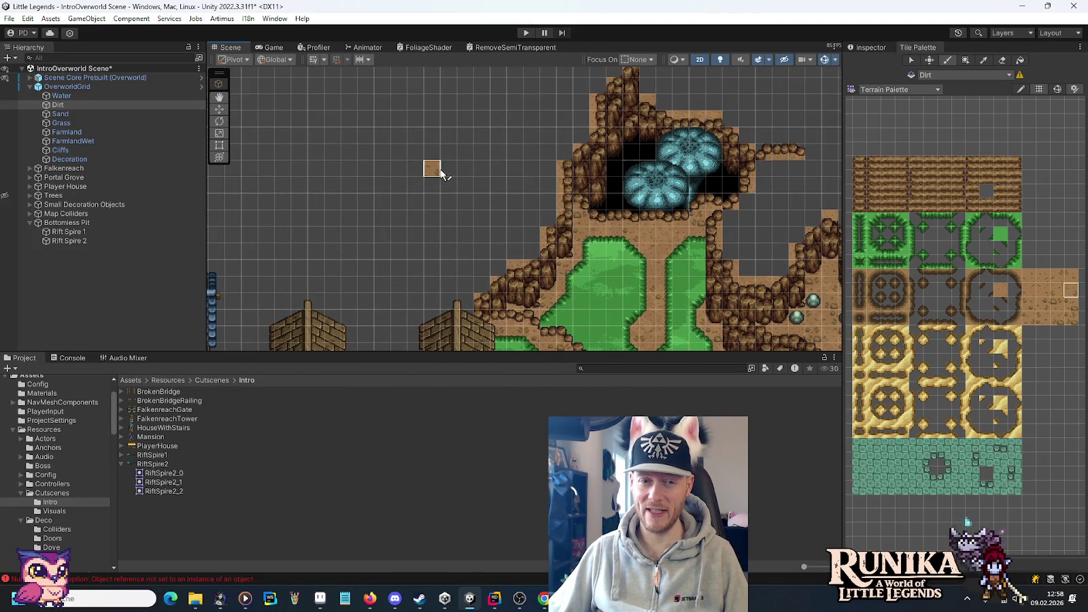
- Frame the houses and castle above the river path, then switch to Aseprite
key("Down")
key("Down")
key("Down")
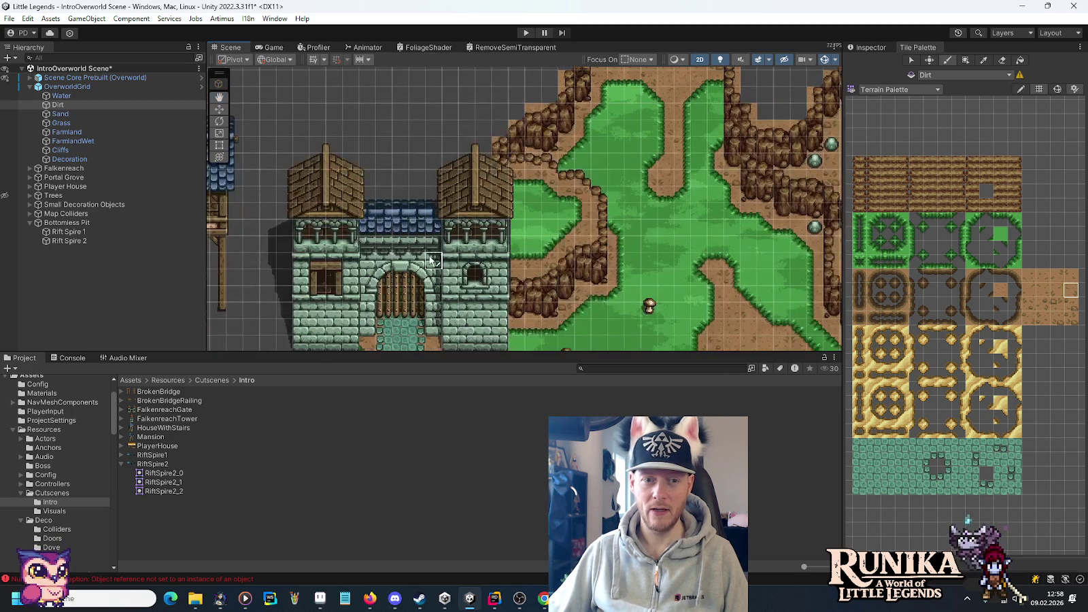
key("Down")
key("Down")
key("Up")
key("Up")
key("Up")
key("Up")
key("Up")
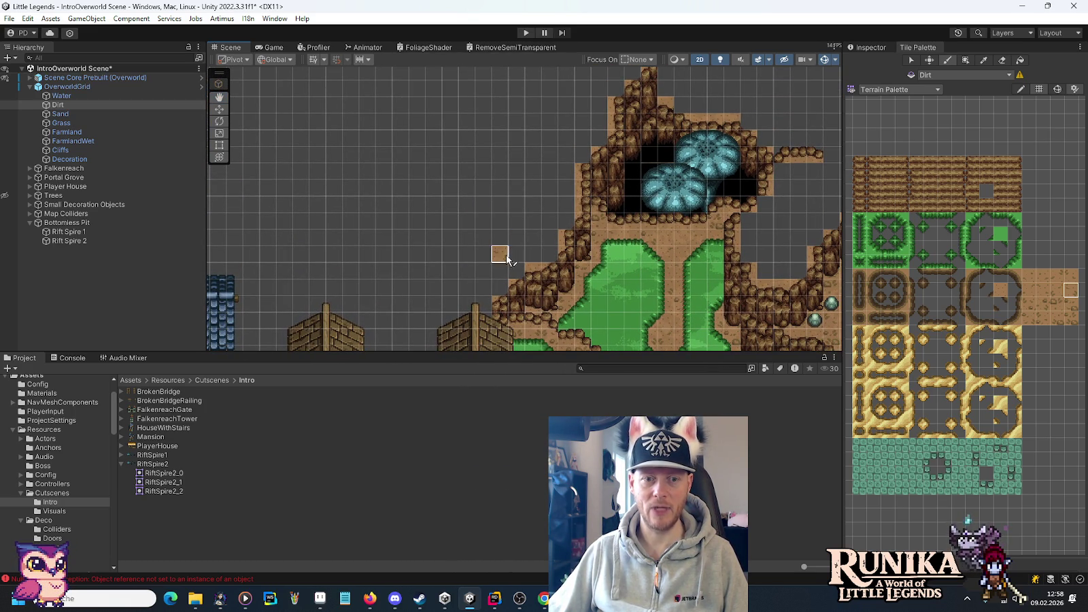
key("Down")
key("Down")
key("Down")
key("alt+Tab")
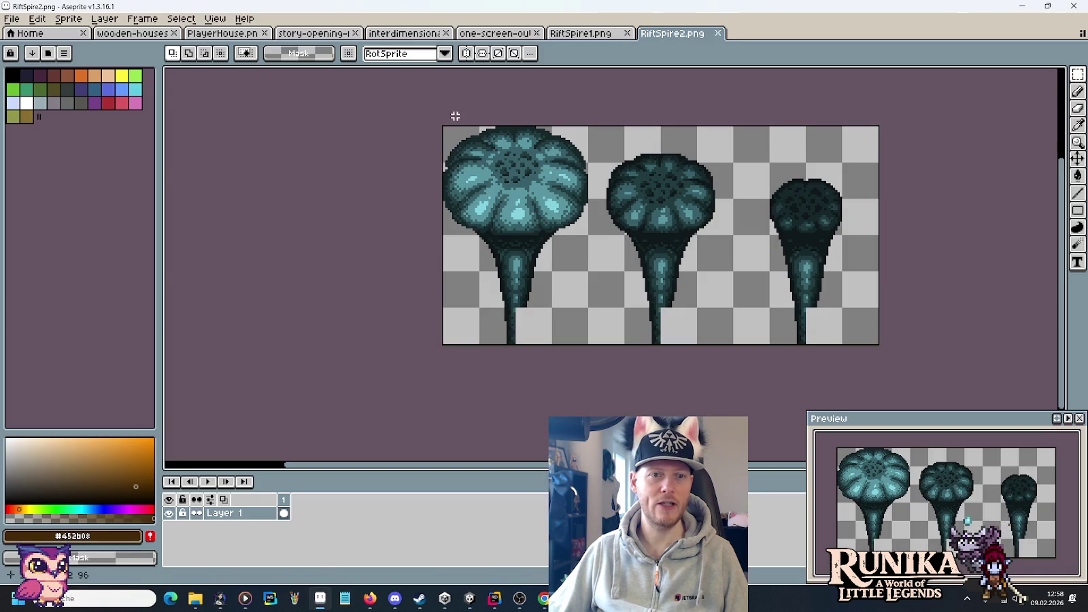
- Close the RiftSpire2, RiftSpire1, interdimensional and PlayerHouse.png sprite tabs
left_click(129, 34)
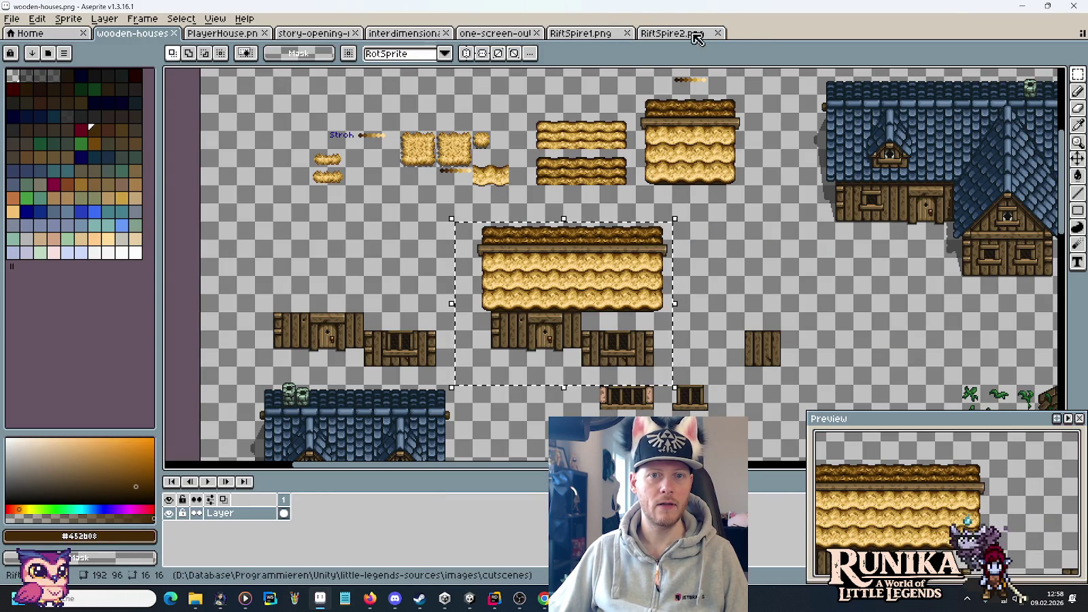
left_click(717, 33)
left_click(626, 33)
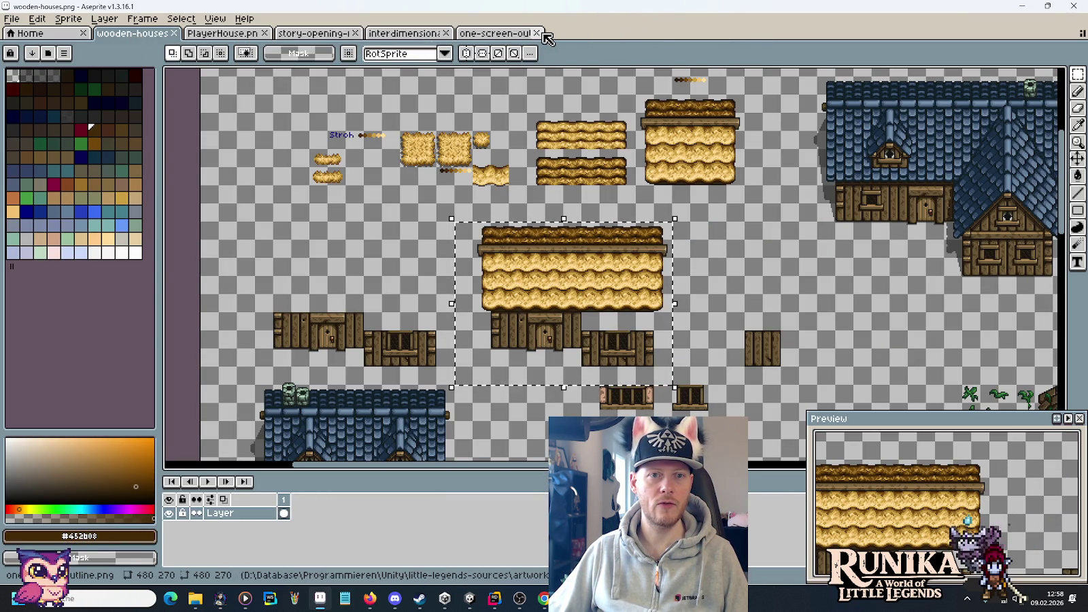
left_click(411, 33)
left_click(446, 33)
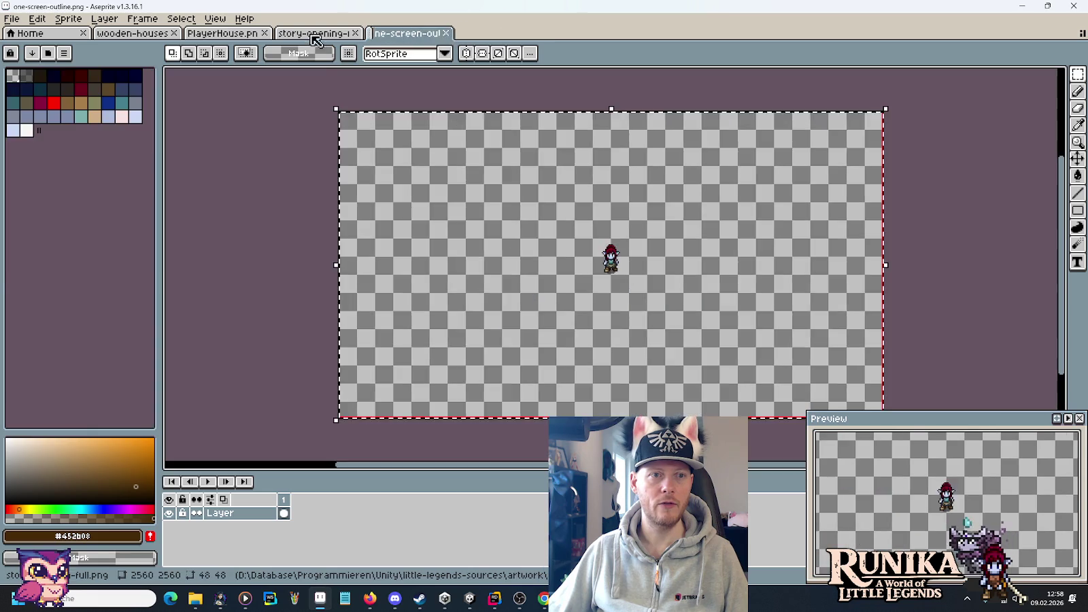
left_click(314, 34)
left_click(226, 34)
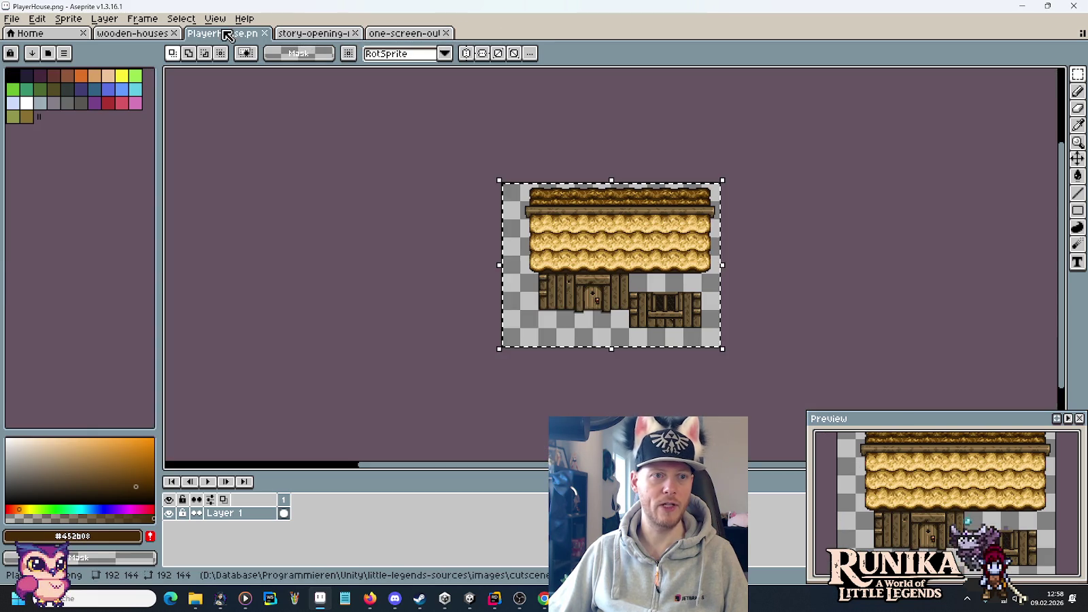
left_click(264, 33)
- Open ulan-mor-castles.png from artwork/buildings, look over the sheet, then bring up the Open dialog again
left_click(12, 19)
left_click(27, 47)
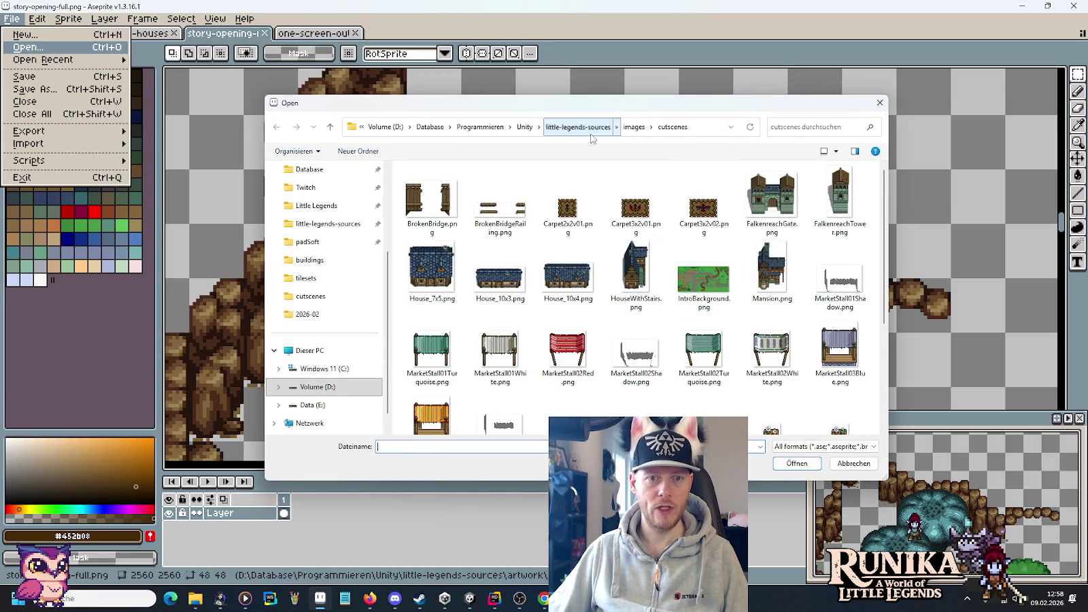
left_click(582, 128)
double_click(567, 196)
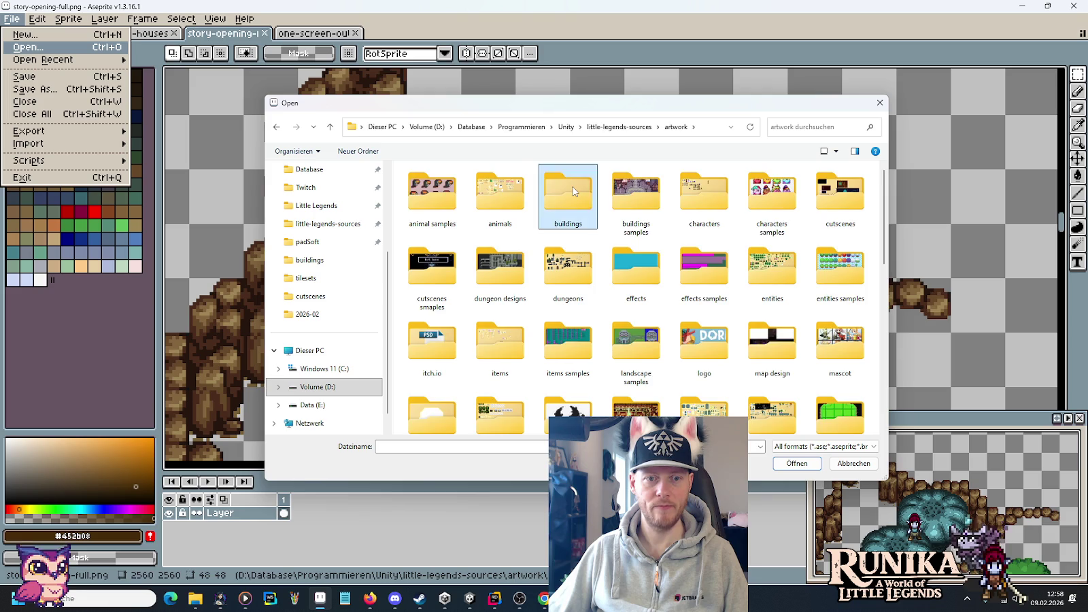
double_click(573, 192)
double_click(853, 197)
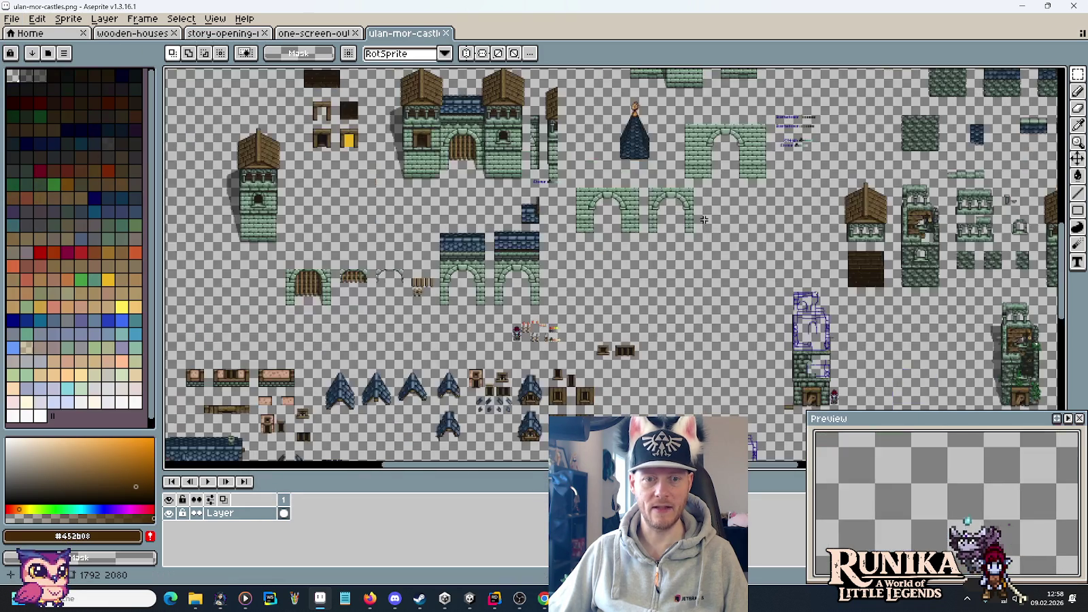
scroll(705, 220, "down", 10)
scroll(629, 265, "up", 15)
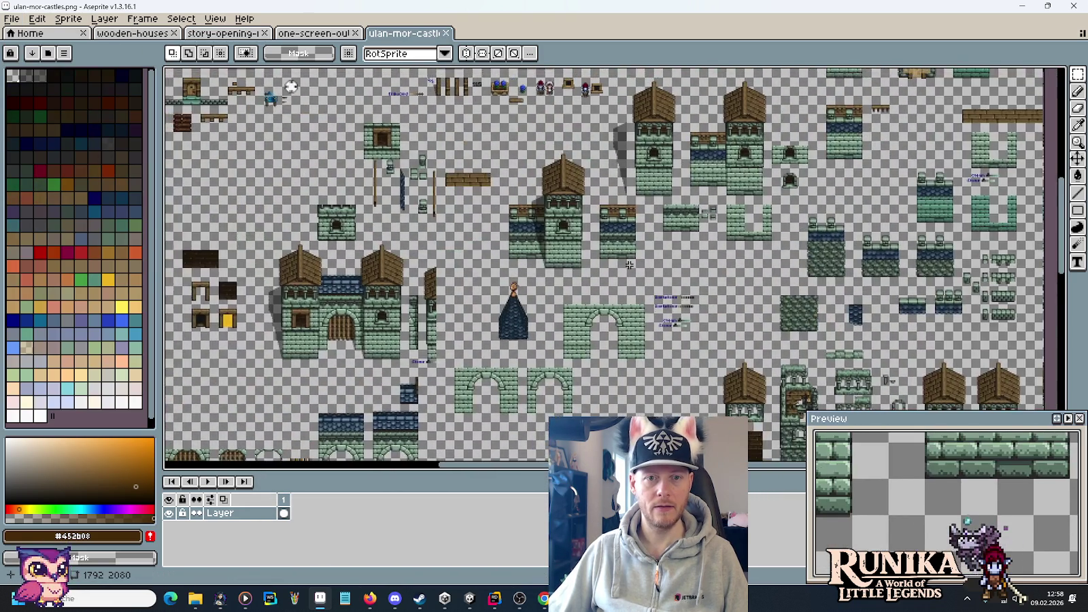
scroll(629, 265, "down", 12)
scroll(629, 265, "right", 11)
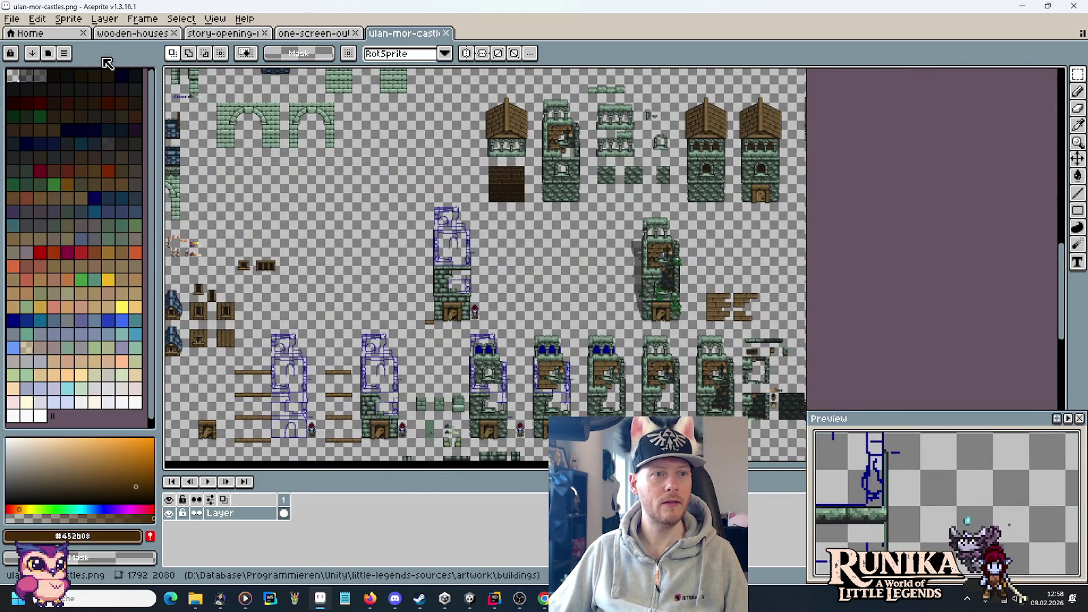
left_click(11, 19)
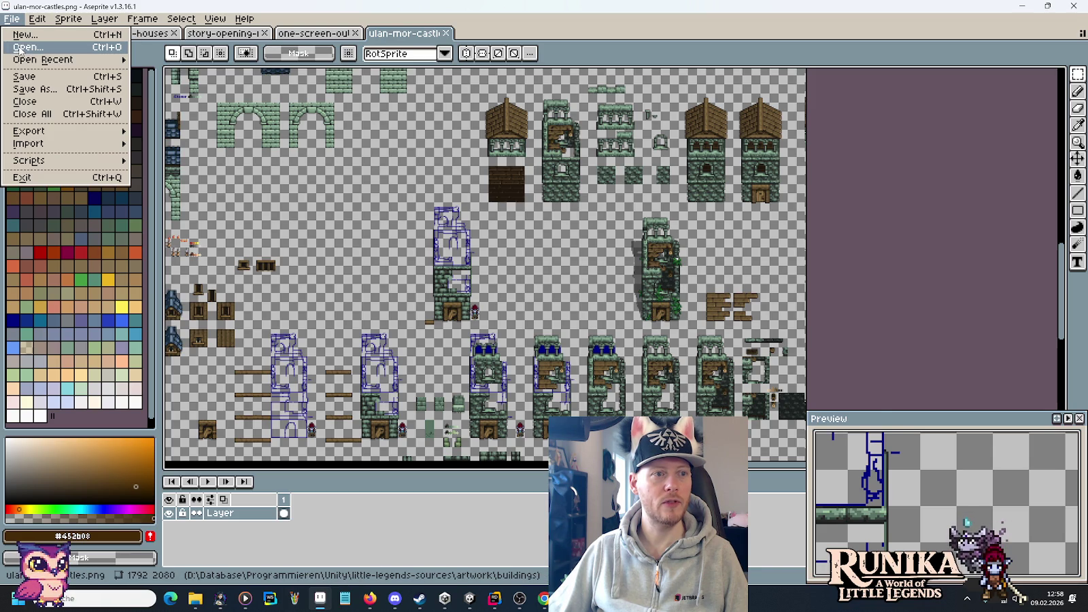
left_click(21, 47)
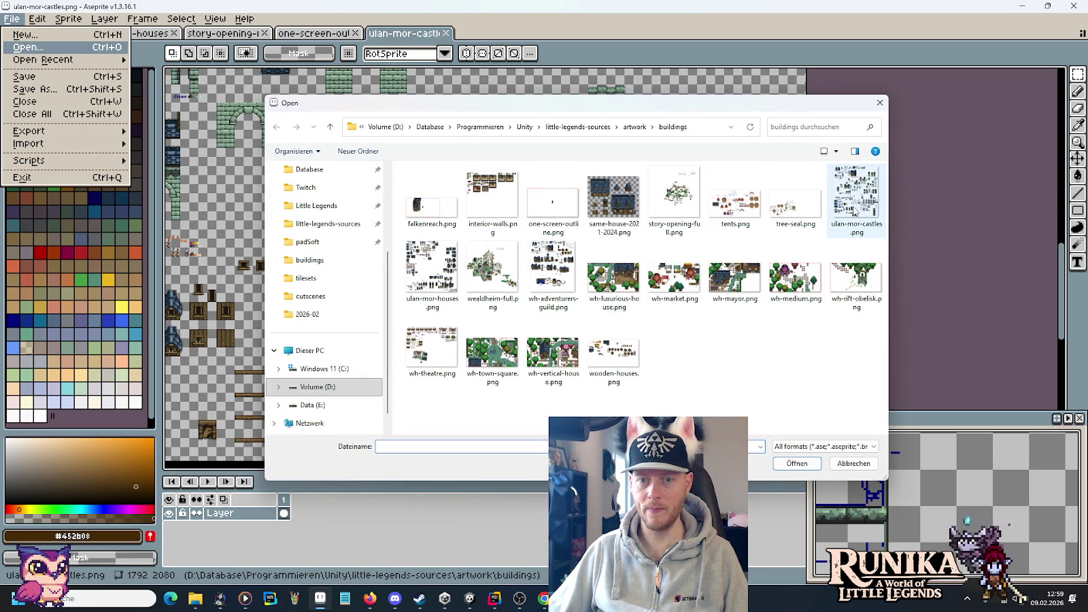
- Open ulan-mor-houses.png and zoom in and out on the sheet
double_click(418, 282)
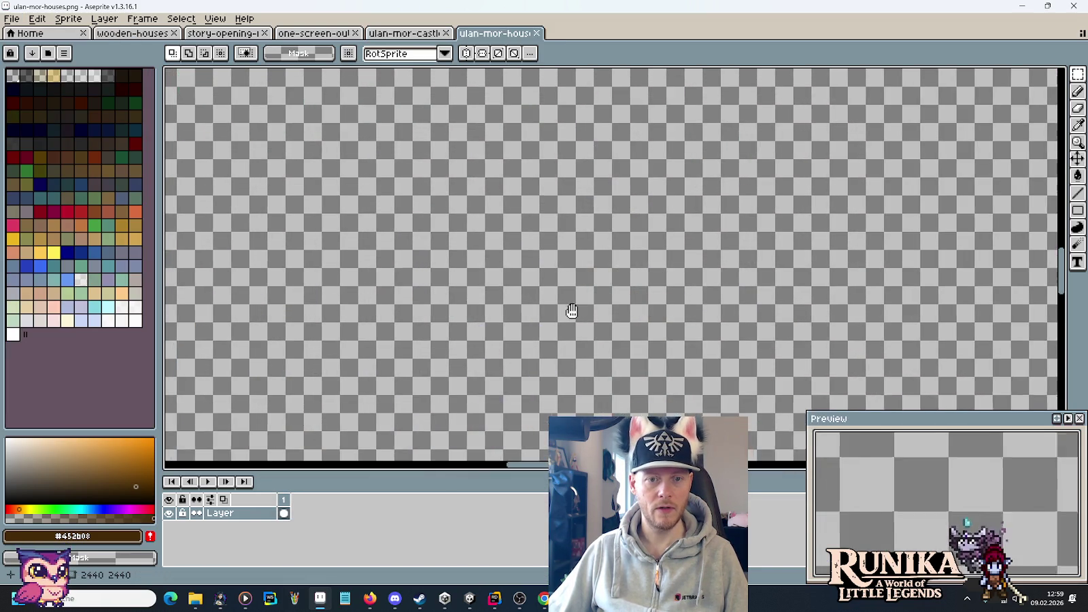
scroll(599, 319, "up", 2)
scroll(600, 318, "down", 1)
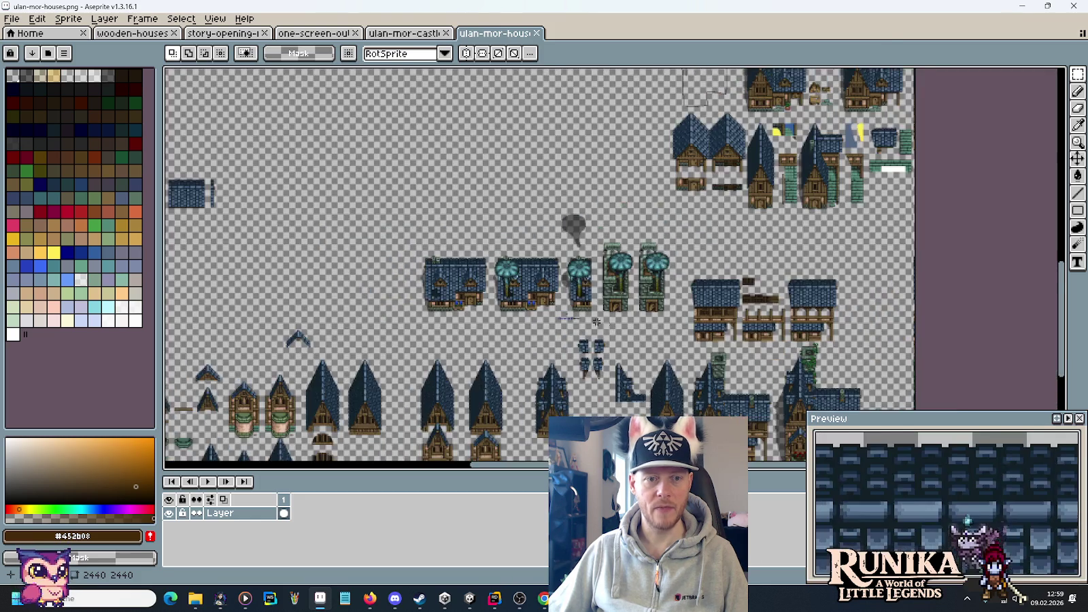
scroll(547, 311, "up", 3)
scroll(550, 313, "down", 2)
scroll(557, 300, "up", 3)
- Pan across the house sheet to centre the mushroom-spire towers, then return to ulan-mor-castles.png
left_click_drag(557, 299, 666, 384)
mouse_move(815, 321)
left_mouse_down()
mouse_move(512, 243)
mouse_move(430, 255)
mouse_move(413, 327)
left_mouse_up()
left_click_drag(674, 270, 611, 317)
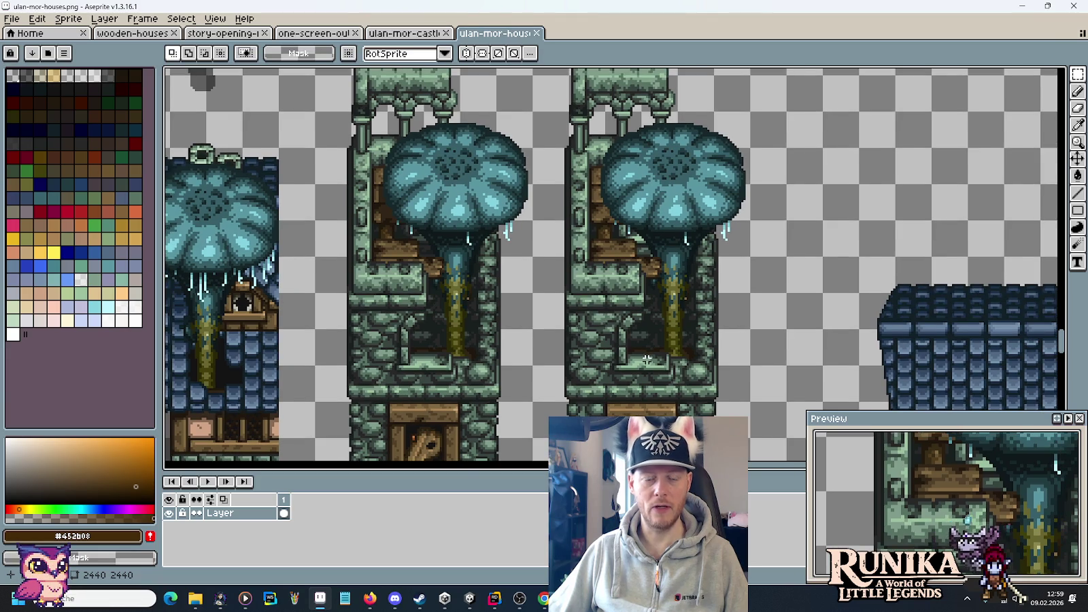
left_click_drag(647, 360, 643, 331)
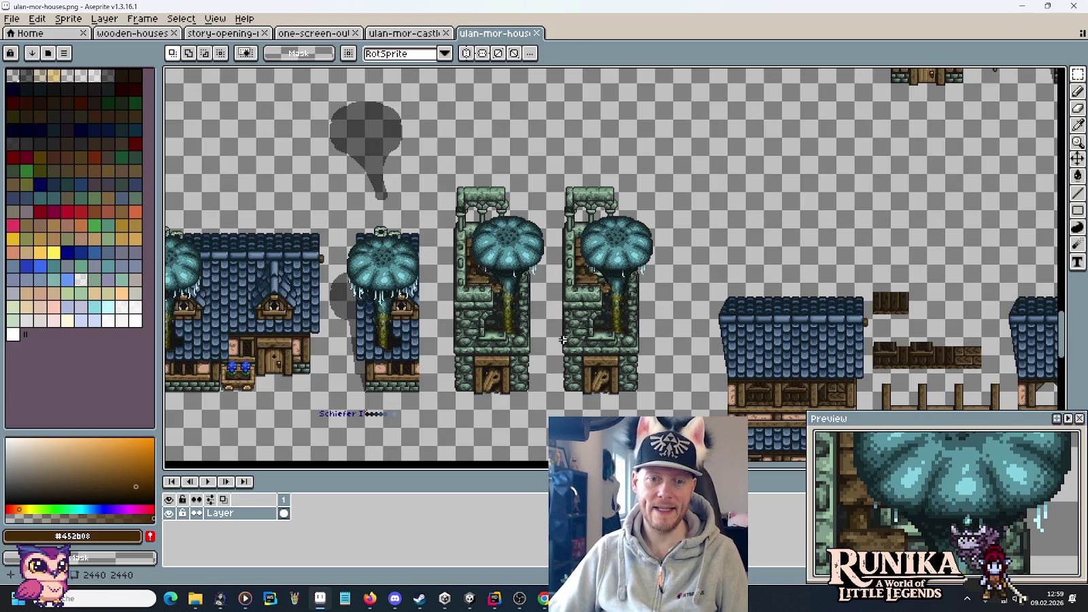
scroll(643, 332, "down", 3)
scroll(643, 331, "up", 3)
mouse_move(277, 248)
left_mouse_down()
mouse_move(488, 176)
mouse_move(403, 352)
mouse_move(348, 224)
mouse_move(504, 379)
left_mouse_up()
key("ctrl+shift+Tab")
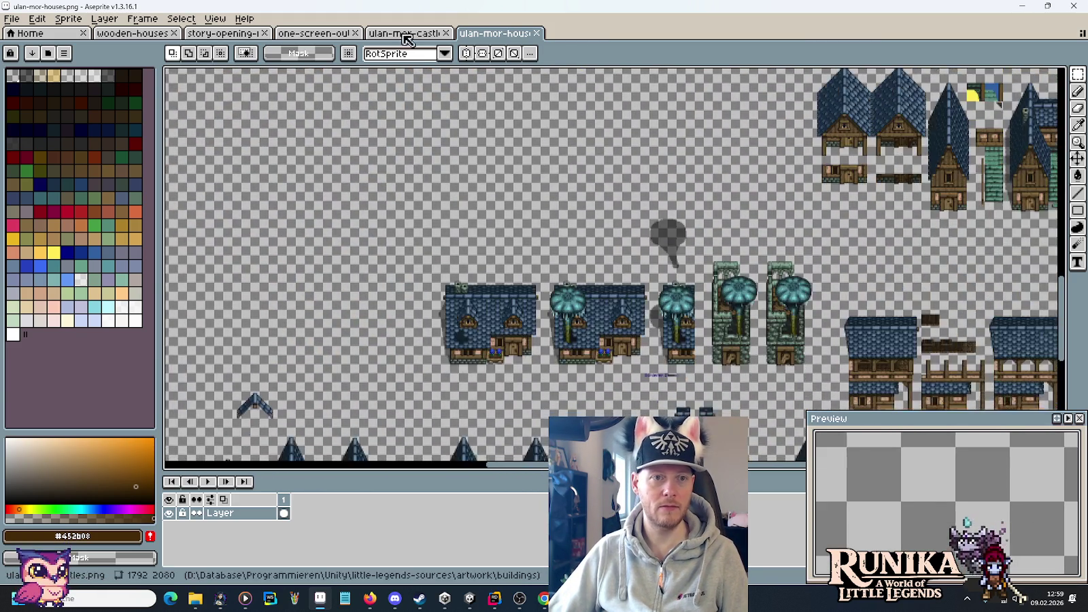
- Zoom and pan the castles sheet onto its tower and arch tiles, then return to Unity
scroll(693, 330, "up", 1)
scroll(700, 286, "up", 5)
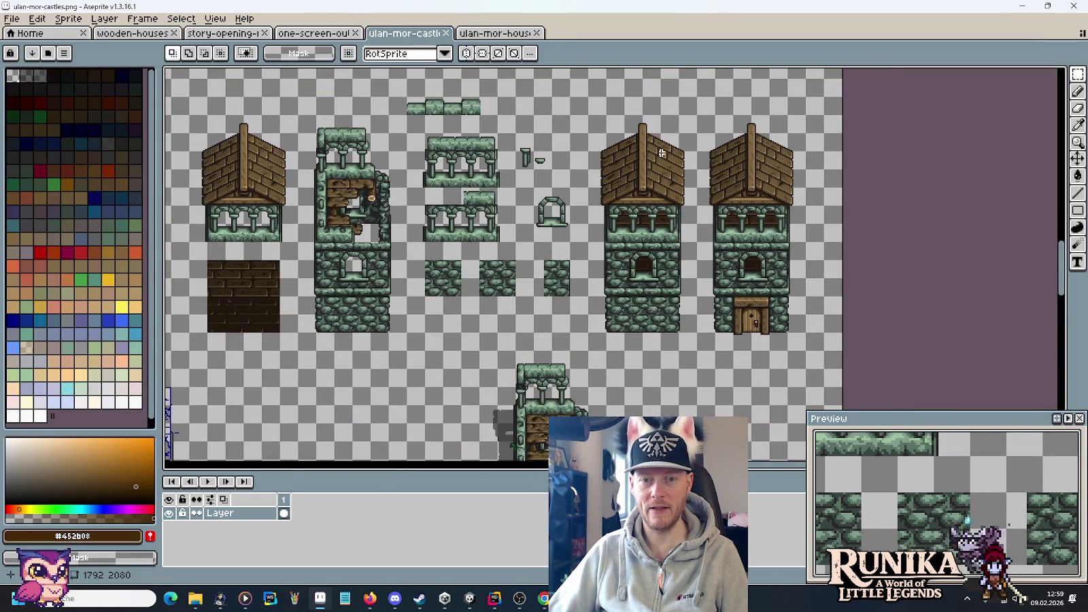
scroll(715, 237, "up", 5)
scroll(634, 296, "up", 10)
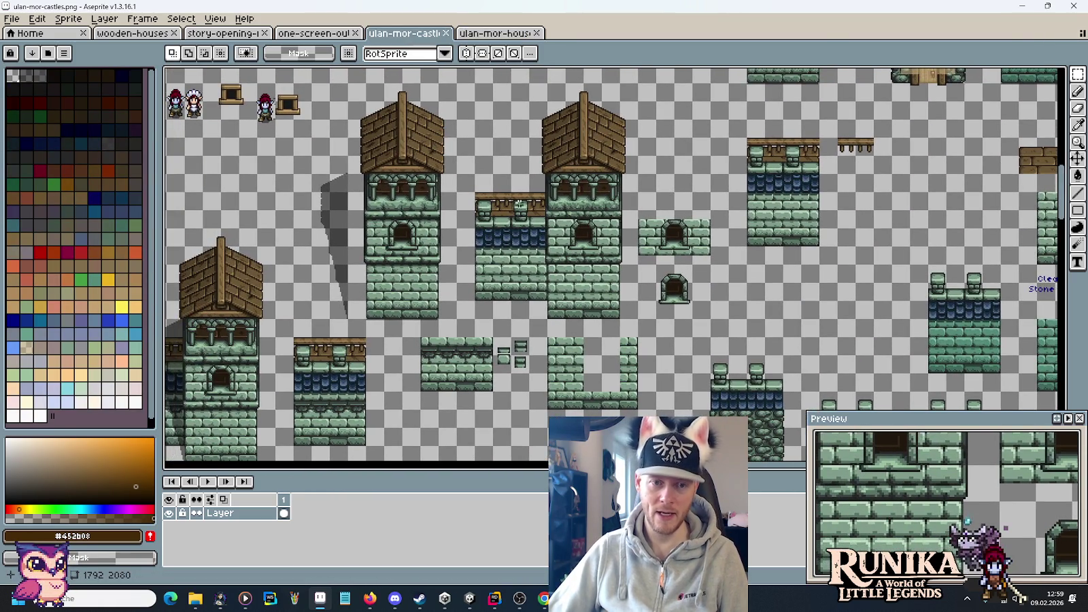
scroll(573, 206, "down", 2)
scroll(510, 350, "up", 2)
left_click_drag(511, 351, 645, 261)
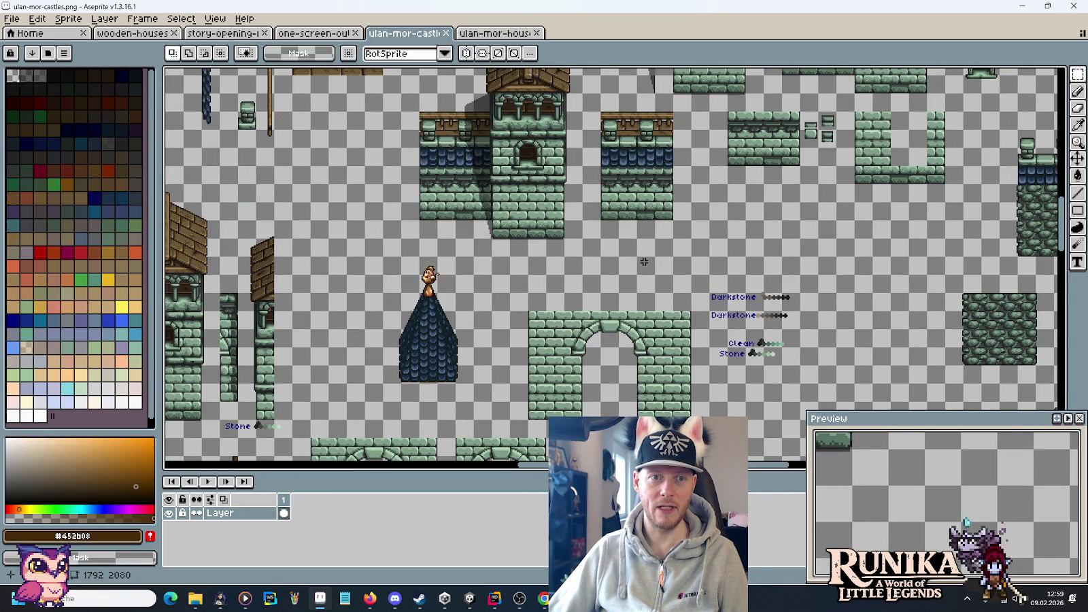
key("alt+Tab")
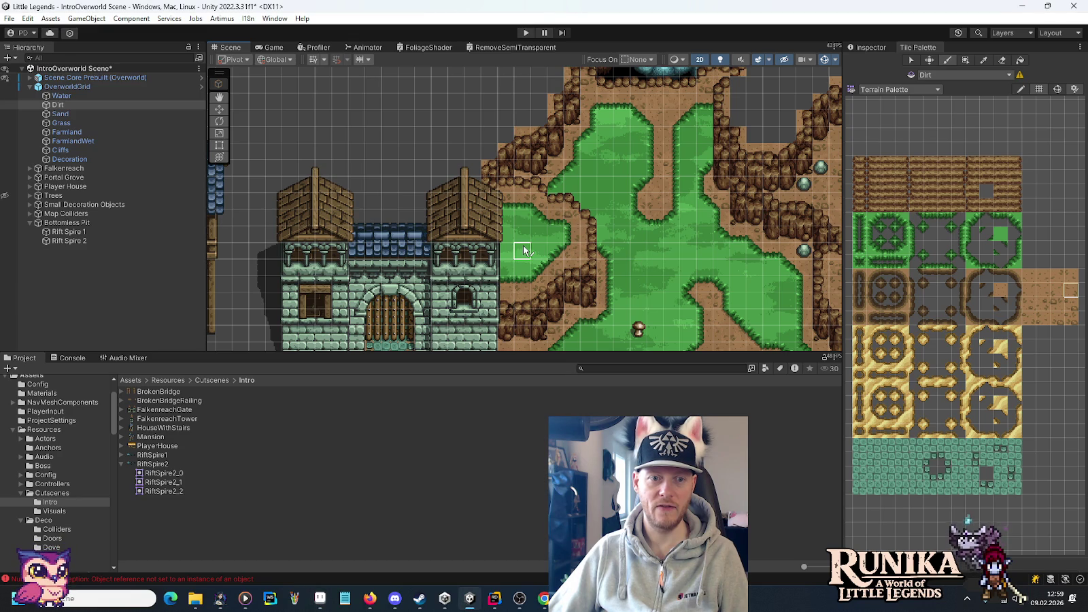
- Select the Cliffs tilemap under OverworldGrid as the paint target and frame it in the Scene view
left_click_drag(523, 250, 571, 133)
scroll(571, 133, "up", 6)
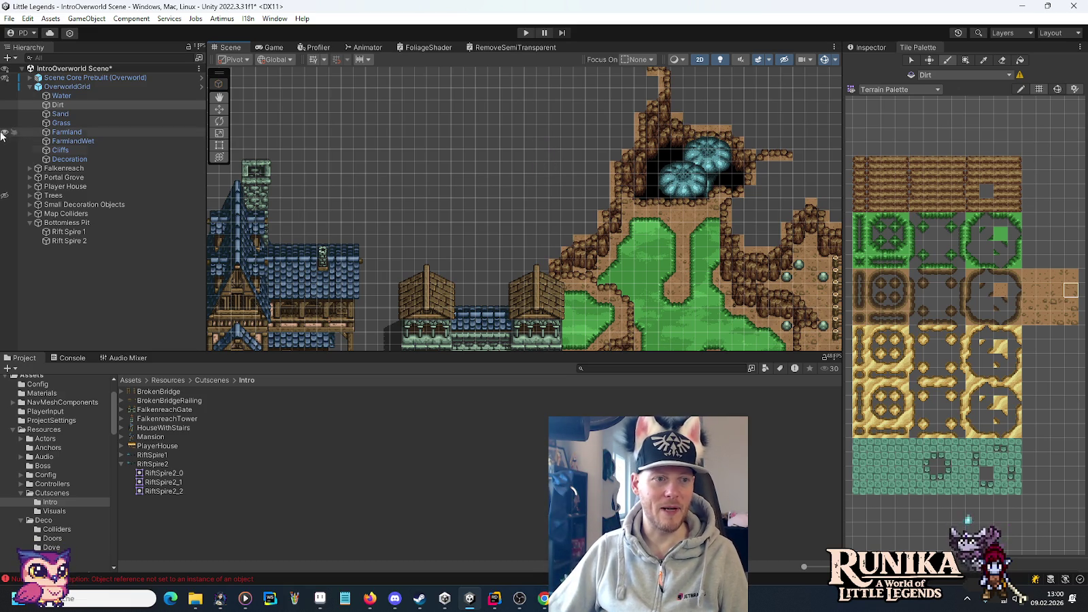
left_click(60, 150)
key("f")
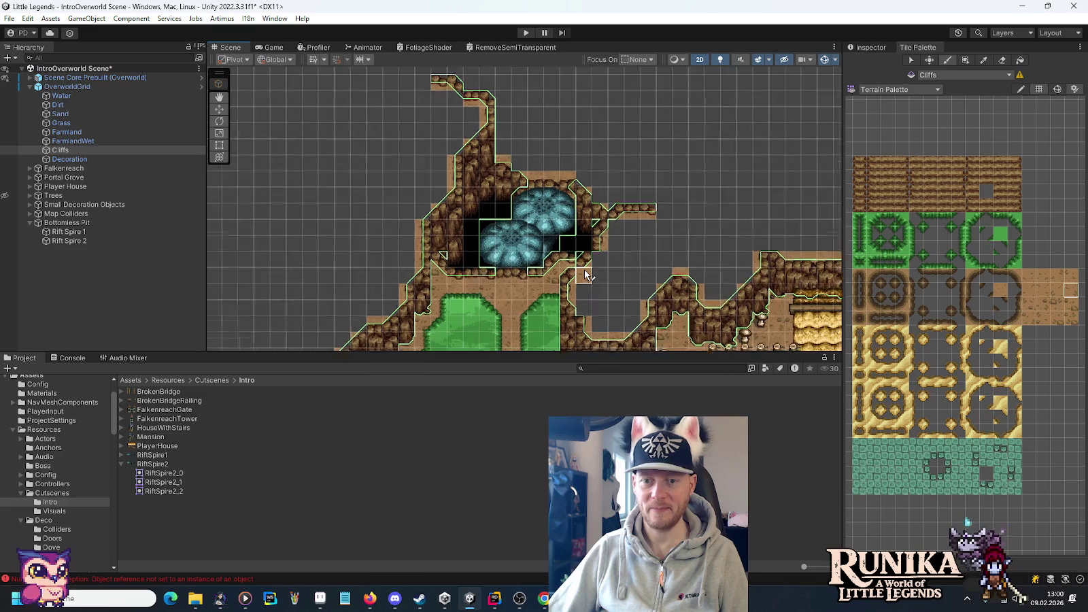
left_click(894, 89)
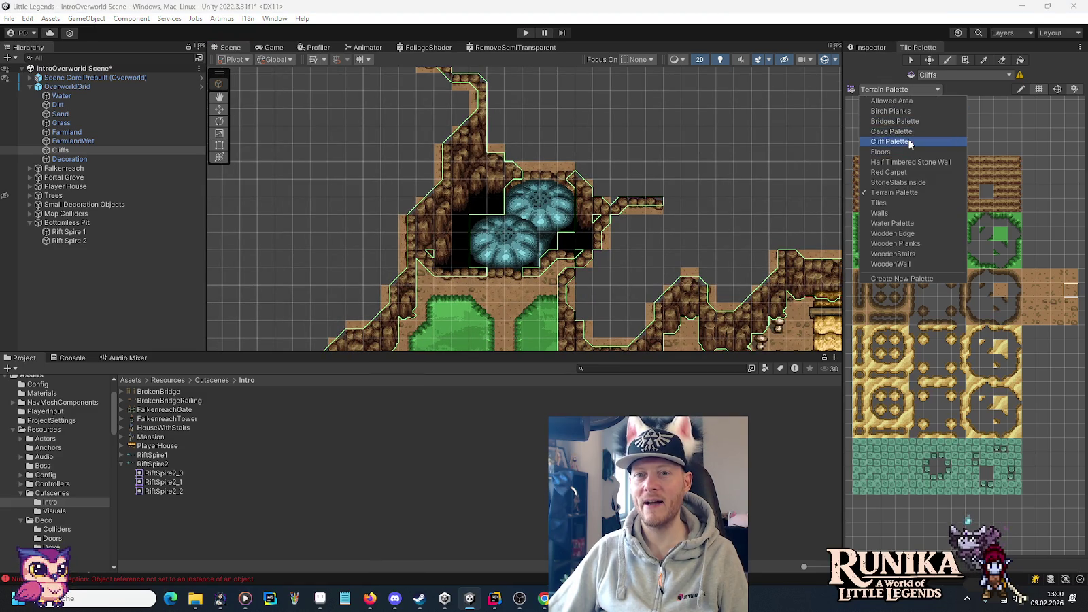
- Load the Cliff Palette, pan over the fountain and cliff strip, and show the Cliffs properties
left_click(909, 142)
scroll(612, 279, "up", 3)
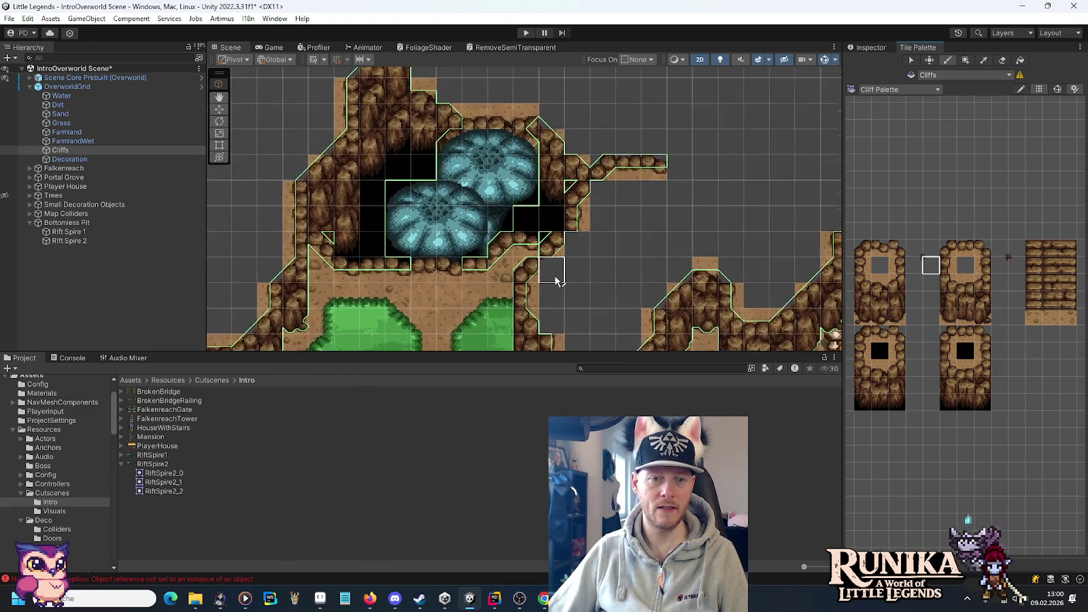
scroll(556, 280, "up", 2)
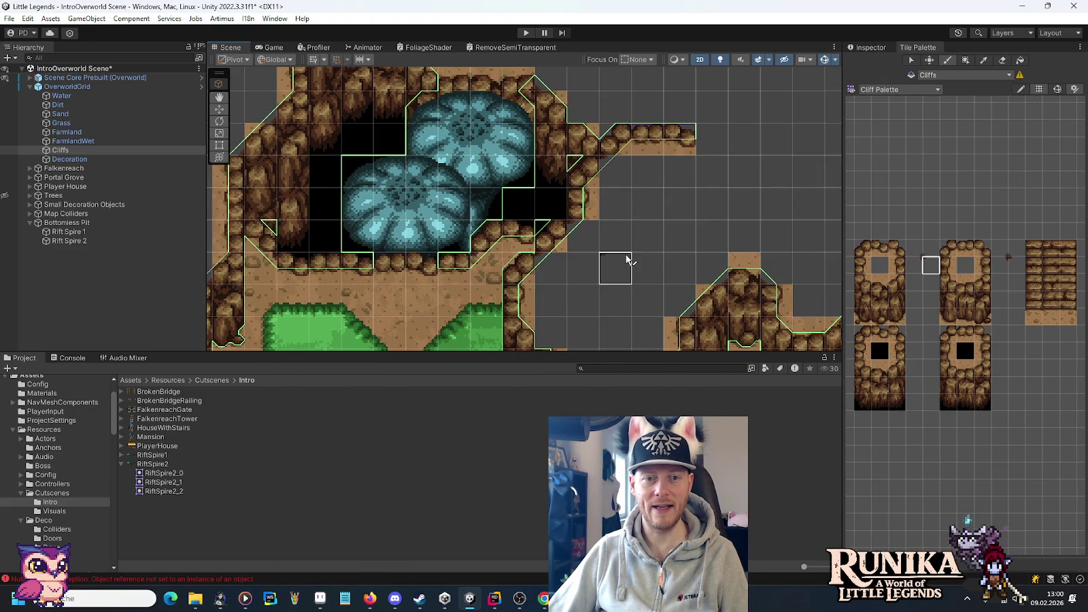
left_click_drag(626, 258, 655, 142)
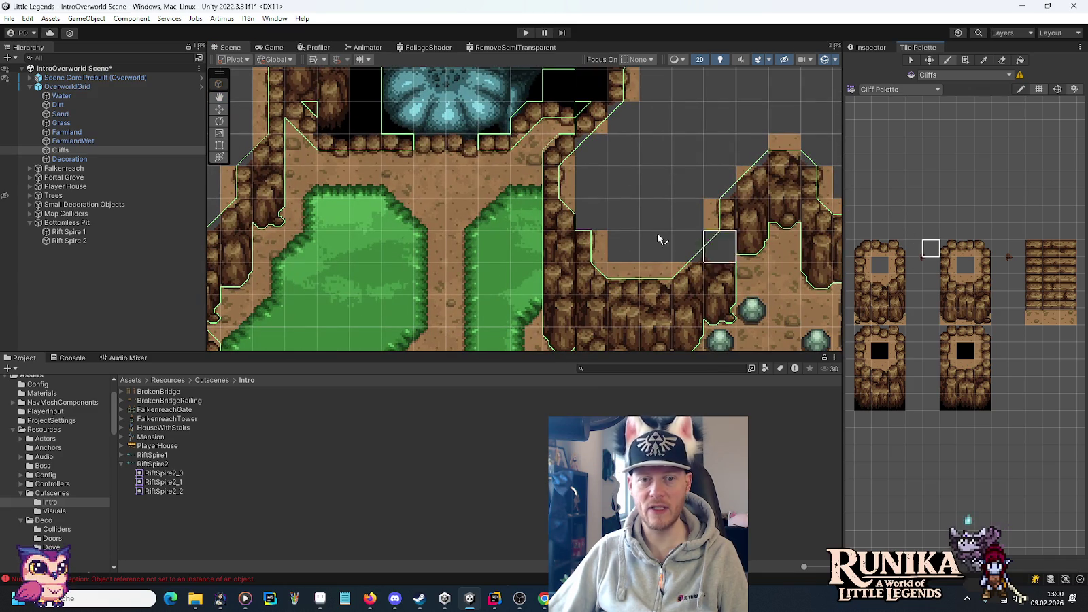
left_click_drag(714, 174, 571, 194)
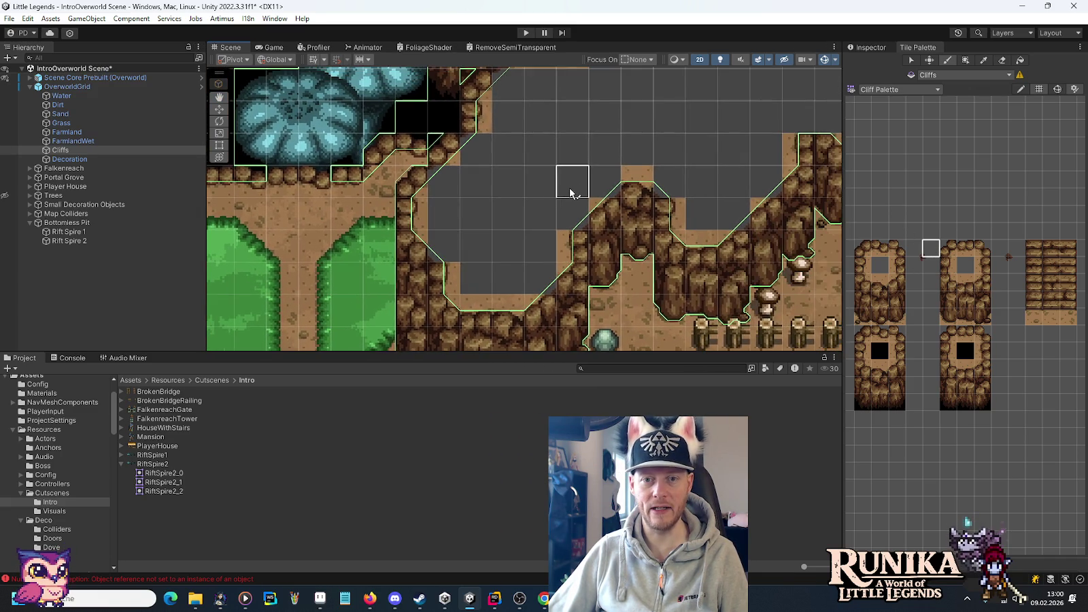
scroll(493, 204, "down", 3)
left_click_drag(492, 204, 578, 170)
mouse_move(510, 173)
left_mouse_down()
mouse_move(486, 174)
mouse_move(461, 248)
mouse_move(518, 223)
mouse_move(521, 168)
left_mouse_up()
scroll(519, 169, "down", 5)
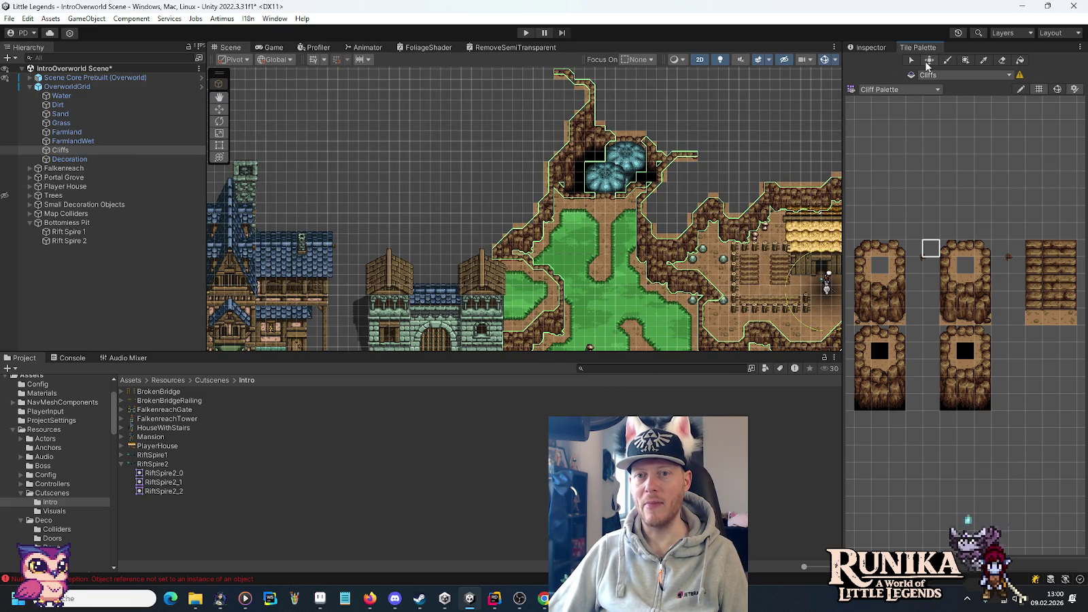
left_click(871, 47)
- Select the Falkenreach Tower with the Move tool and duplicate it as Tower (1)
left_click(219, 109)
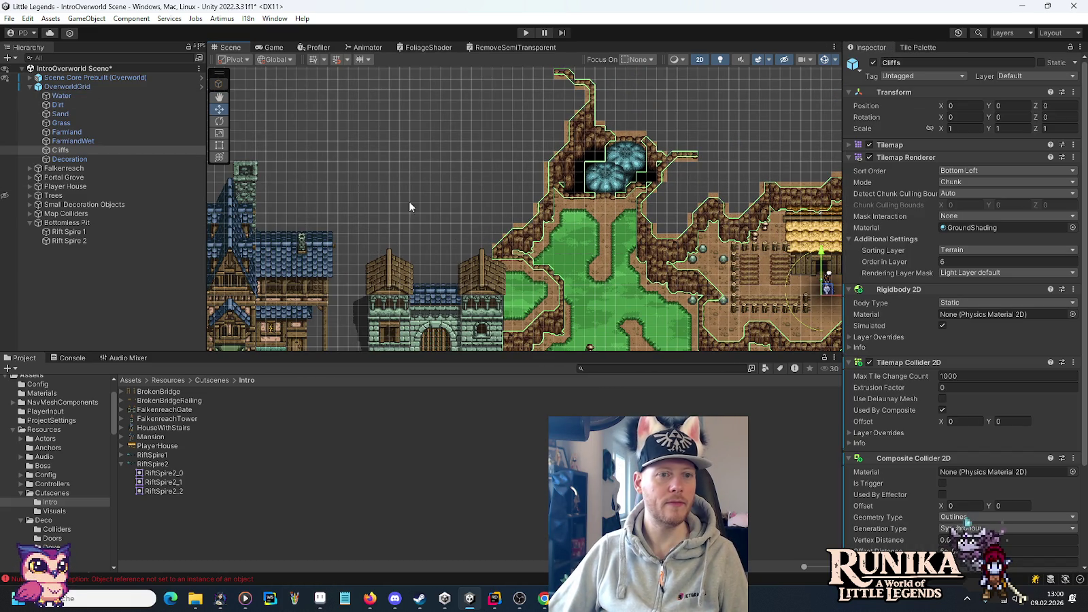
key("Down")
key("Down")
key("Down")
left_click(428, 288)
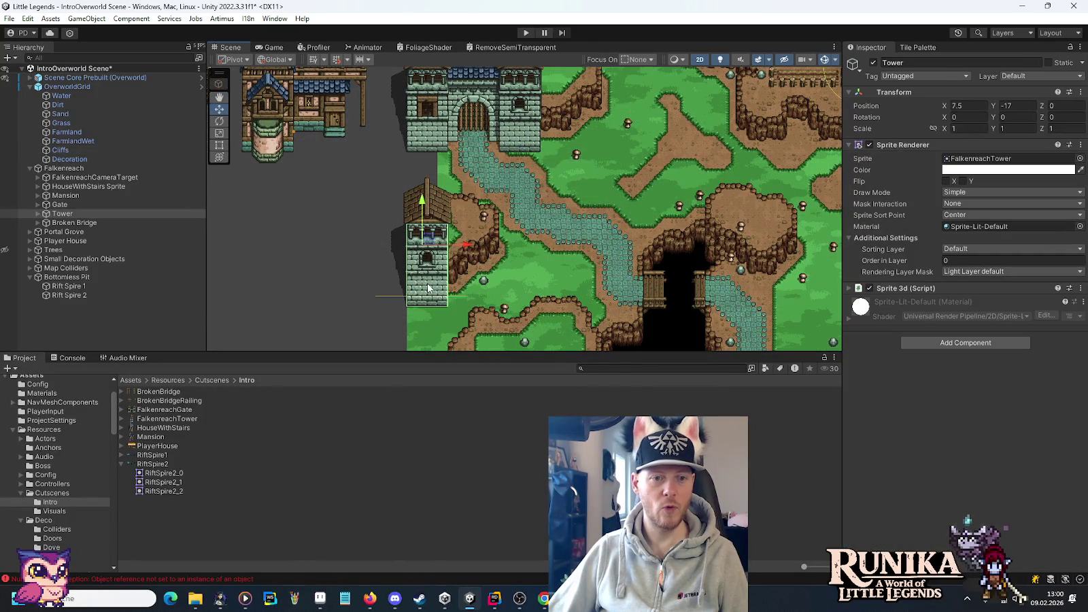
left_click(61, 215)
key("ctrl+d")
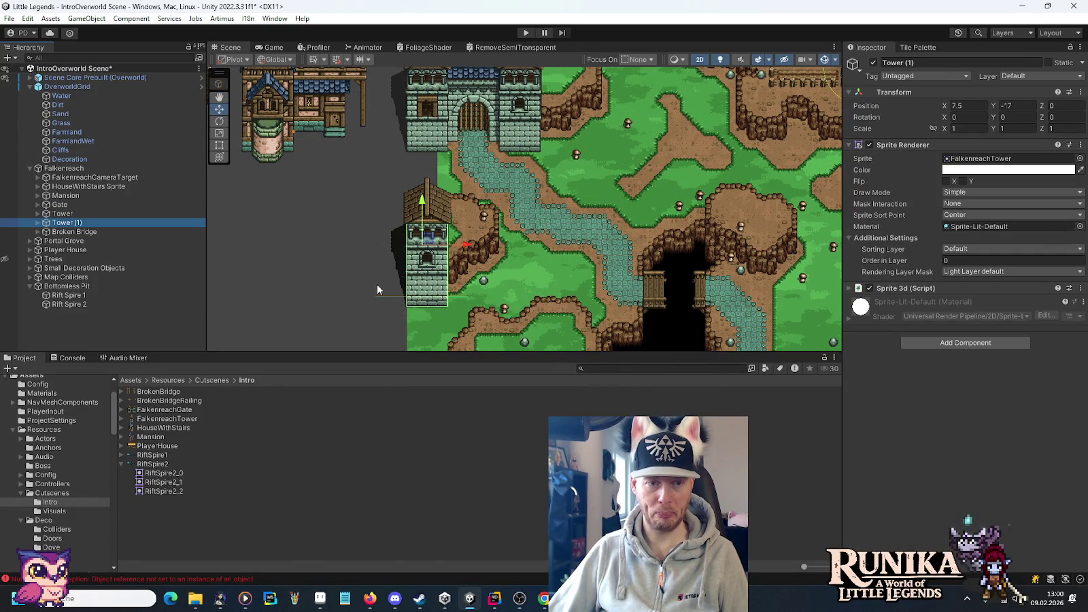
- Drag Tower (1) up beside the bottomless pit to about X 16.5, Y 21.5
left_click_drag(417, 209, 417, 75)
left_click_drag(462, 143, 544, 142)
left_click_drag(494, 171, 476, 350)
key("w")
mouse_move(491, 281)
left_mouse_down()
mouse_move(495, 116)
mouse_move(503, 141)
mouse_move(491, 279)
mouse_move(491, 129)
left_mouse_up()
scroll(502, 140, "up", 3)
left_click_drag(559, 135, 574, 249)
left_click_drag(494, 198, 493, 136)
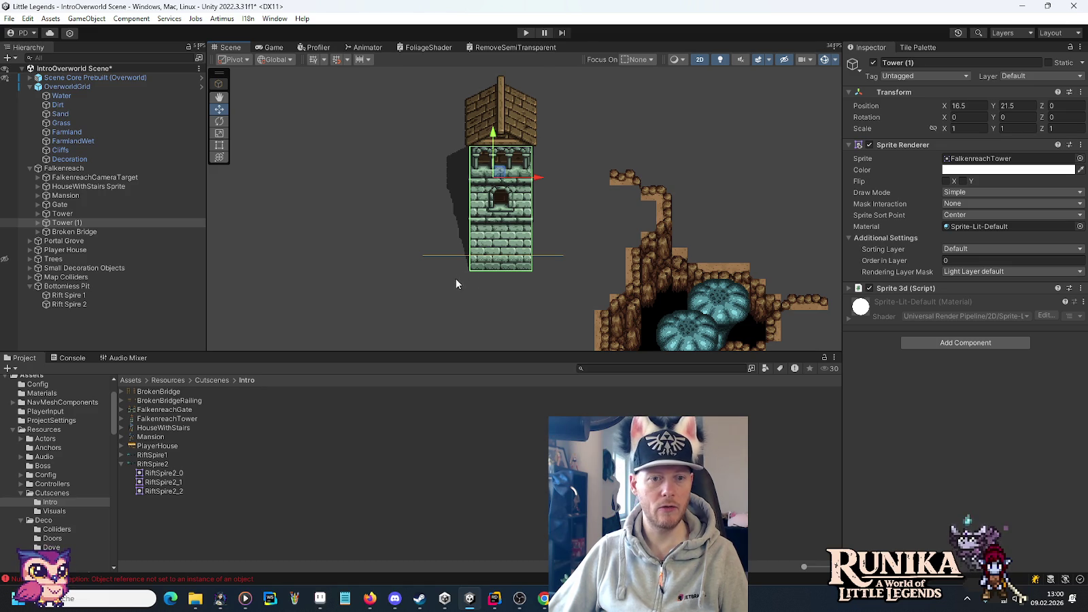
- Turn on the scene grid and snap Tower (1) up one step to Y 22
scroll(456, 284, "up", 1)
left_click(314, 59)
scroll(471, 251, "up", 2)
left_click_drag(471, 251, 620, 238)
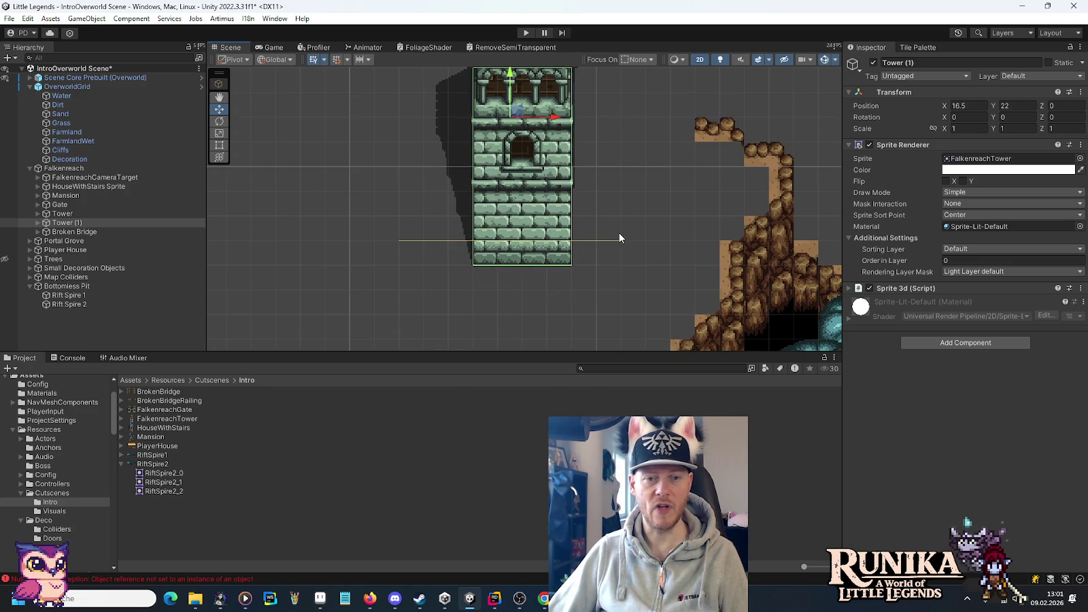
- Pan and zoom around the pit, cave, arch and farm to review the tower copy's placement
scroll(614, 284, "down", 2)
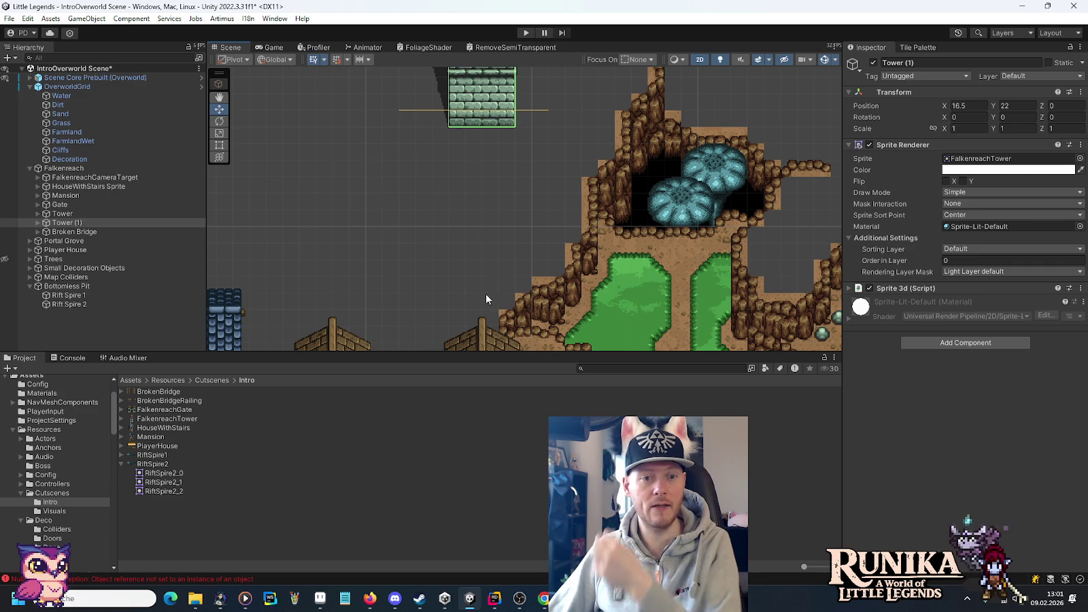
mouse_move(473, 141)
left_mouse_down()
mouse_move(573, 264)
mouse_move(564, 200)
mouse_move(490, 204)
mouse_move(518, 192)
left_mouse_up()
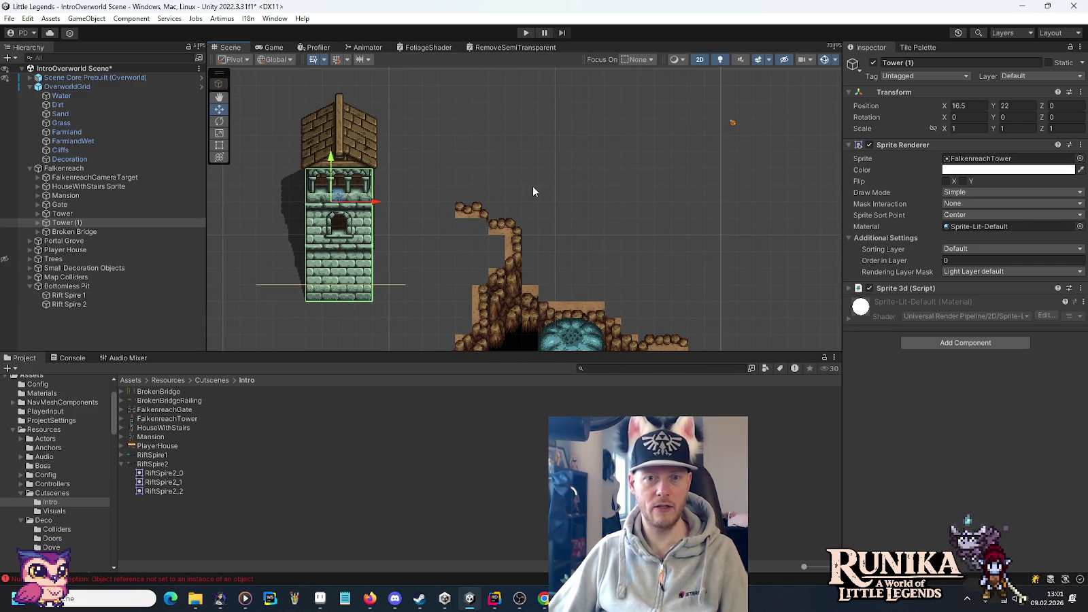
left_click_drag(663, 194, 575, 318)
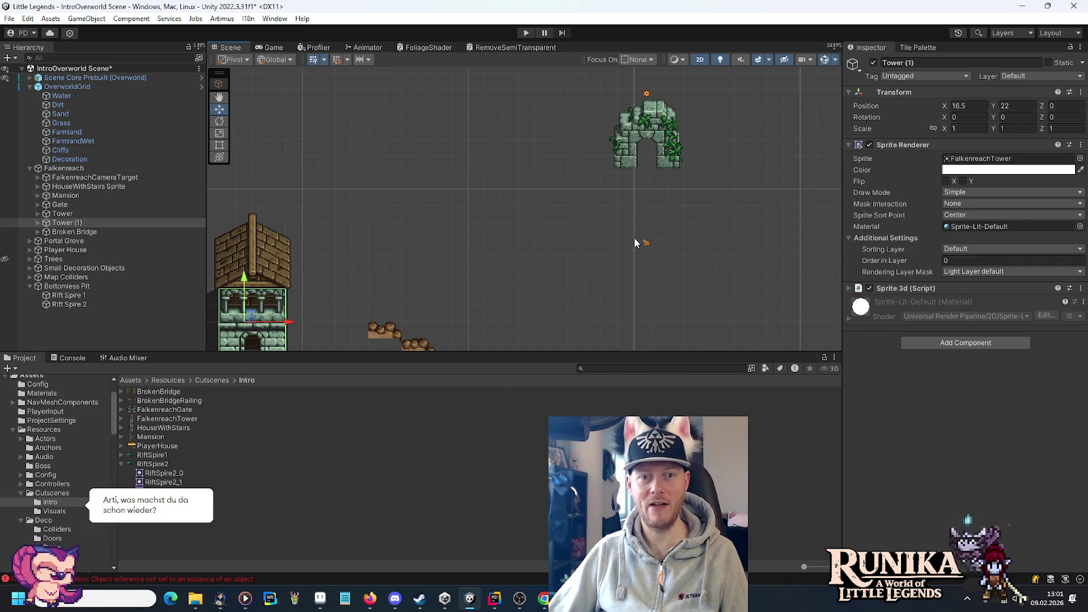
scroll(580, 232, "down", 3)
left_click_drag(614, 280, 517, 116)
scroll(548, 180, "down", 1)
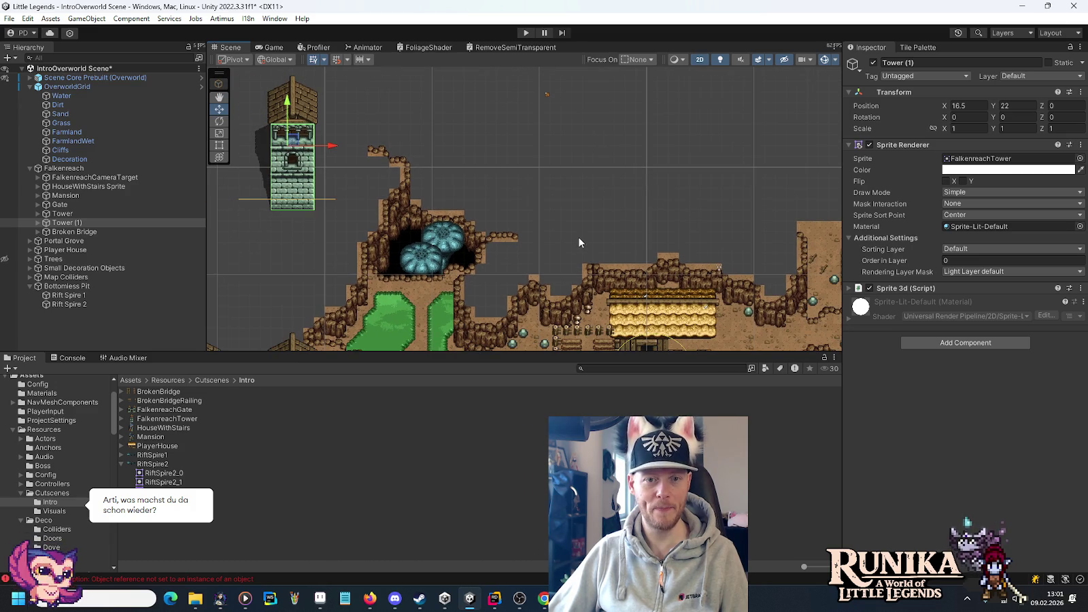
mouse_move(576, 238)
left_mouse_down()
mouse_move(478, 182)
mouse_move(554, 185)
left_mouse_up()
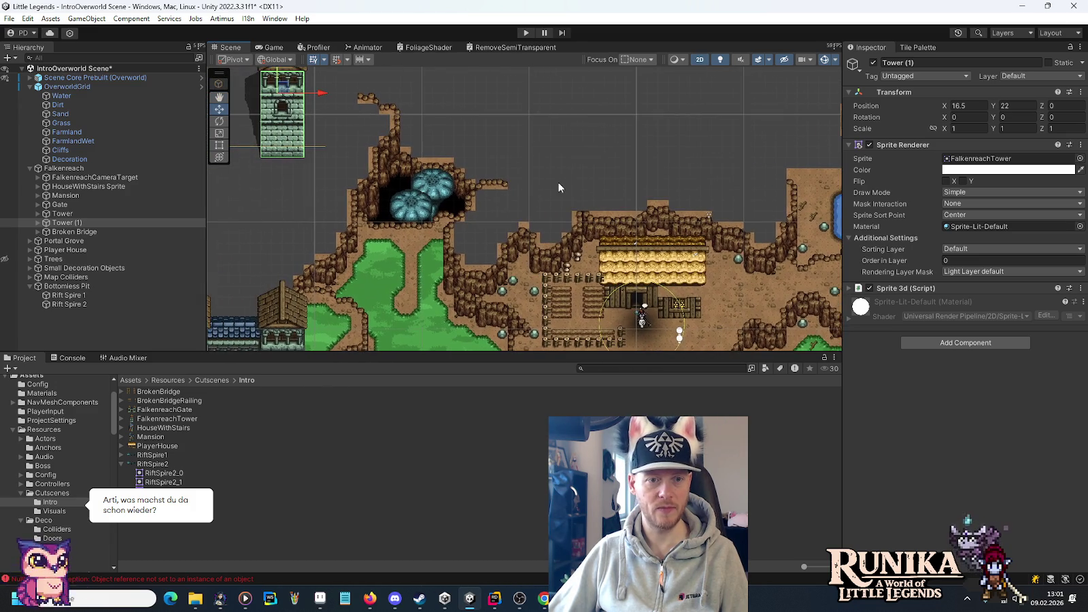
scroll(473, 167, "up", 3)
scroll(503, 210, "down", 6)
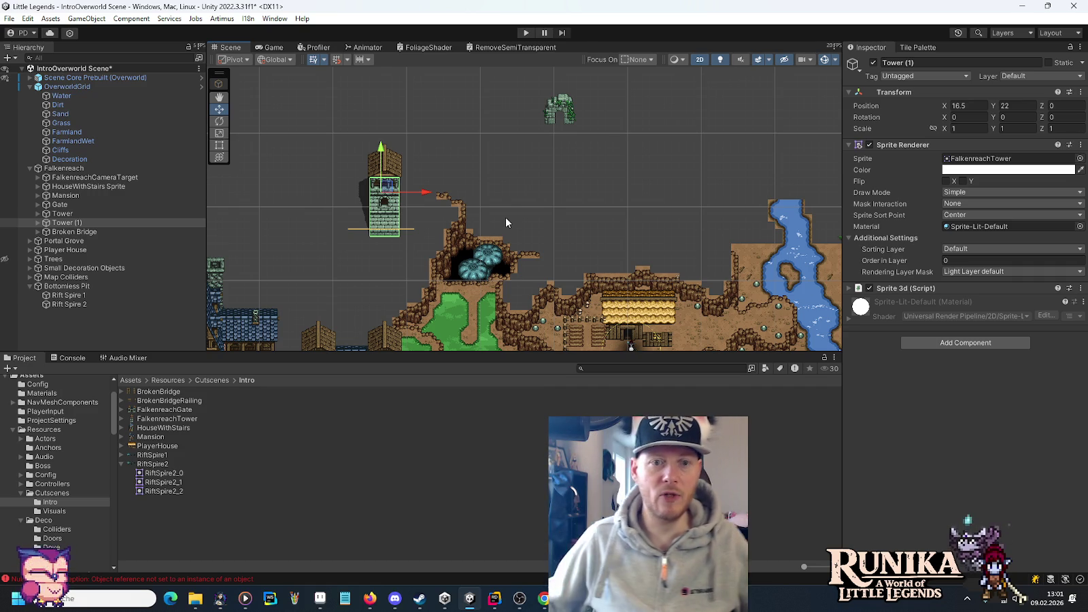
- Save the overworld scene, zoom in on the pit, and bring the Cliff Palette tiles back up
key("ctrl+s")
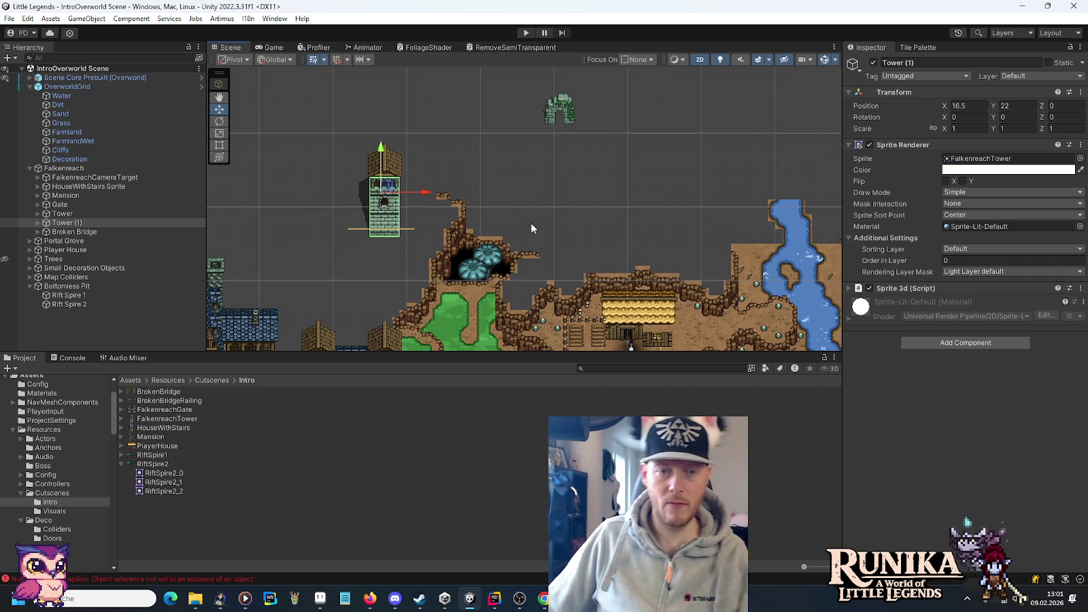
scroll(599, 254, "up", 1)
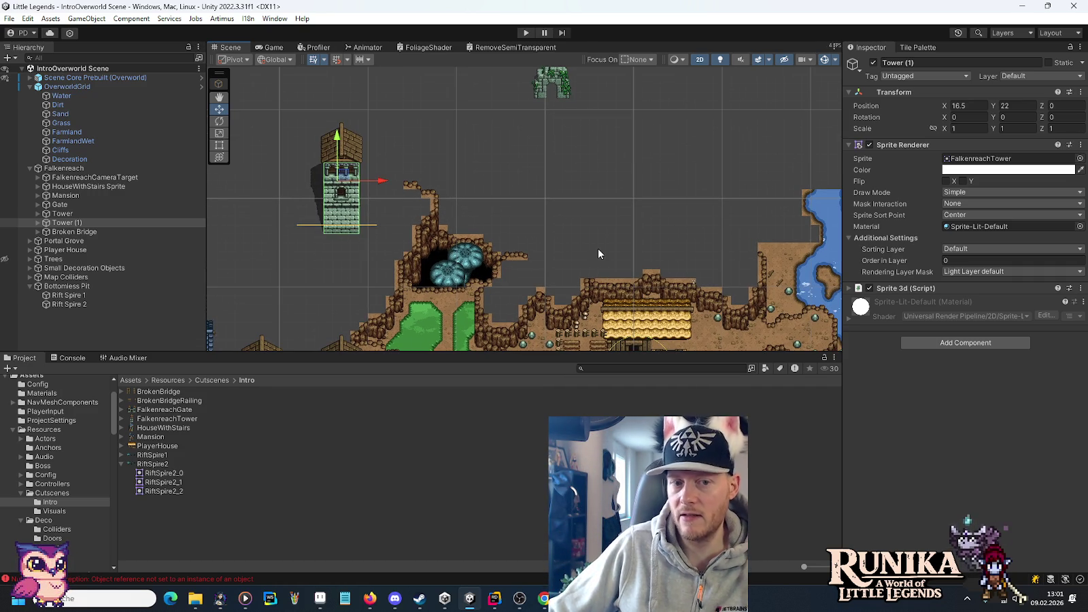
mouse_move(598, 253)
left_mouse_down()
mouse_move(523, 216)
mouse_move(445, 139)
mouse_move(670, 262)
left_mouse_up()
scroll(421, 150, "up", 5)
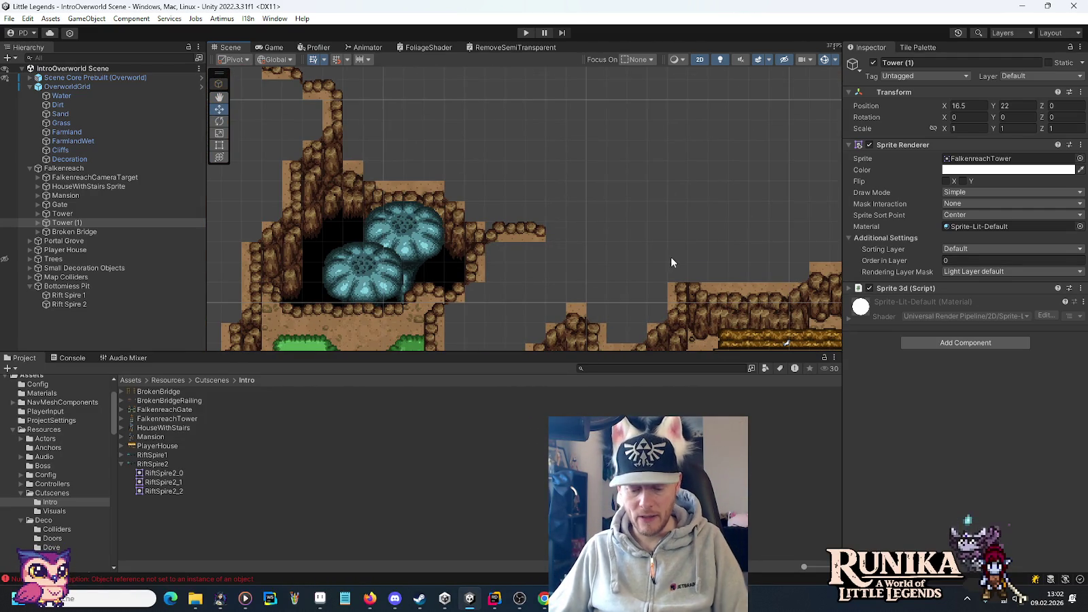
scroll(592, 226, "up", 3)
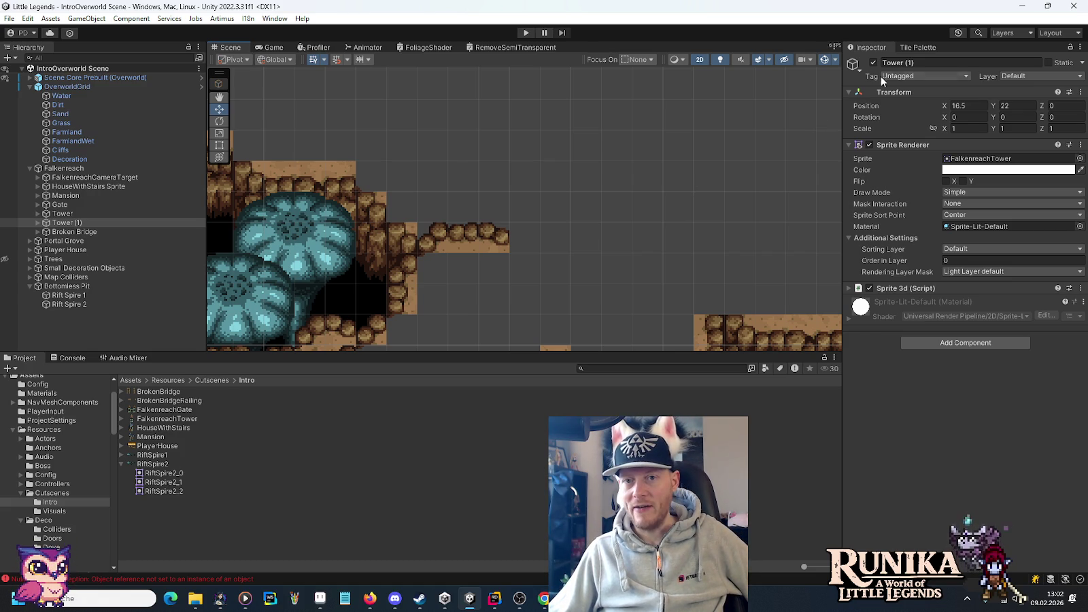
left_click(909, 49)
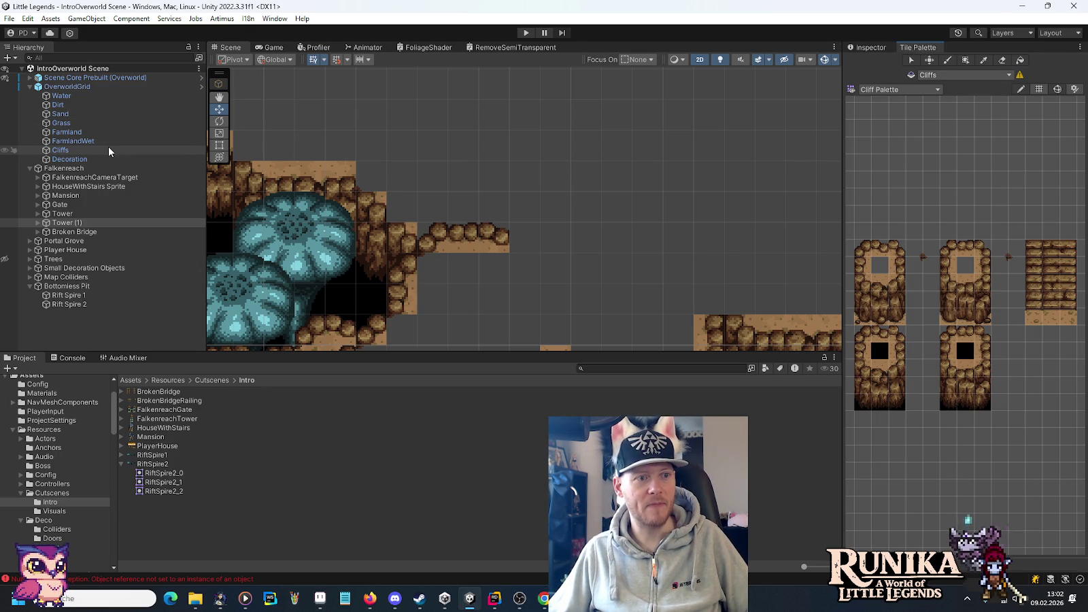
mouse_move(558, 293)
left_mouse_down()
mouse_move(545, 294)
mouse_move(540, 125)
left_mouse_up()
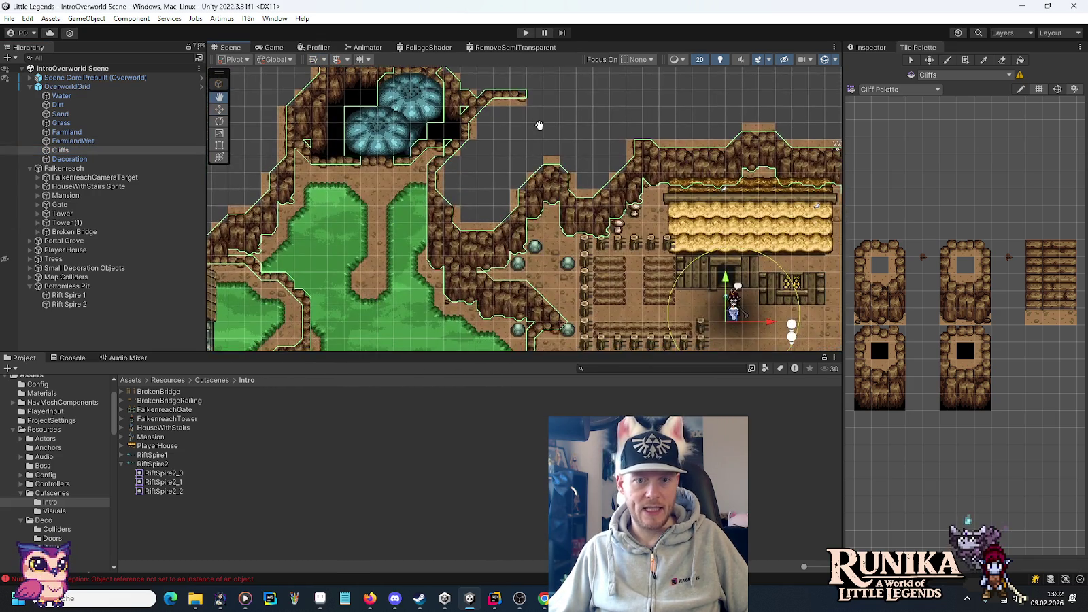
scroll(585, 280, "down", 5)
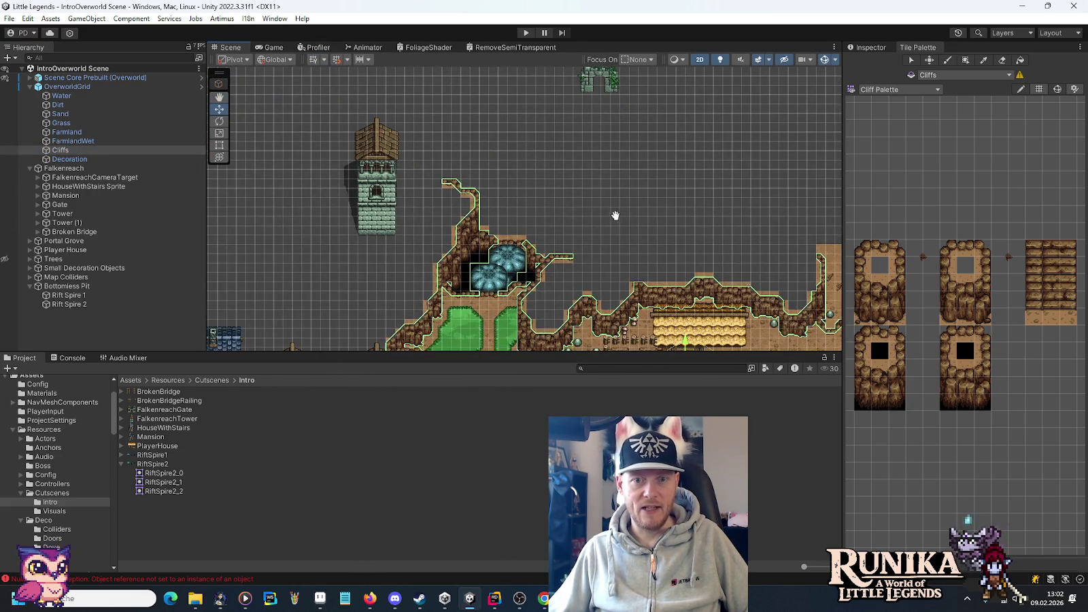
left_click_drag(615, 216, 552, 230)
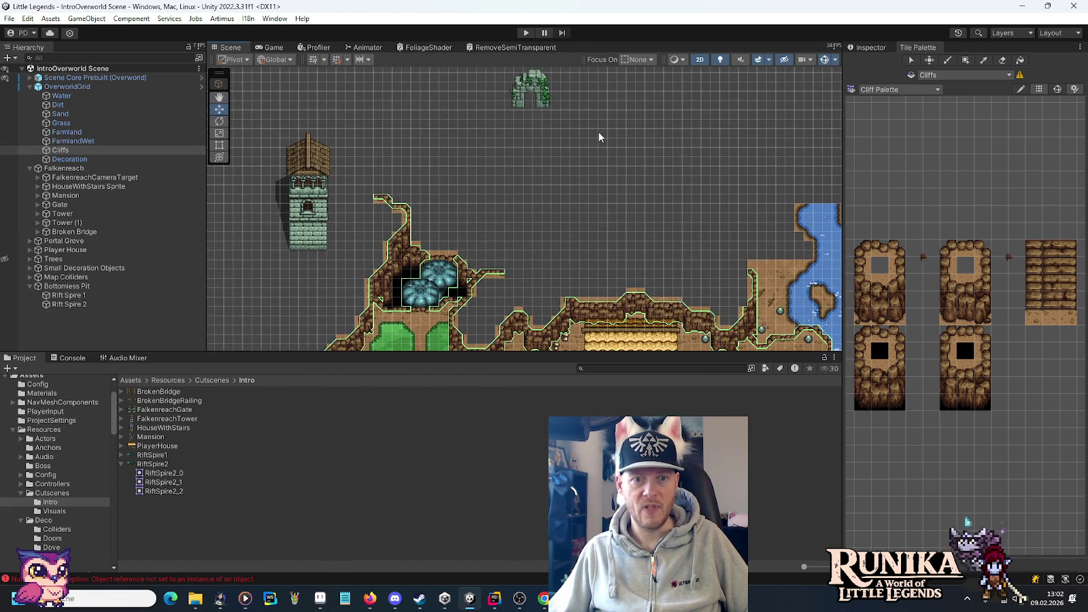
left_click_drag(637, 153, 552, 181)
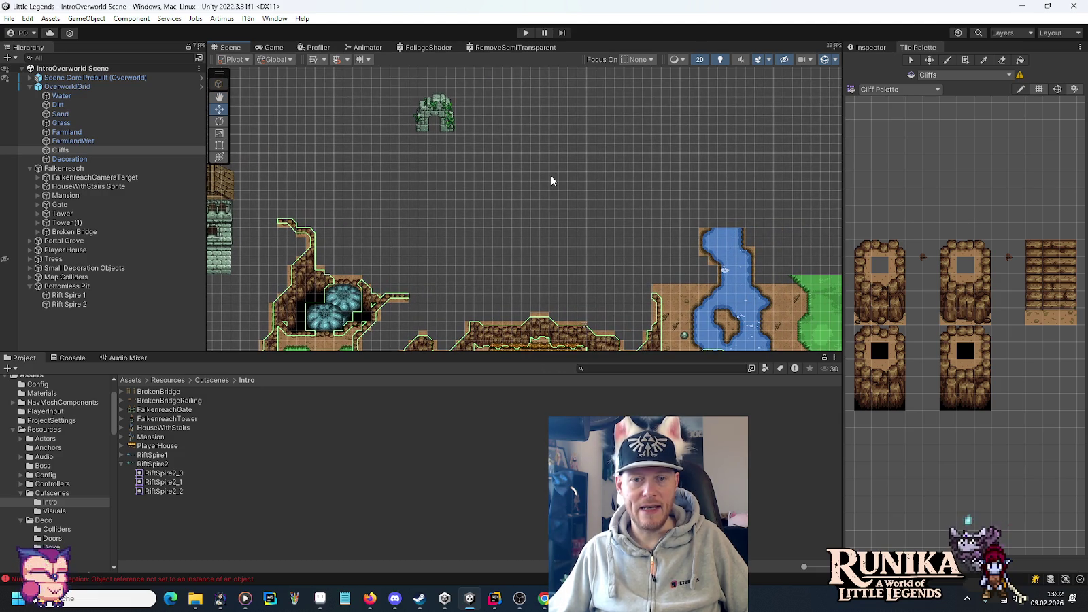
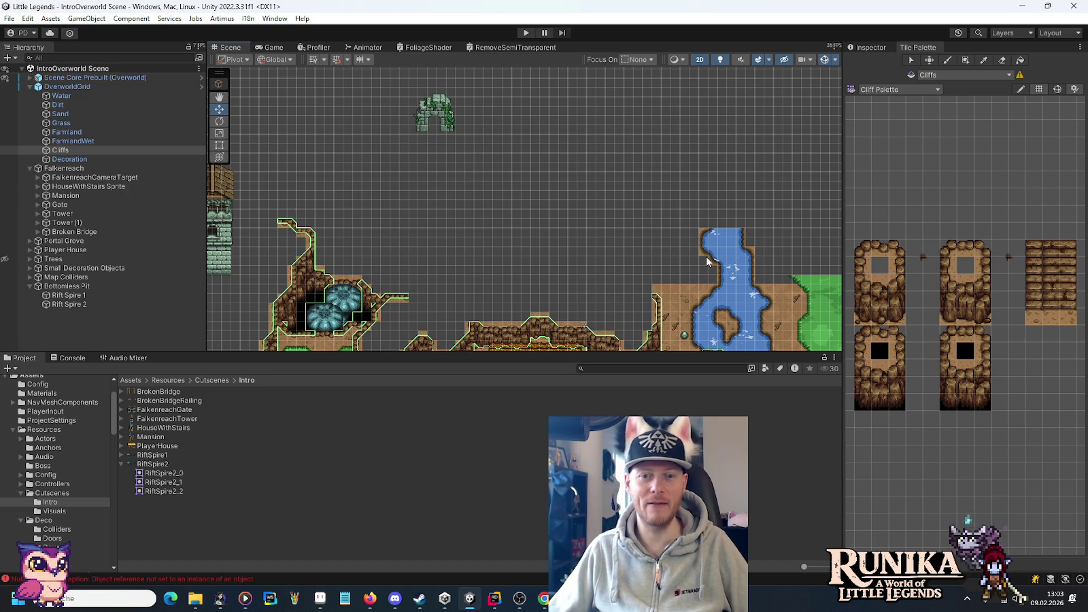
- Pan the Unity Scene view past the village and river, then switch to Aseprite's castles sheet
left_click_drag(707, 262, 598, 213)
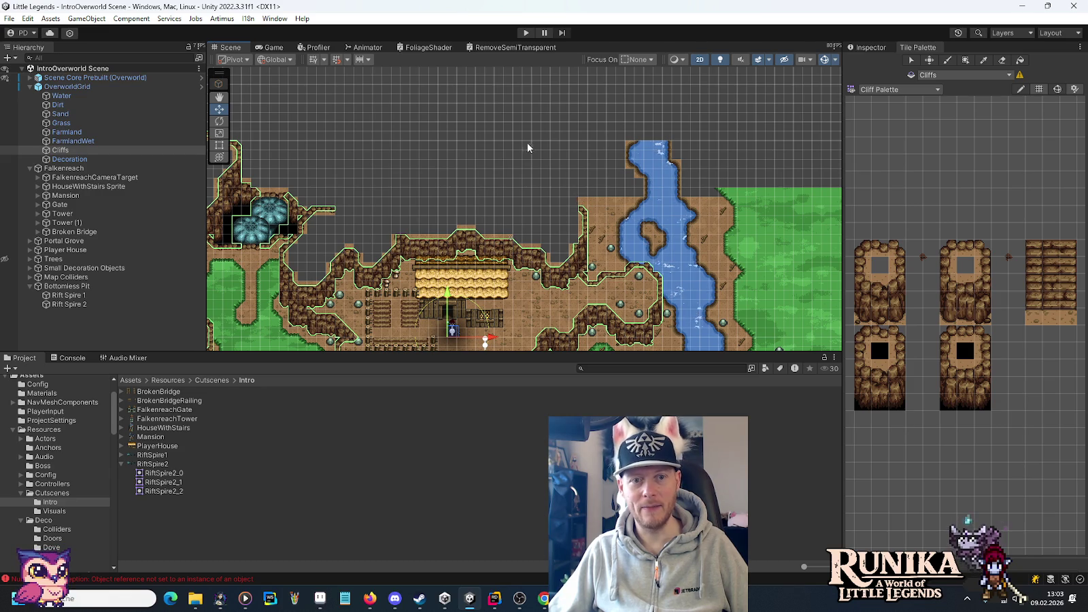
left_click_drag(588, 129, 611, 194)
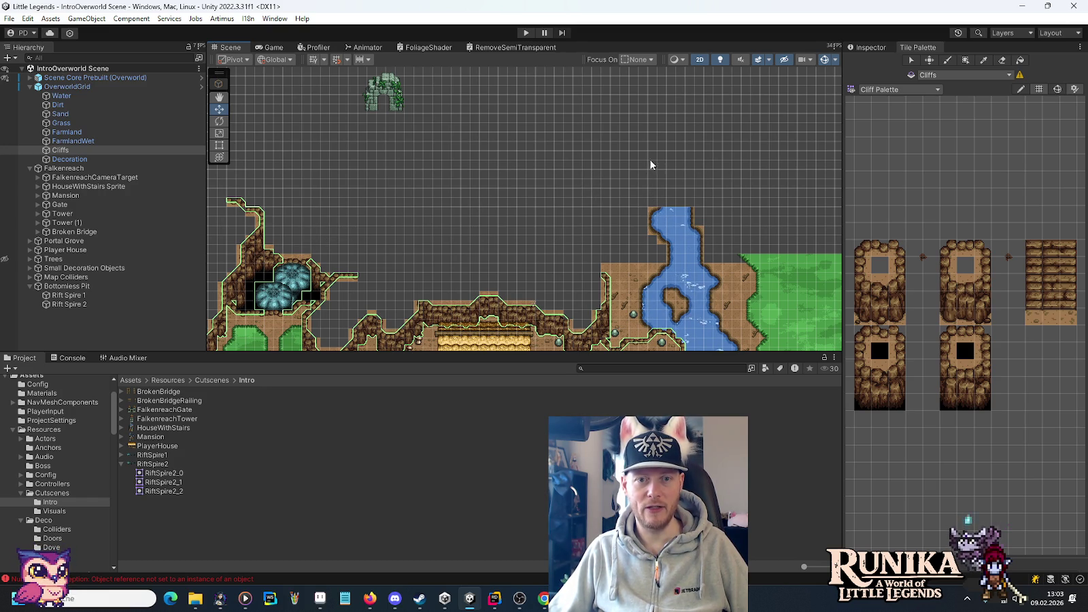
key("Up")
key("Up")
key("Up")
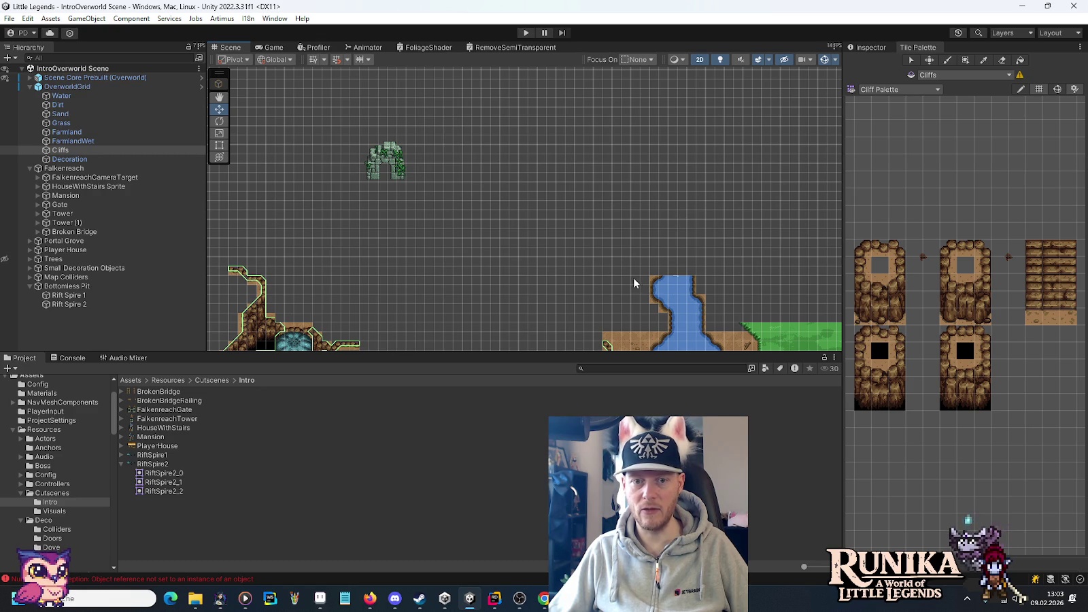
left_click(345, 598)
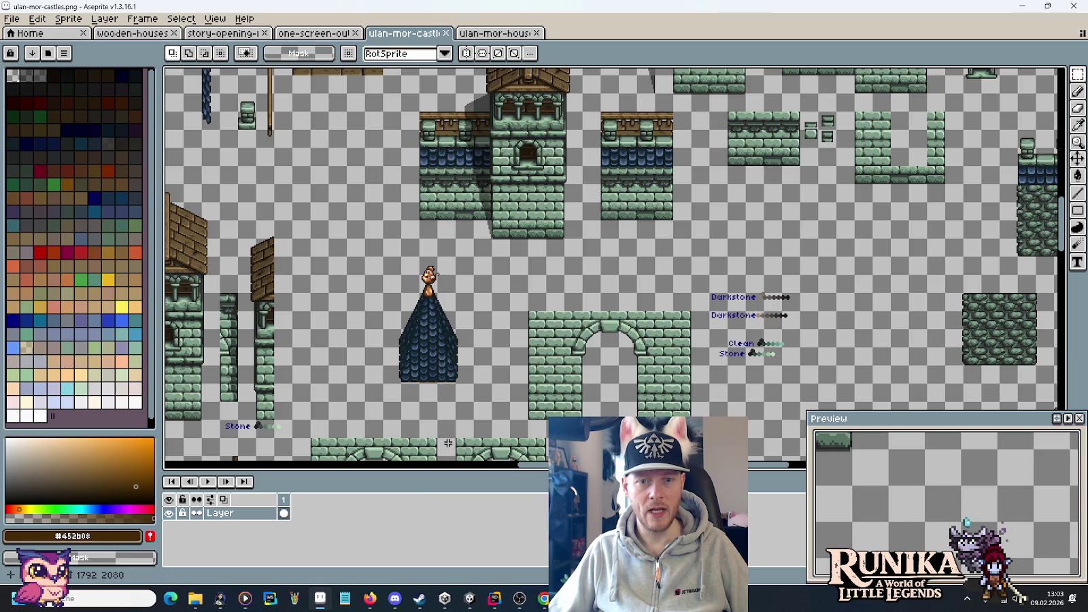
- Zoom into the story-opening-full mock-up's plateau and right side, then return to Unity
key("ctrl+shift+Tab")
key("ctrl+shift+Tab")
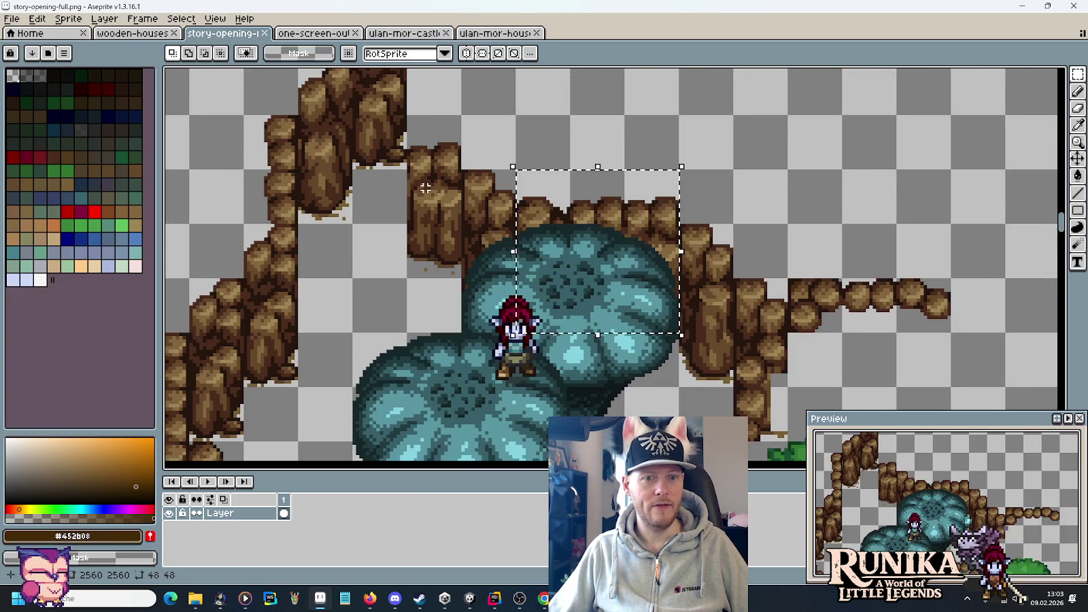
scroll(427, 195, "up", 1)
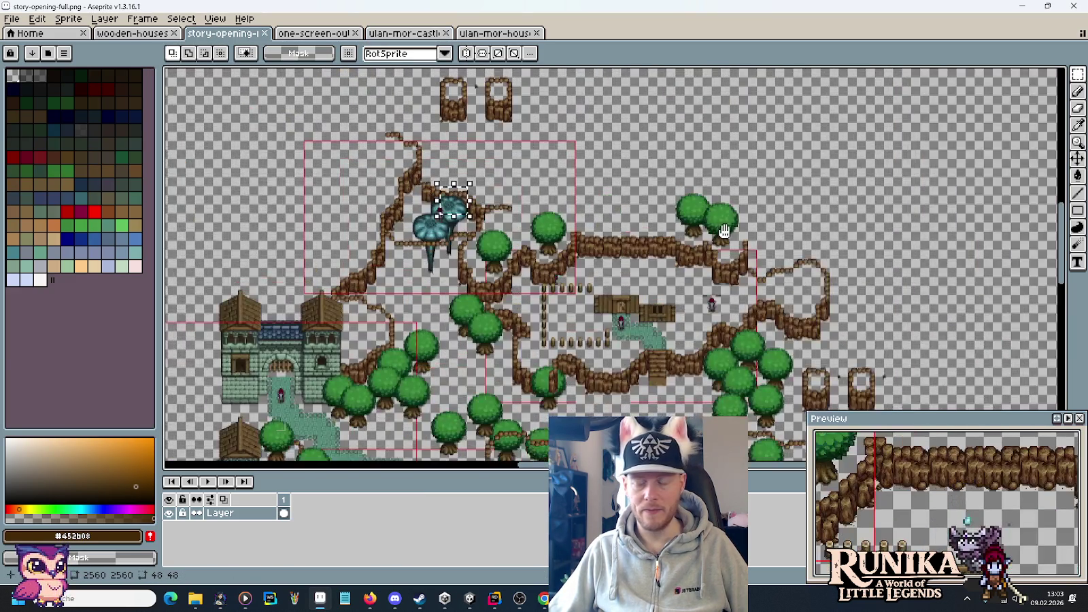
left_click_drag(725, 231, 592, 238)
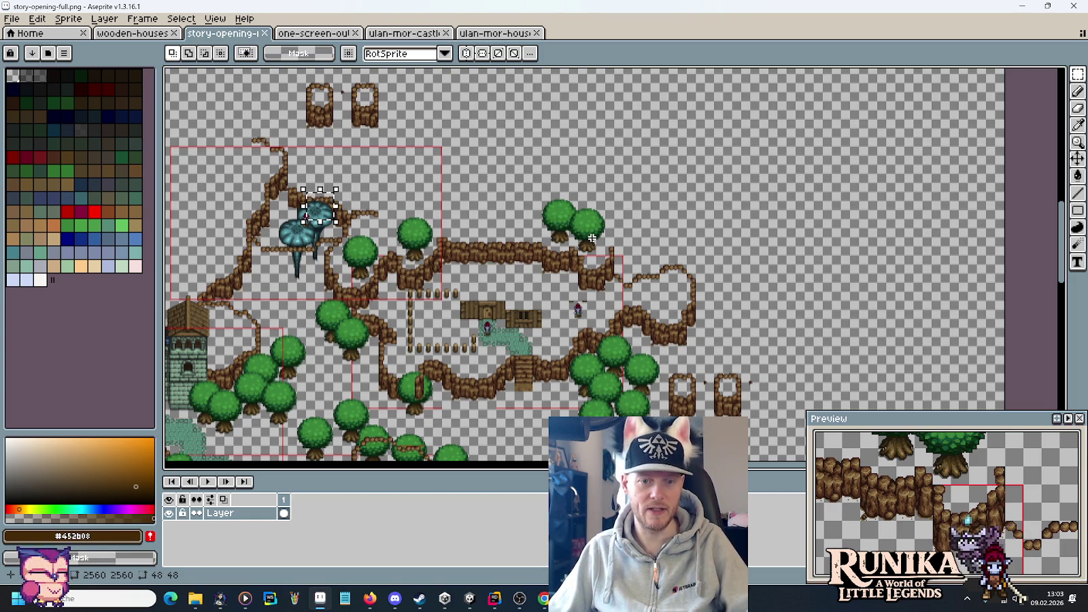
scroll(720, 275, "up", 1)
left_click_drag(673, 187, 679, 199)
key("alt+Tab")
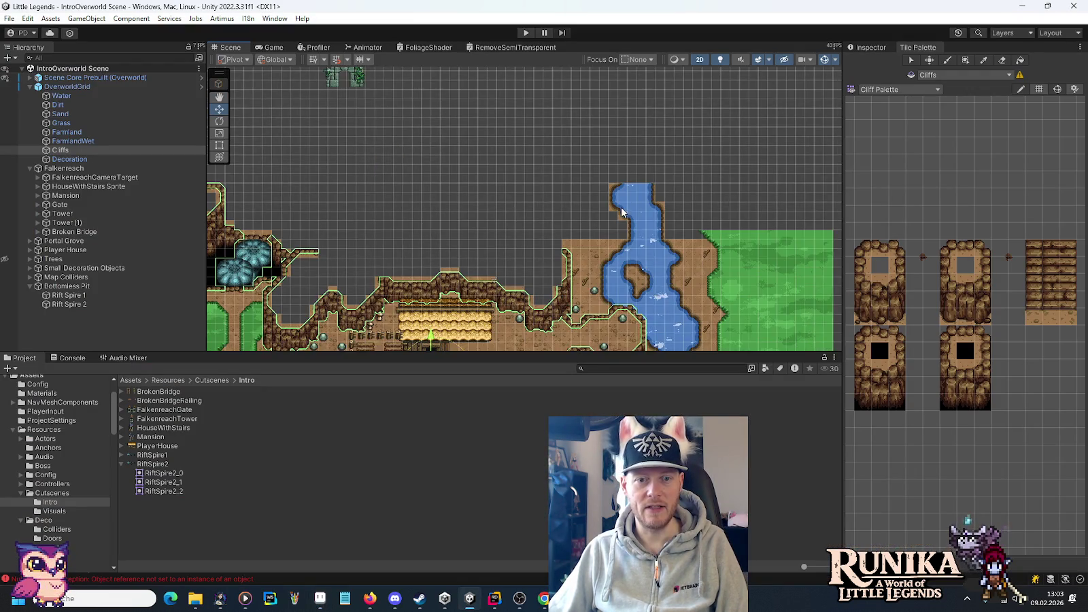
- Zoom the Unity Scene view into the river area, then return to the Aseprite mock-up
scroll(620, 211, "up", 3)
scroll(618, 170, "up", 2)
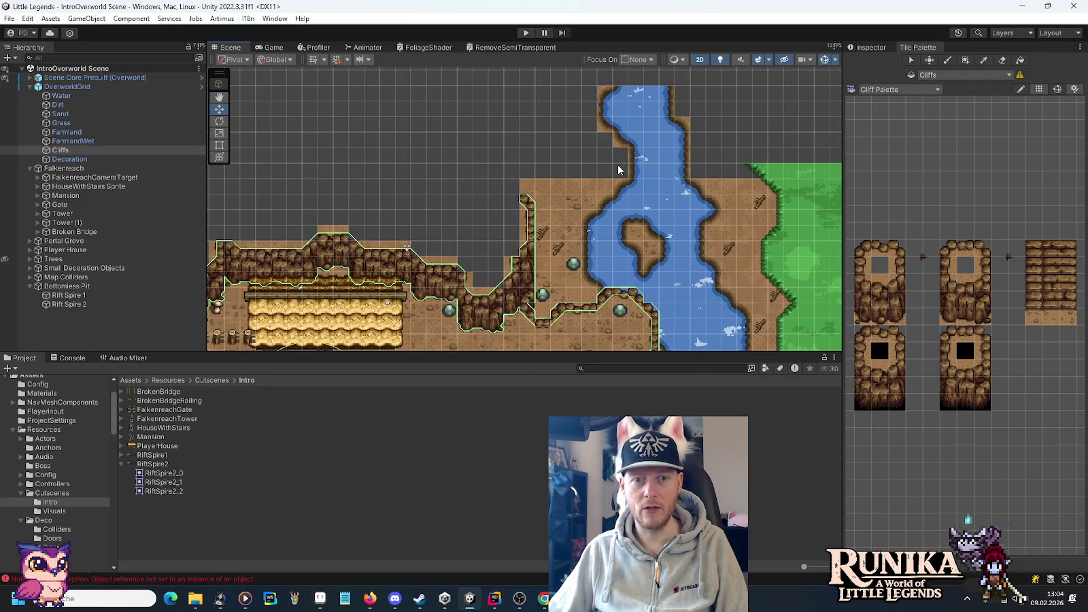
scroll(617, 166, "up", 1)
scroll(616, 163, "up", 2)
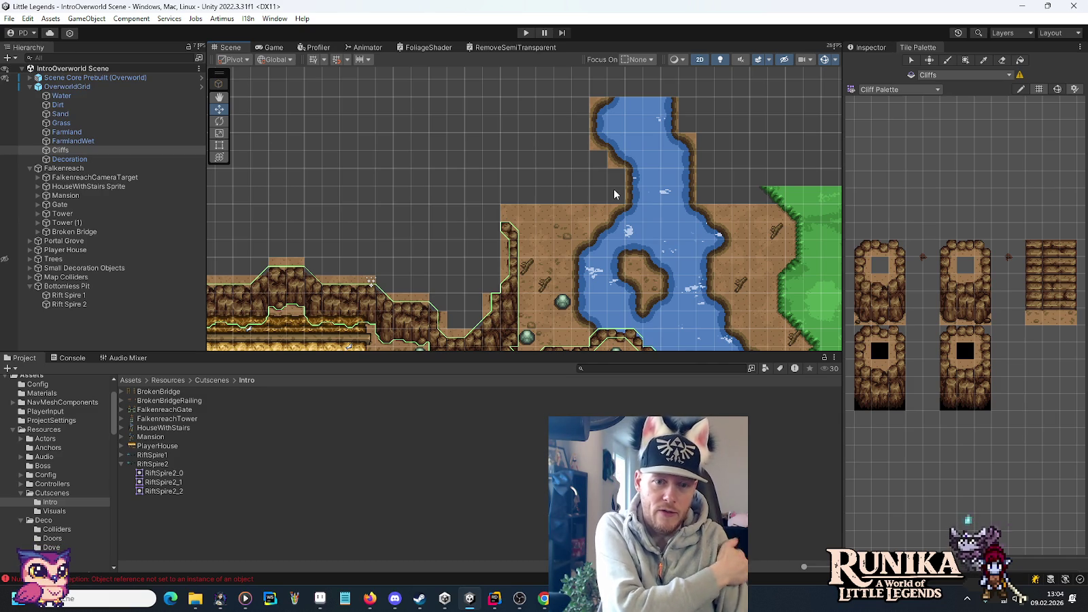
key("alt+Tab")
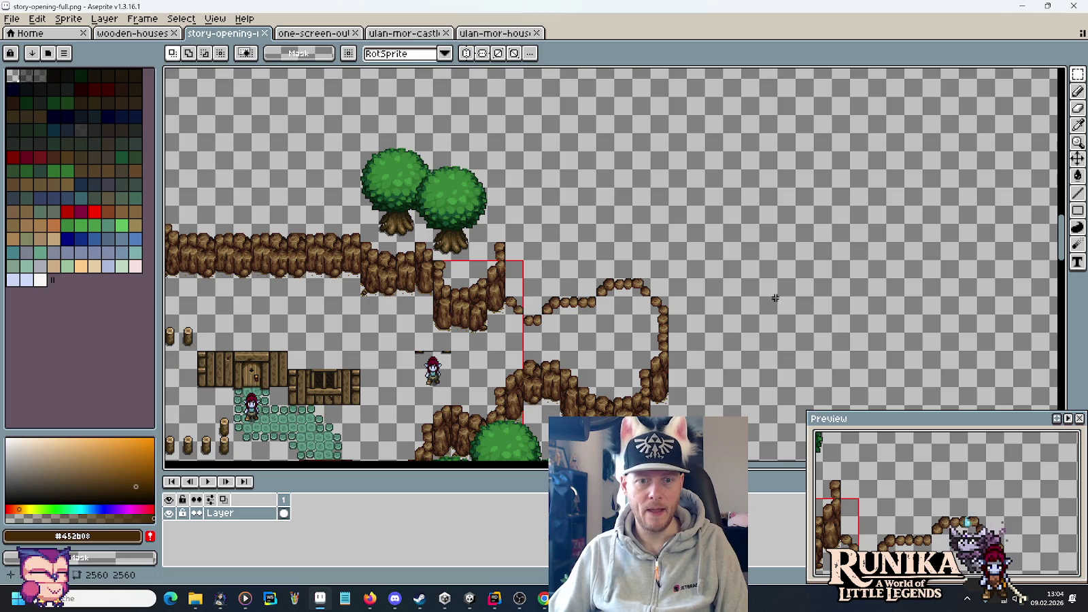
- Open Tiles-Grass.png from the artwork/tilesets folder
left_click(12, 19)
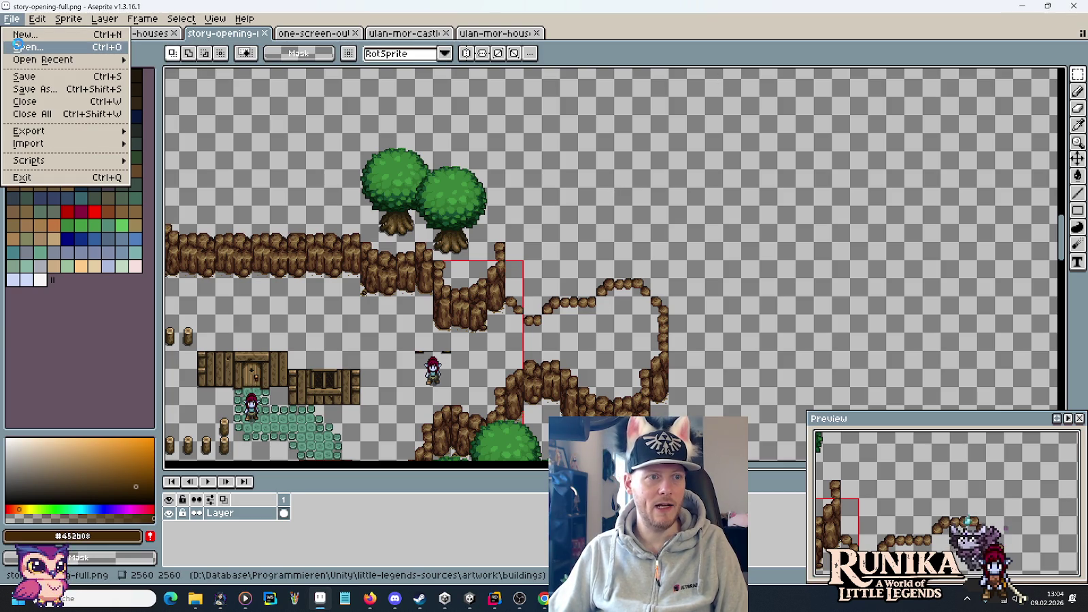
left_click(27, 47)
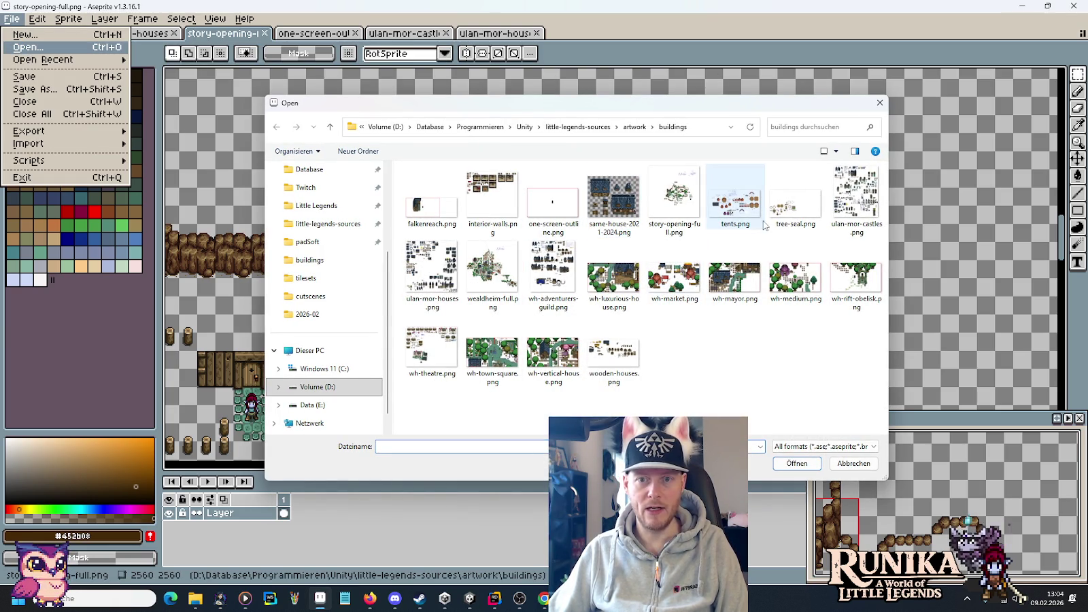
left_click(634, 127)
scroll(636, 326, "down", 3)
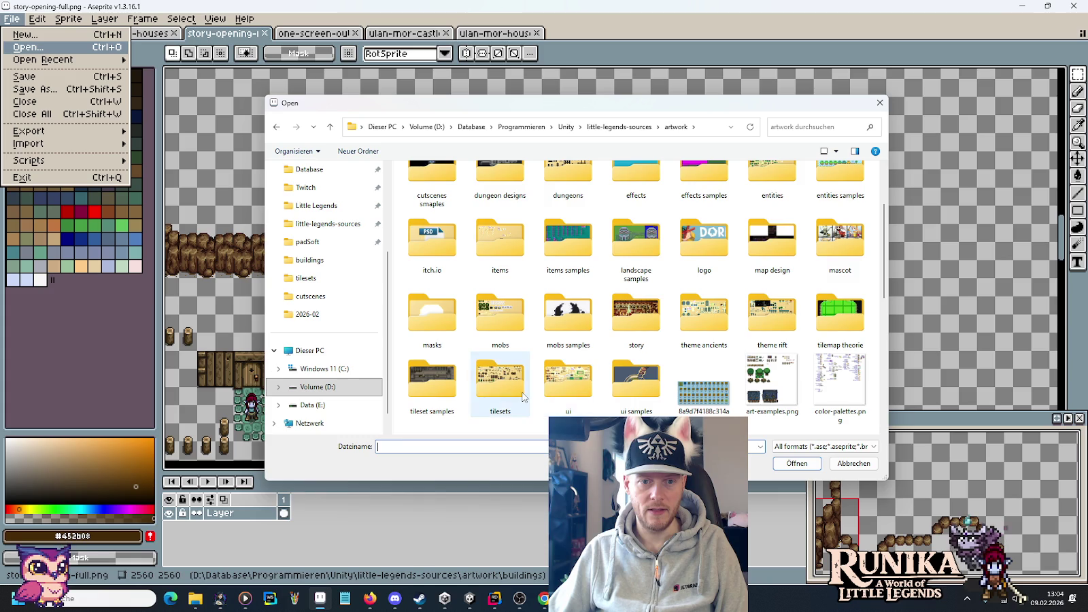
double_click(523, 397)
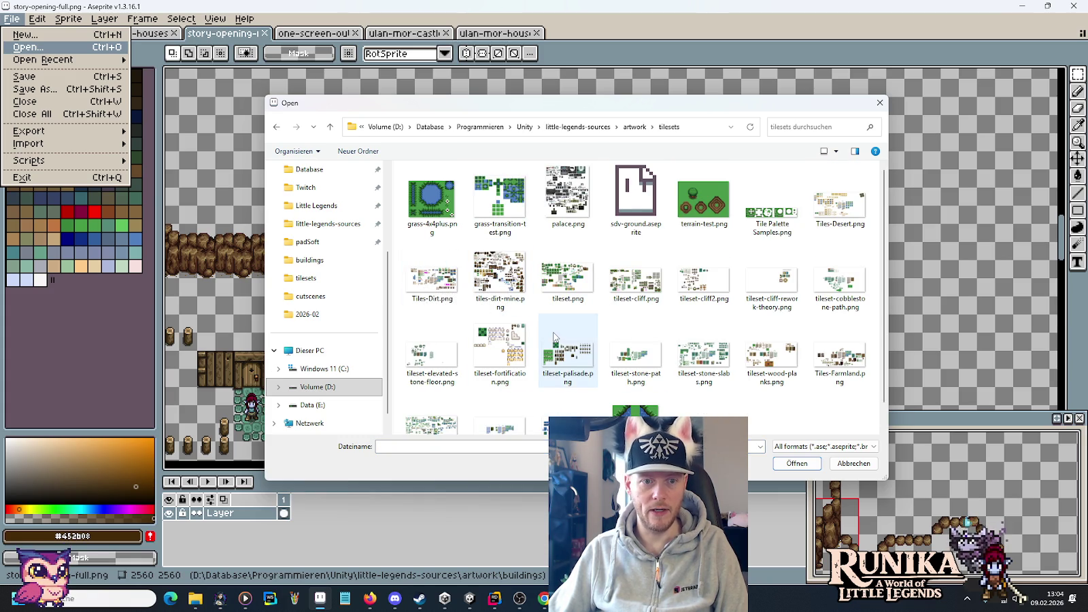
scroll(636, 302, "down", 1)
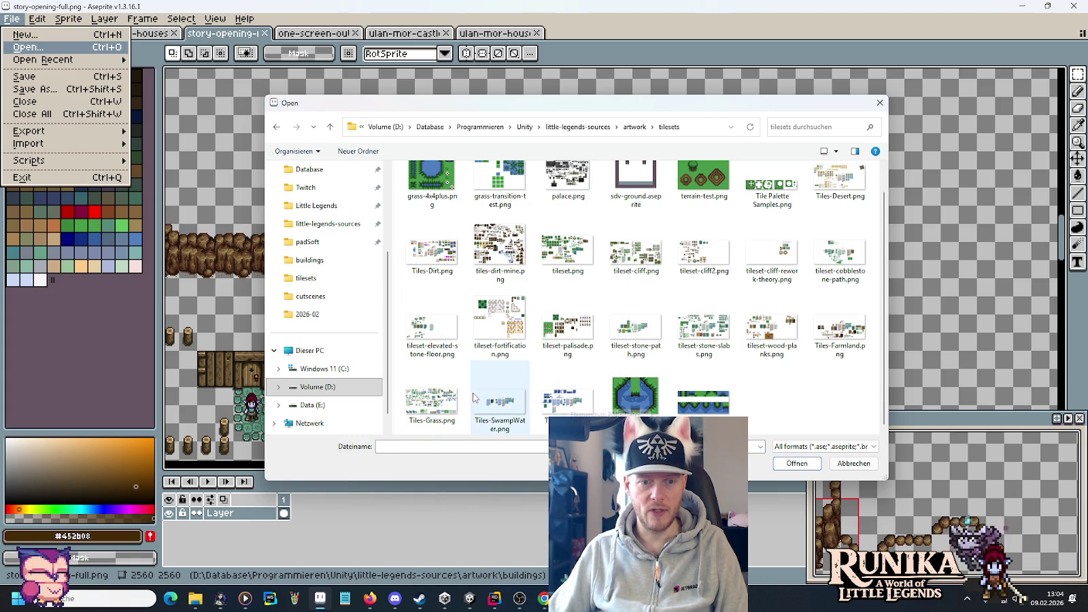
left_click(427, 398)
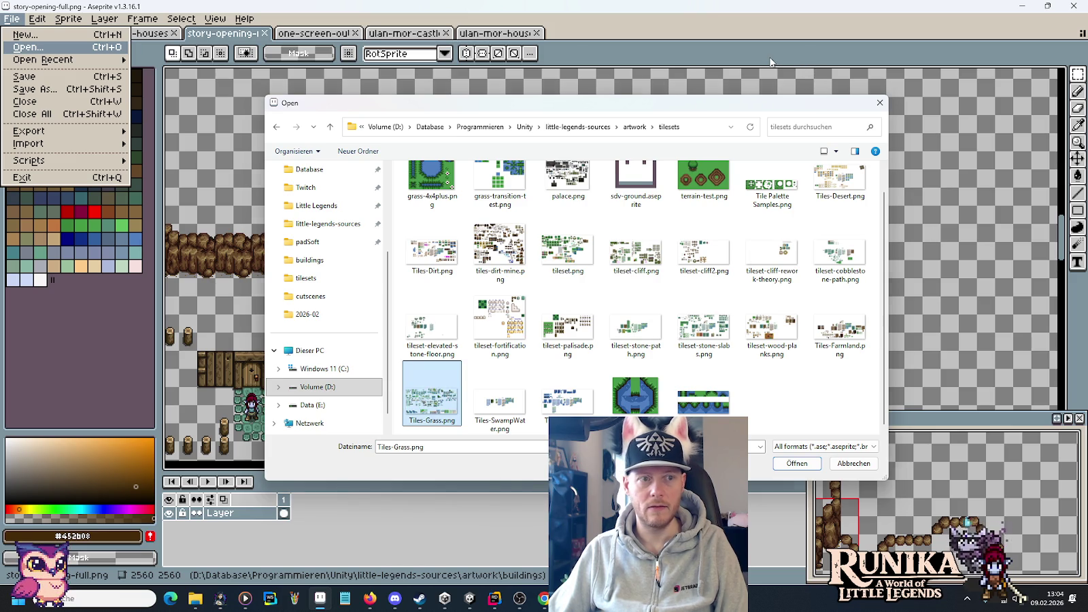
double_click(436, 404)
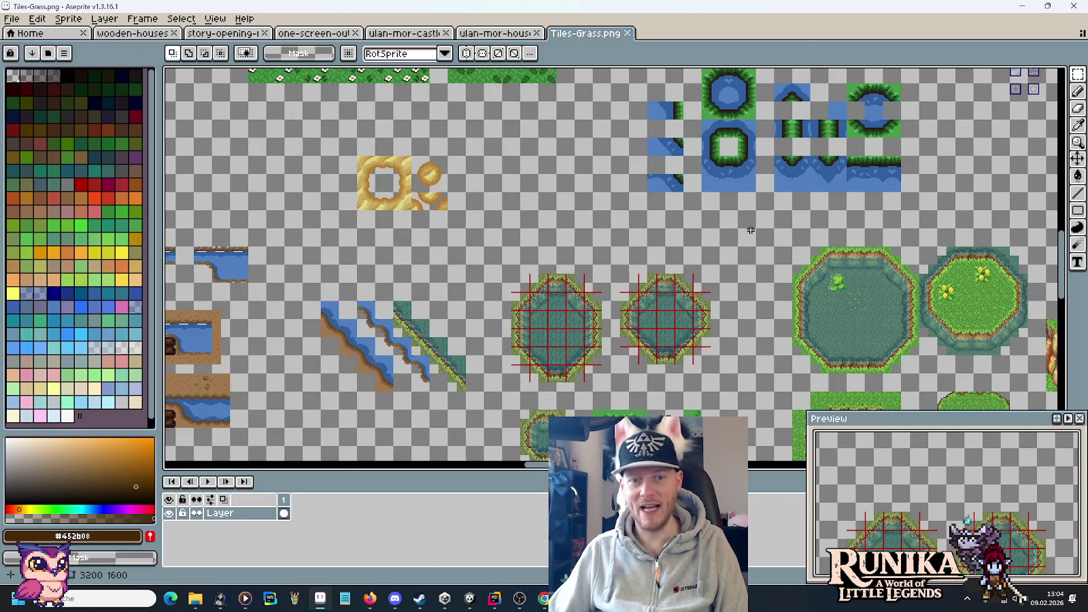
- Marquee-select the grass Blob Tileset block, then pick Tiles-Dirt.png to open next
scroll(750, 231, "down", 2)
scroll(479, 232, "down", 2)
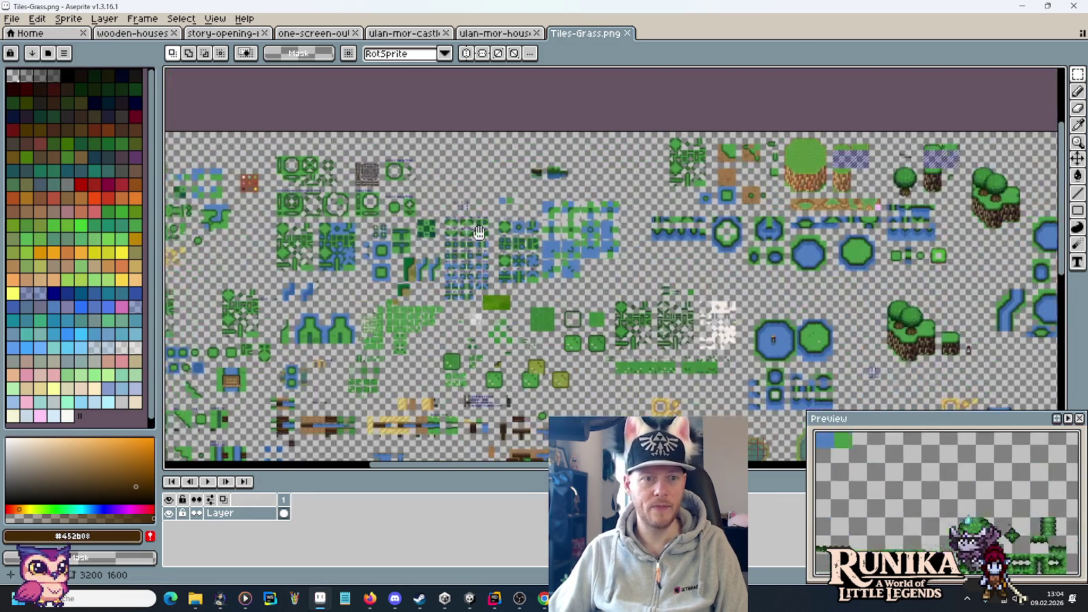
scroll(479, 232, "up", 4)
scroll(563, 248, "down", 1)
scroll(618, 242, "right", 3)
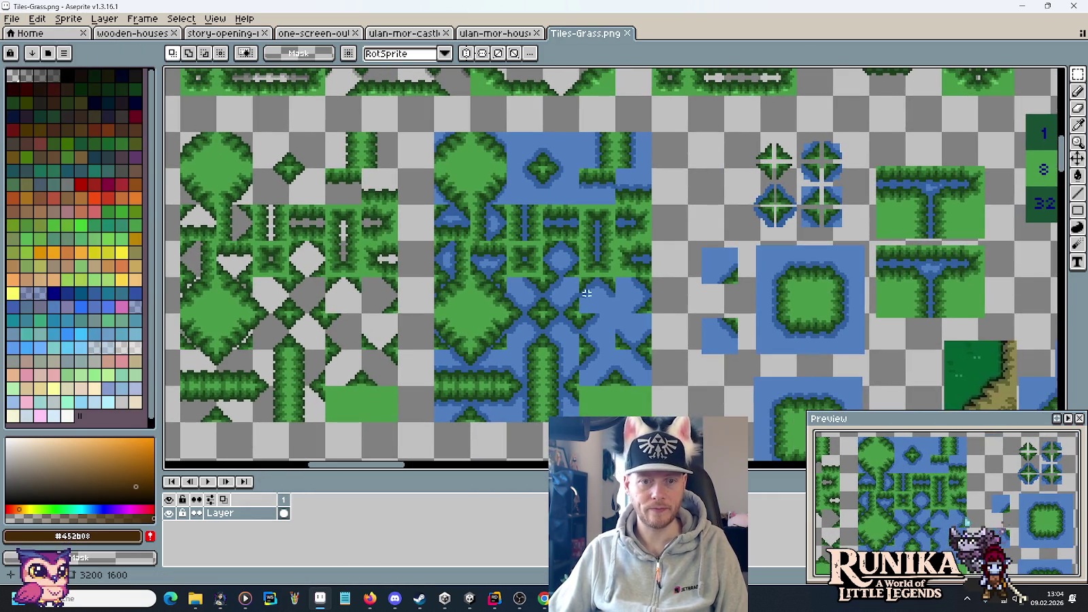
scroll(621, 239, "down", 1)
scroll(674, 280, "up", 2)
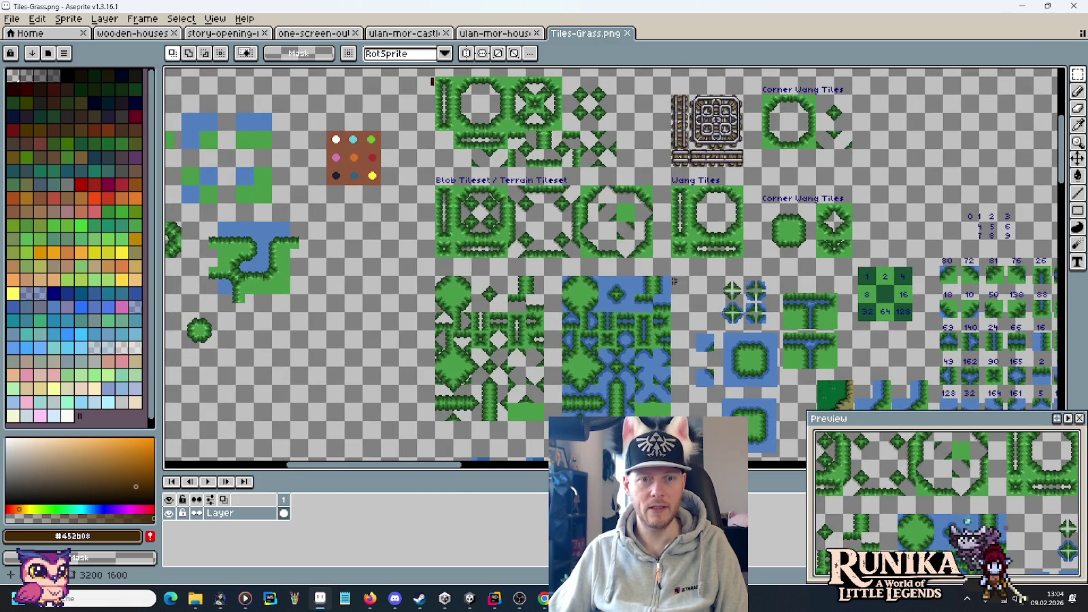
mouse_move(654, 259)
left_mouse_down()
mouse_move(598, 224)
mouse_move(433, 182)
left_mouse_up()
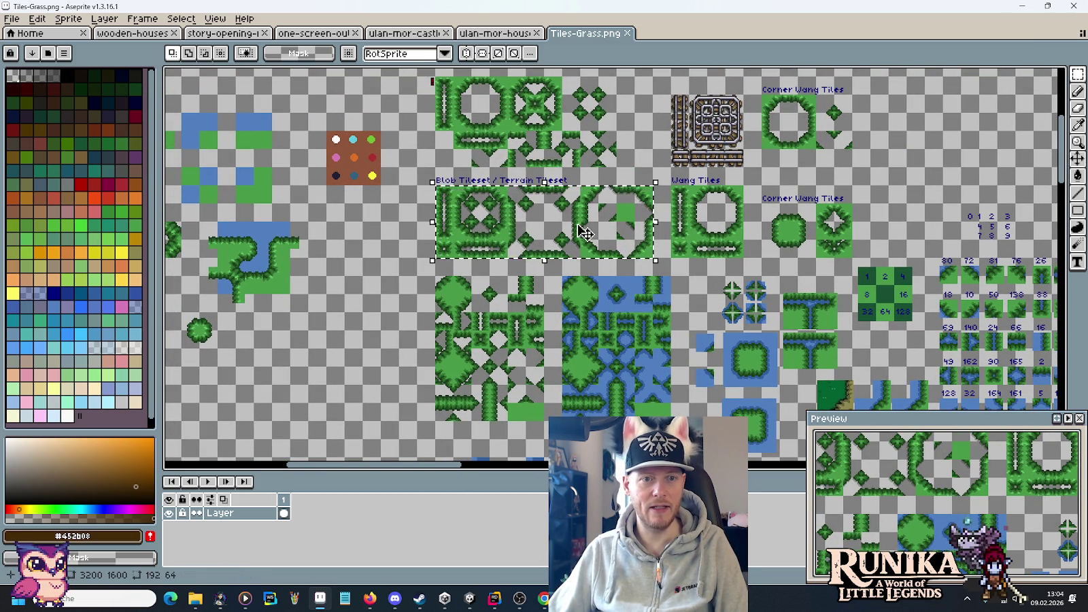
left_click(13, 19)
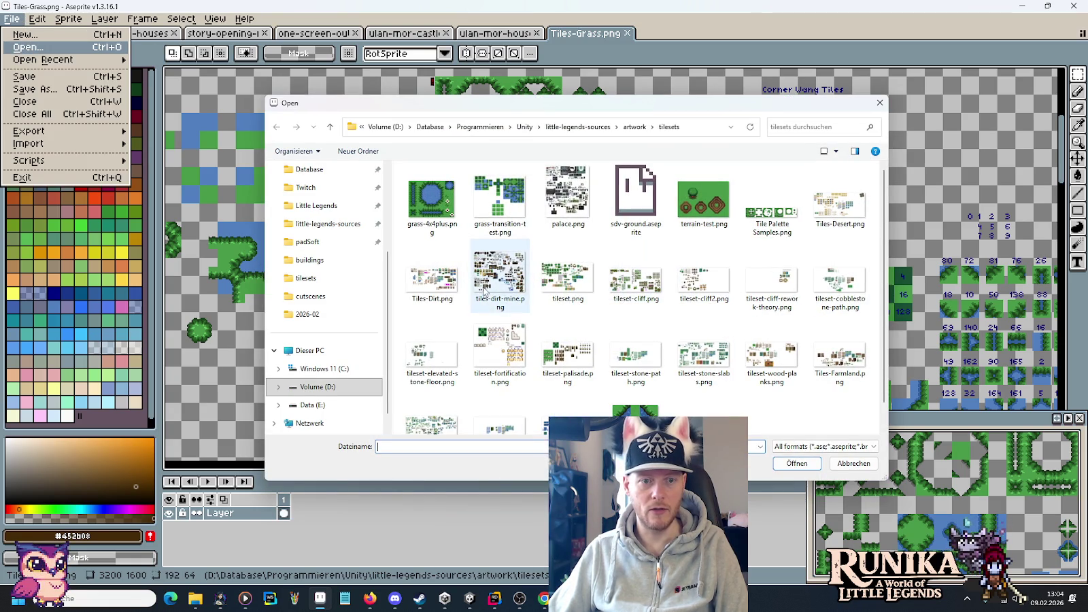
left_click(438, 279)
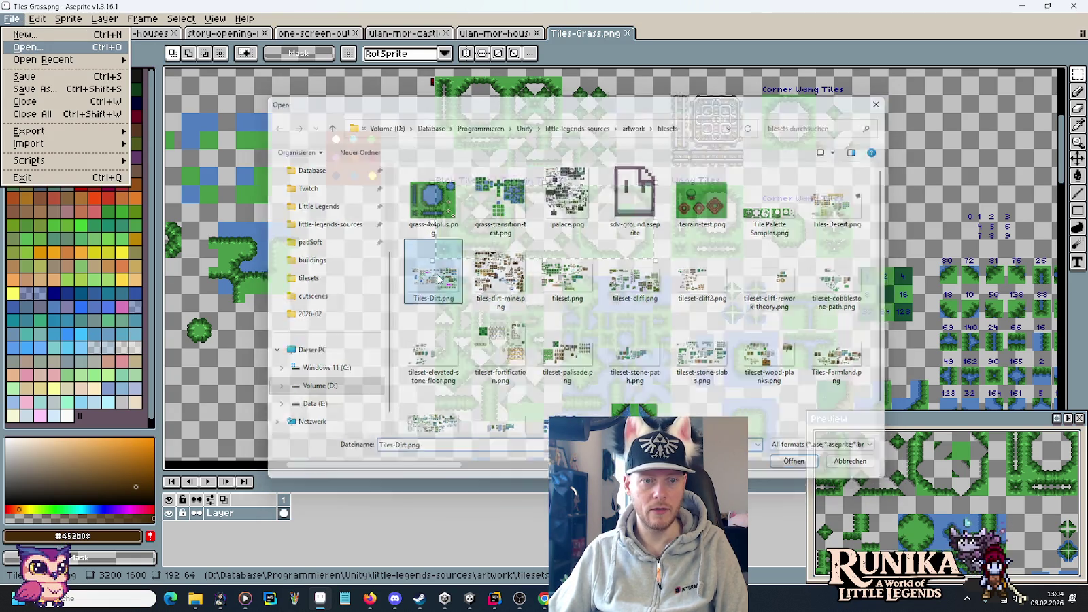
- Open Tiles-Dirt.png and select its brown dirt blob tiles
double_click(439, 278)
scroll(510, 224, "up", 2)
left_click_drag(508, 221, 578, 263)
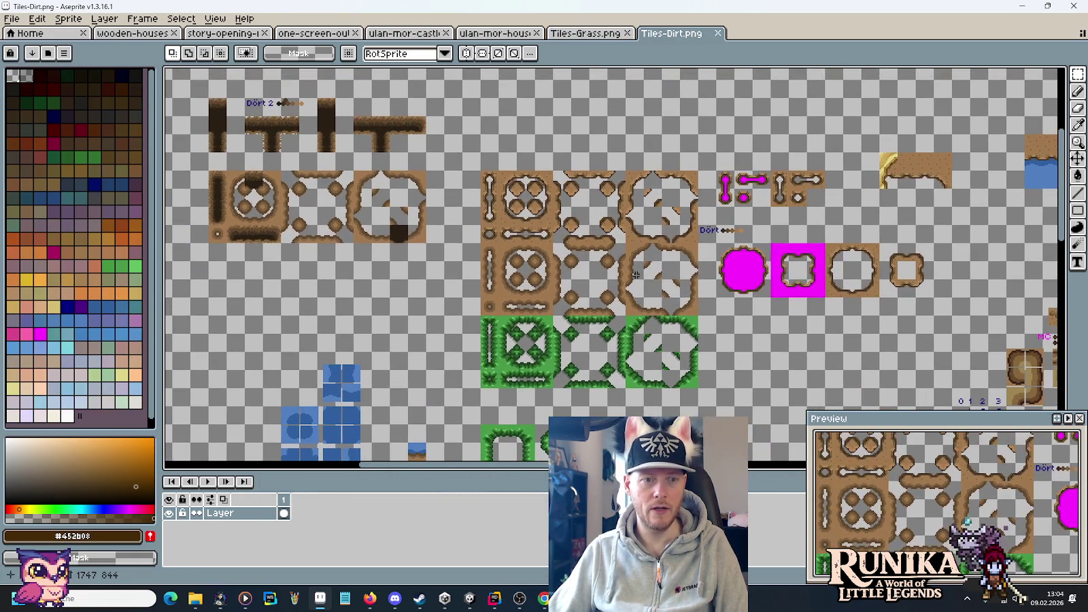
scroll(794, 276, "right", 10)
scroll(735, 325, "down", 5)
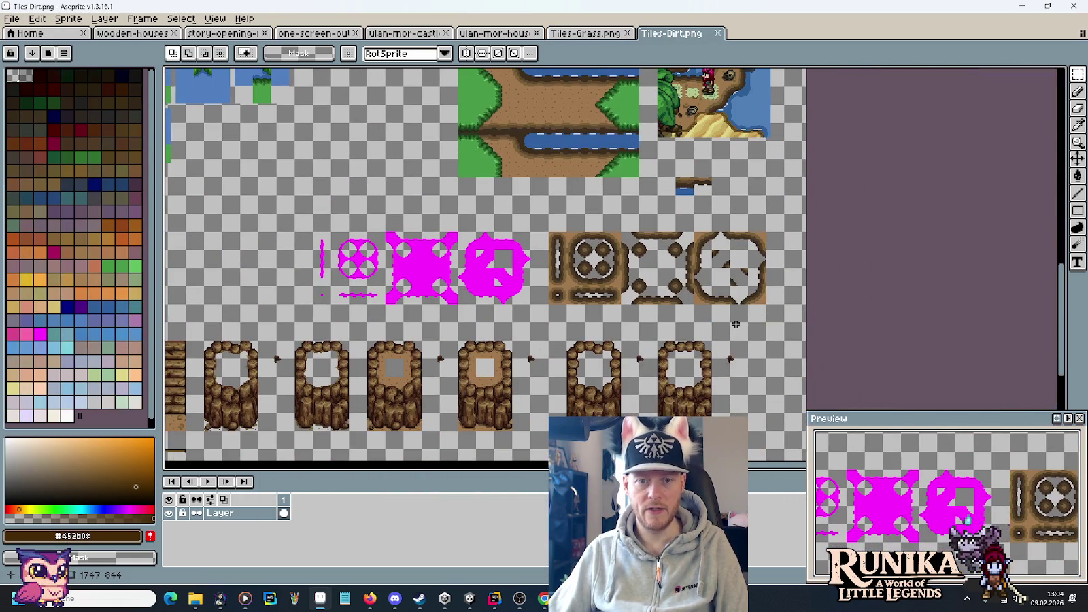
left_click_drag(758, 304, 546, 230)
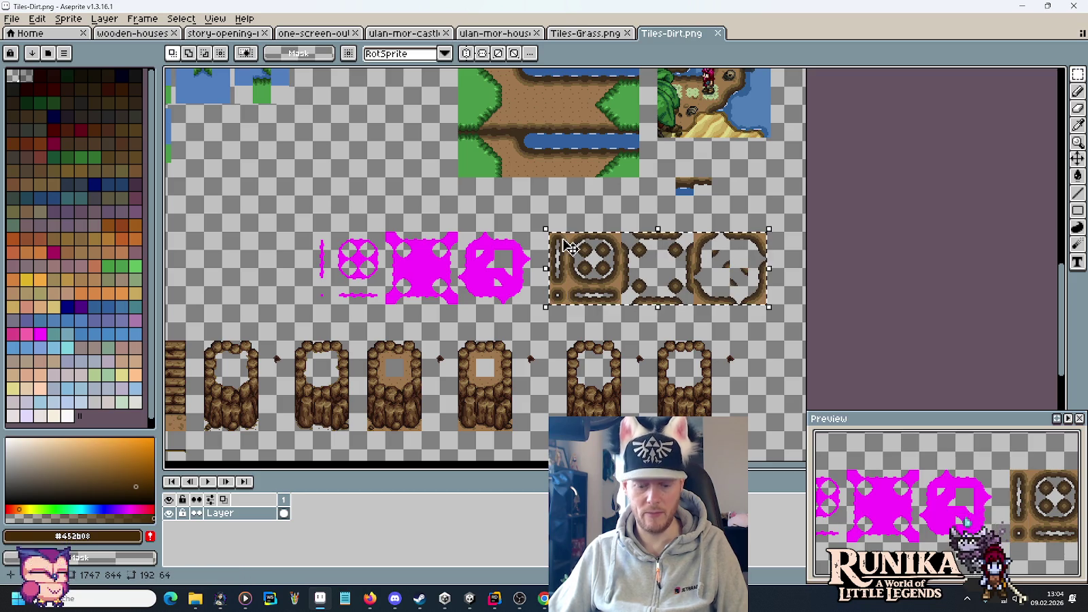
- Paste the dirt tiles into story-opening-full, right of the cliff path, then check Unity
left_click(223, 33)
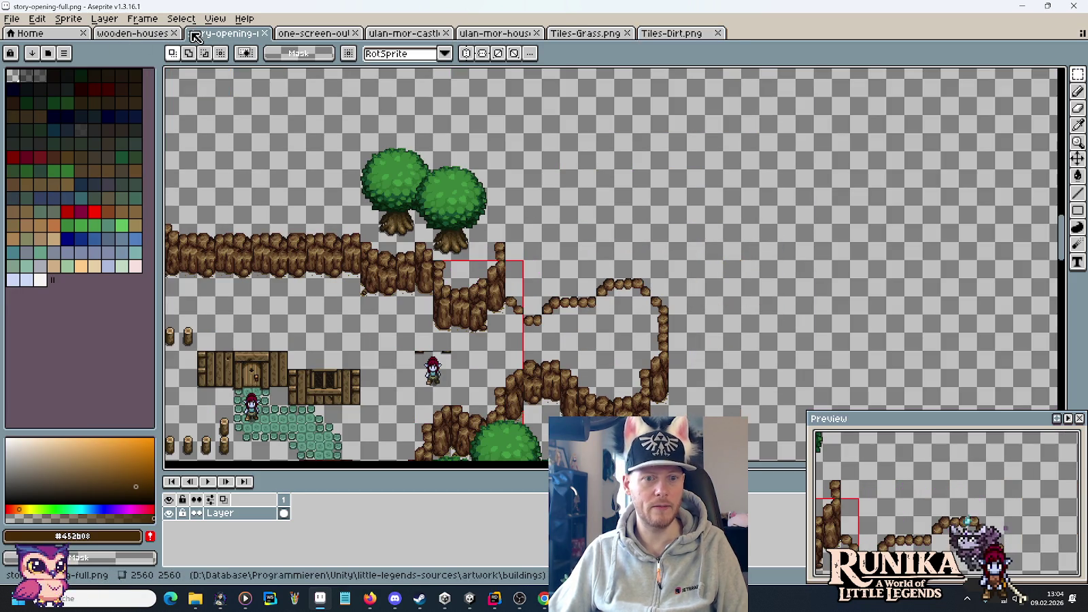
scroll(678, 208, "left", 3)
scroll(679, 208, "up", 1)
key("ctrl+v")
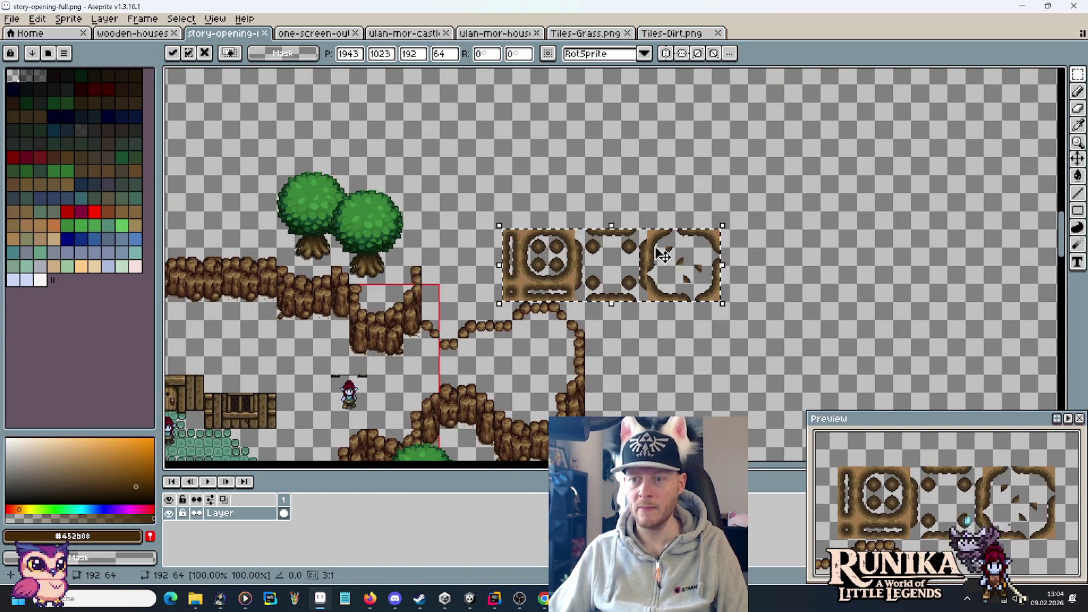
left_click_drag(645, 264, 764, 232)
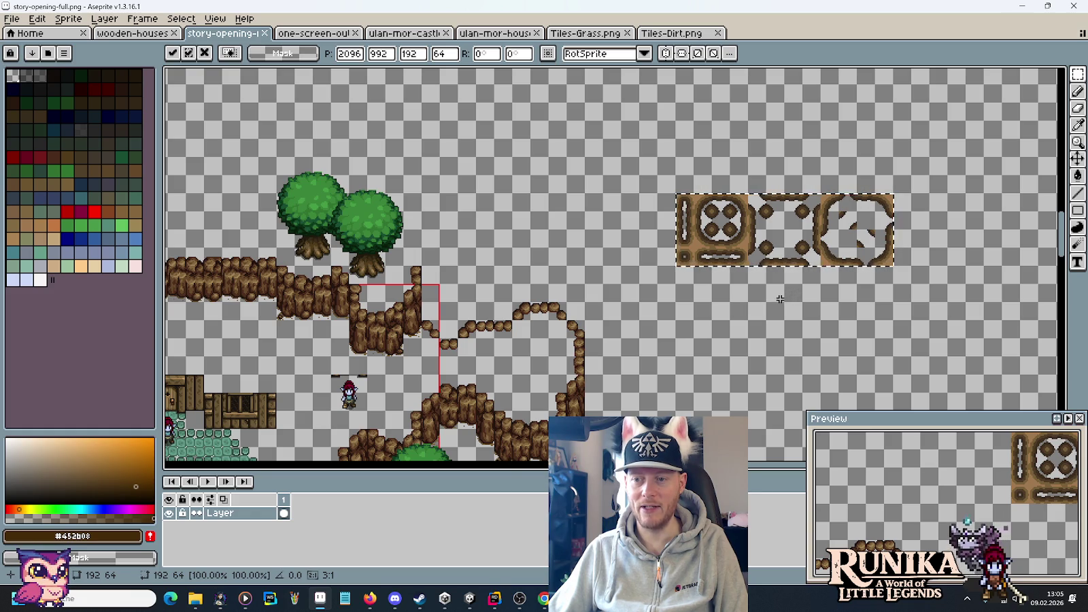
left_click_drag(775, 235, 739, 253)
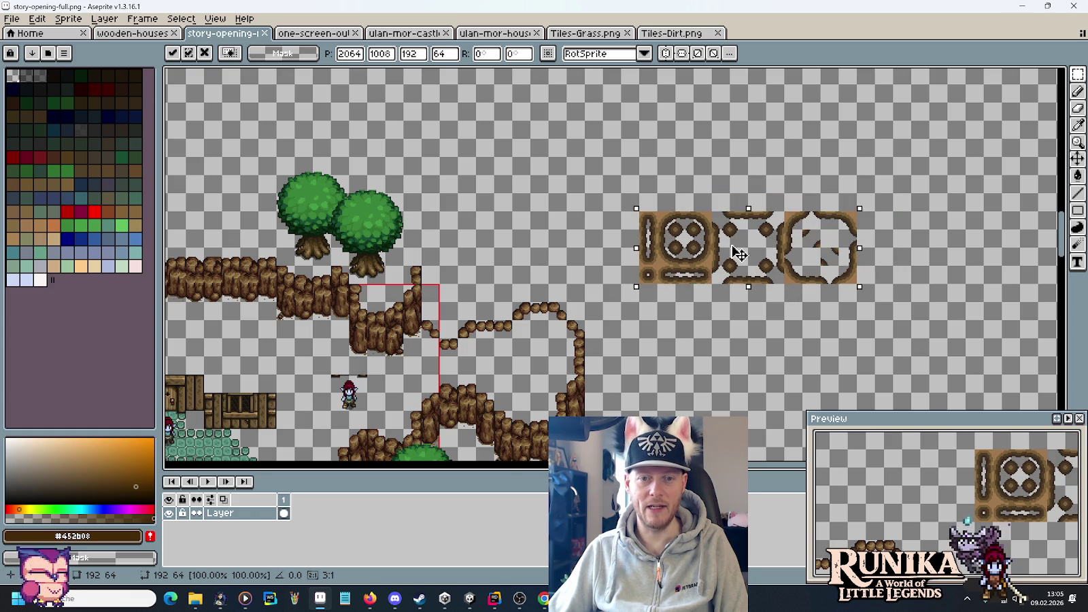
key("alt+Tab")
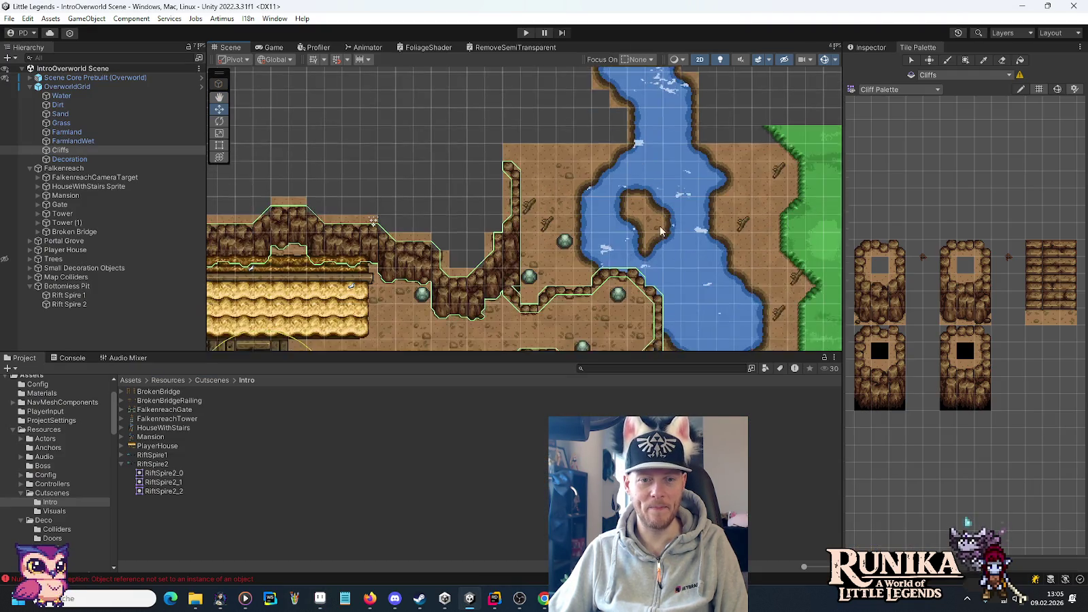
- Copy a single 16×16 dirt-edge tile onto the canvas and place it two tiles higher
scroll(651, 232, "up", 5)
key("alt+Tab")
scroll(577, 243, "up", 2)
key("alt+Tab")
key("alt+Tab")
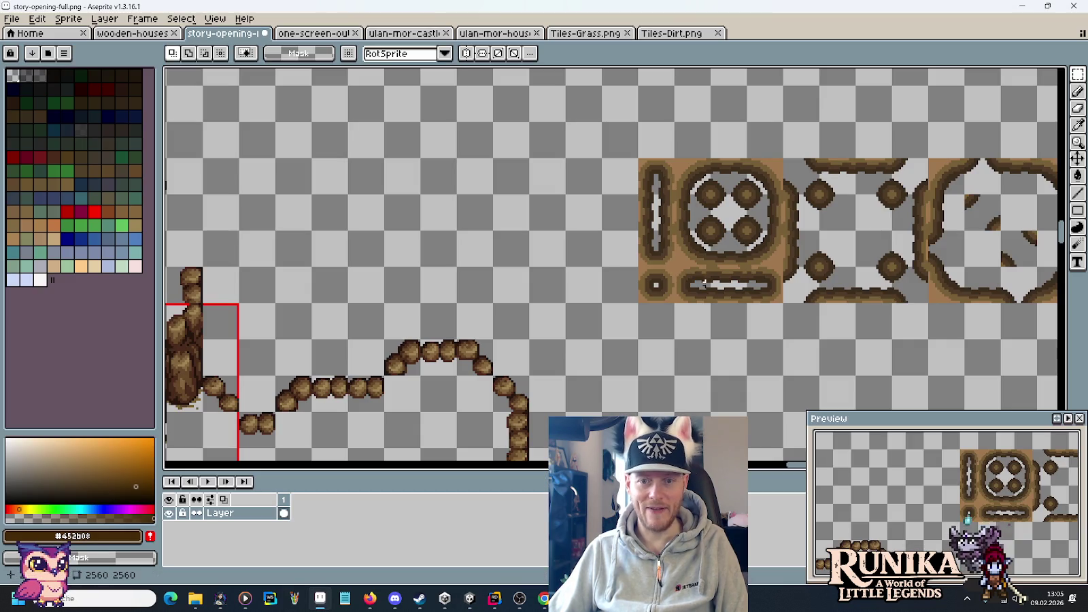
mouse_move(739, 272)
left_mouse_down()
mouse_move(789, 309)
mouse_move(364, 311)
left_mouse_up()
key("alt+Tab")
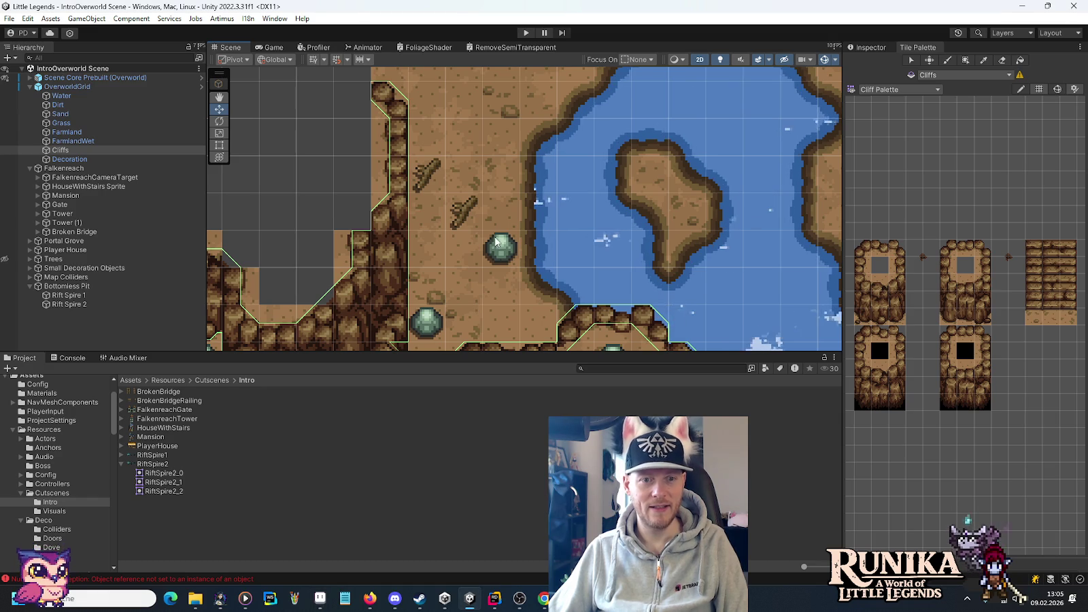
- Shift the placed edge tile up and right, revealing the top of the river
key("alt+Tab")
left_click_drag(363, 319, 362, 206)
key("Return")
key("alt+Tab")
left_click_drag(569, 225, 545, 259)
key("alt+Tab")
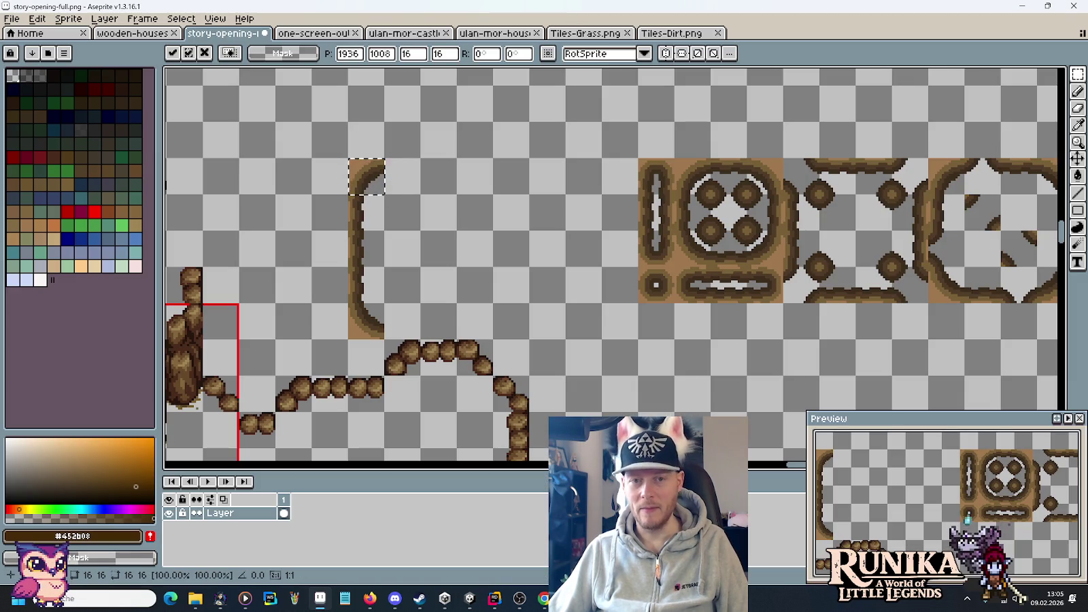
left_click_drag(376, 176, 442, 109)
left_click_drag(567, 177, 575, 269)
key("alt+Tab")
- Copy a curved 16×16 tile from the strip and place copies to extend the curving border
key("alt+Tab")
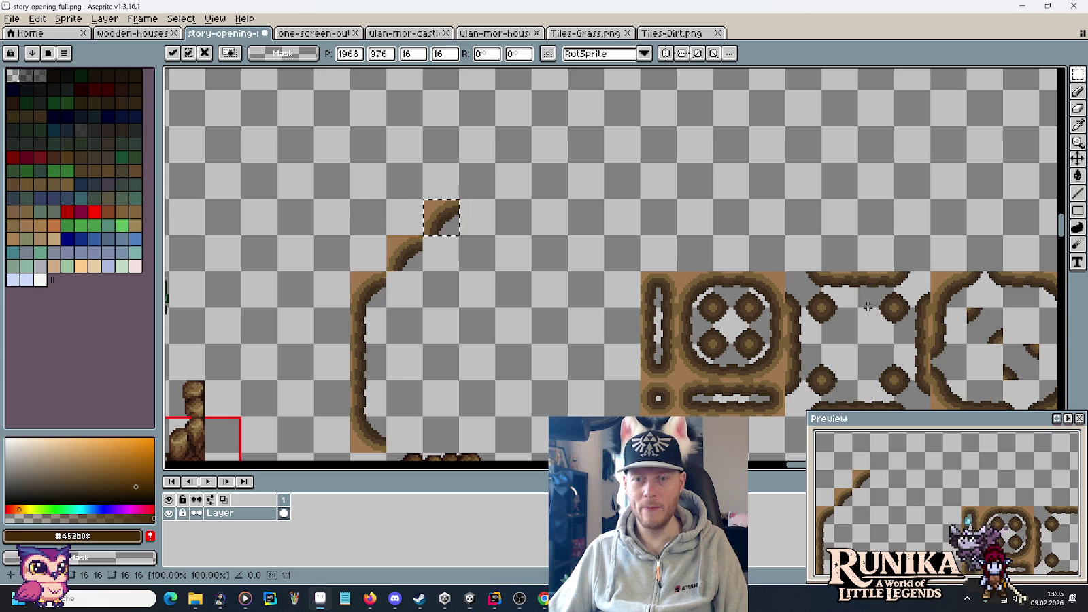
mouse_move(455, 160)
left_mouse_down()
mouse_move(498, 201)
mouse_move(457, 192)
mouse_move(489, 183)
mouse_move(475, 138)
mouse_move(479, 75)
mouse_move(444, 238)
mouse_move(409, 213)
left_mouse_up()
key("alt+Tab")
scroll(583, 143, "down", 2)
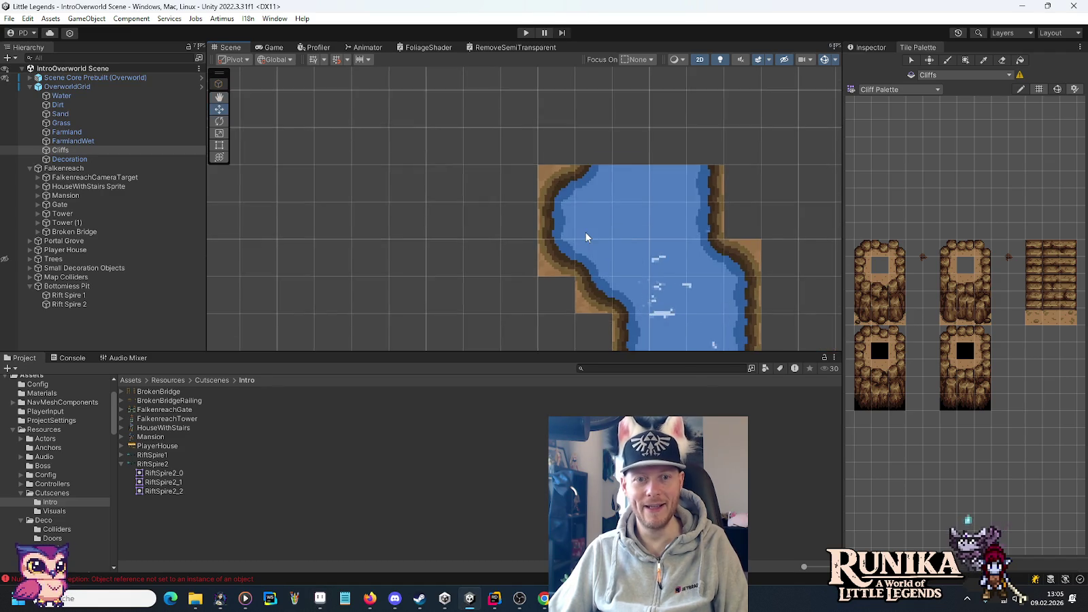
key("alt+Tab")
left_click_drag(435, 226, 412, 166)
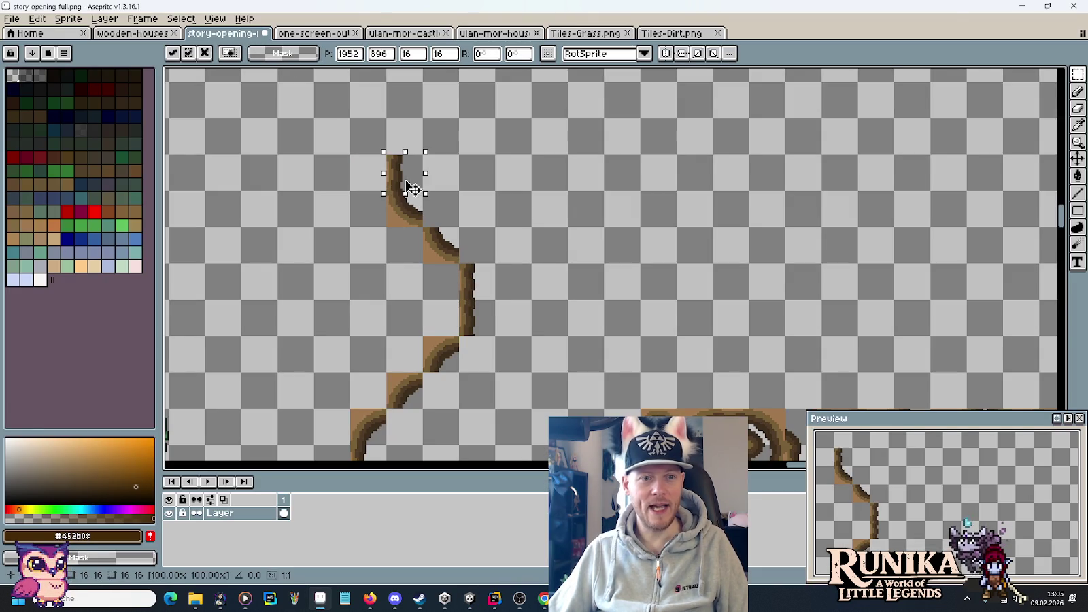
left_click(444, 352)
left_click_drag(447, 354, 409, 158)
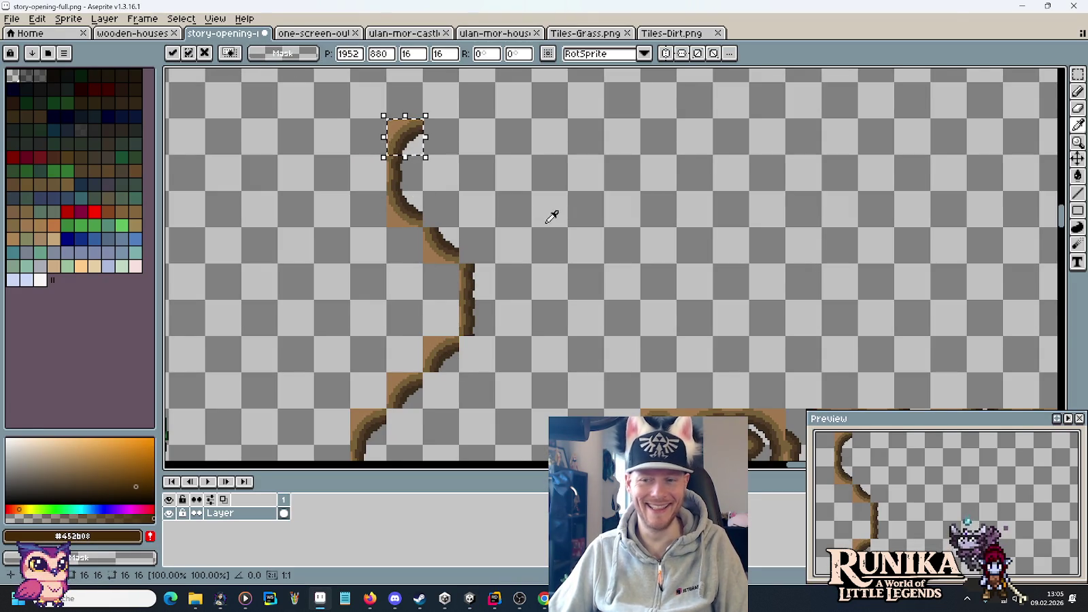
key("alt+Tab")
key("alt+Tab")
scroll(768, 320, "down", 2)
mouse_move(408, 80)
left_mouse_down()
mouse_move(449, 68)
mouse_move(462, 269)
left_mouse_up()
left_click(573, 250)
key("alt+Tab")
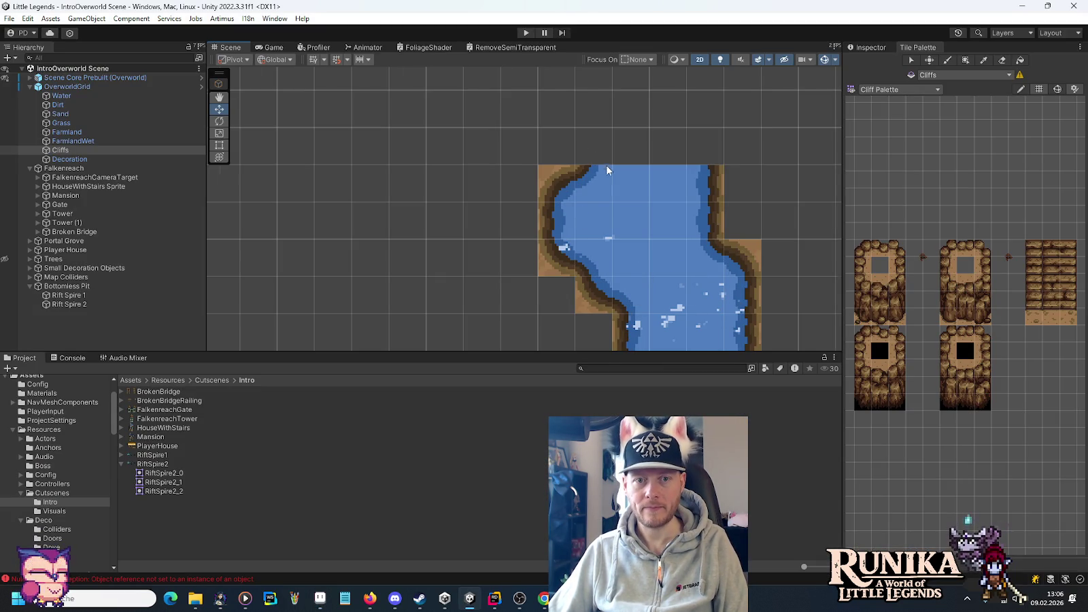
- Zoom out around the river in Unity, then return to Aseprite's curved dirt edge
scroll(607, 166, "down", 5)
scroll(620, 189, "down", 3)
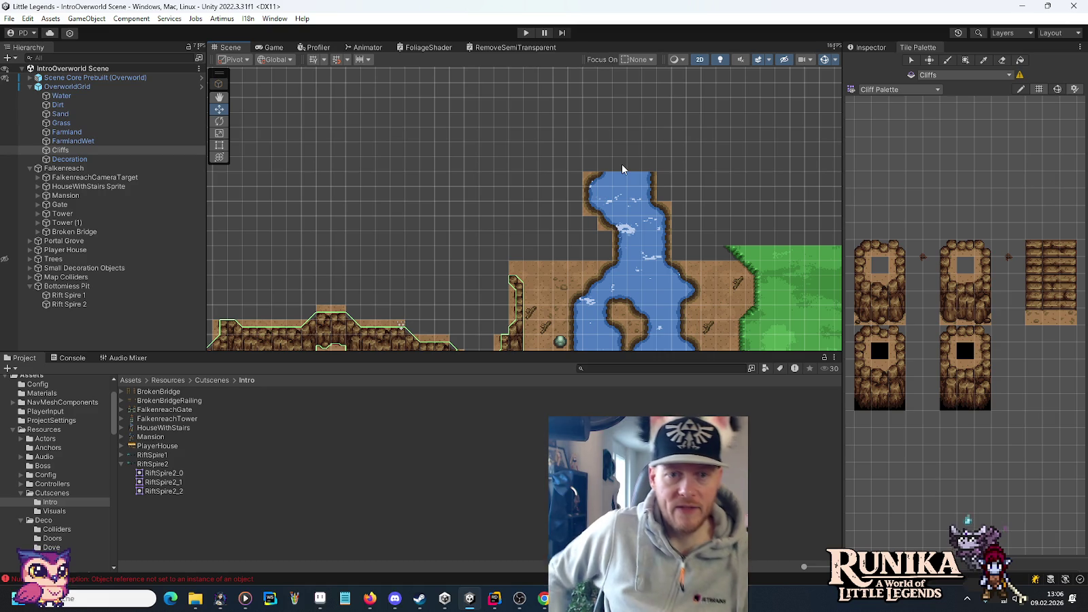
key("alt+Tab")
scroll(539, 214, "down", 2)
scroll(539, 213, "up", 2)
left_click_drag(538, 213, 580, 235)
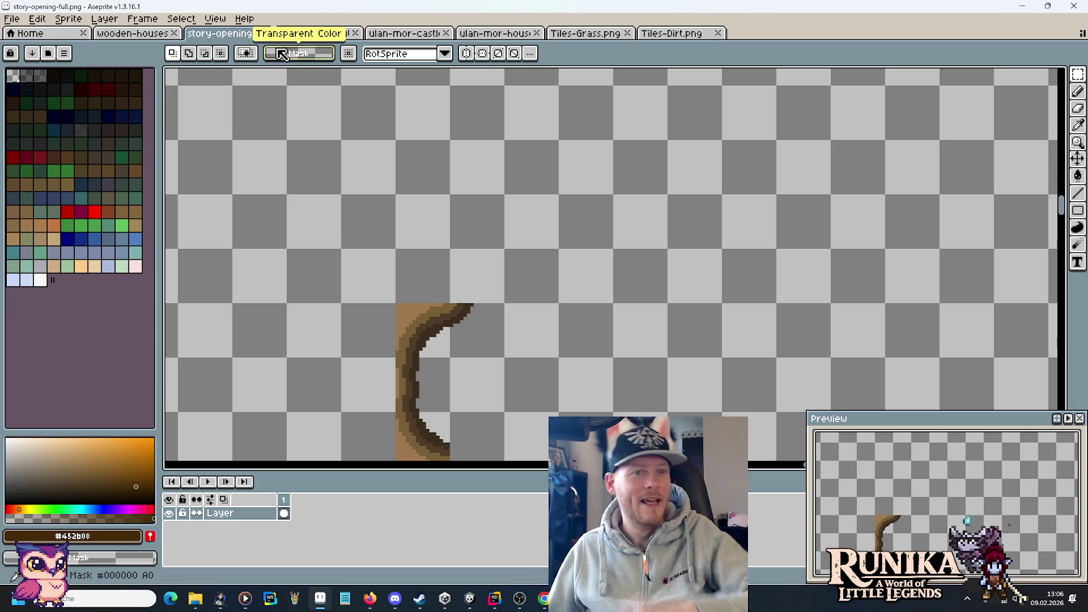
- Flip through the Tiles-Grass, ulan-mor-houses, ulan-mor-castles and one-screen-outline tabs
left_click(593, 36)
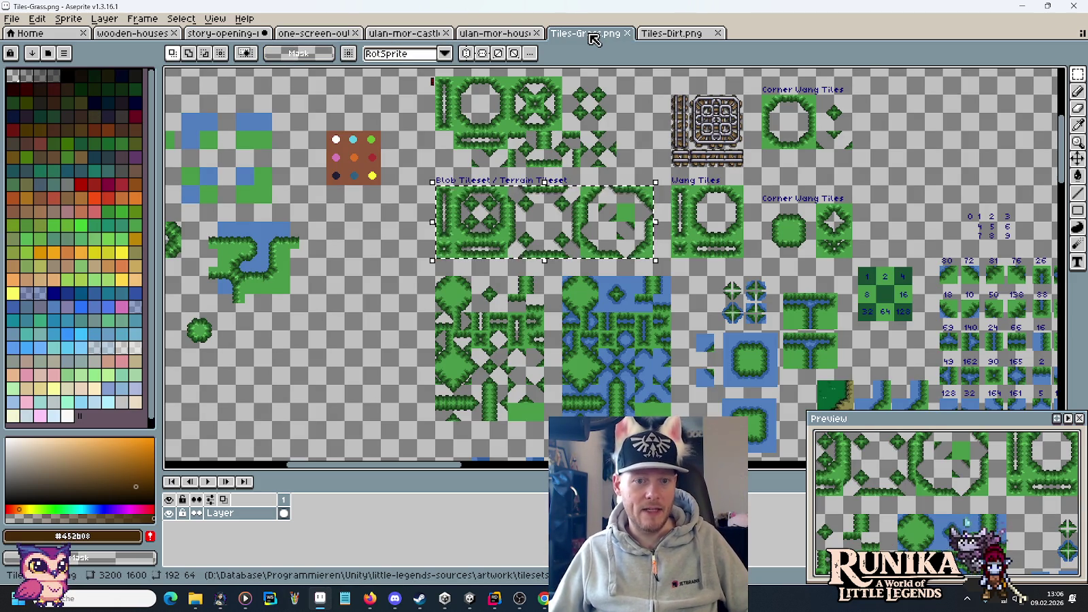
left_click(507, 37)
left_click(411, 37)
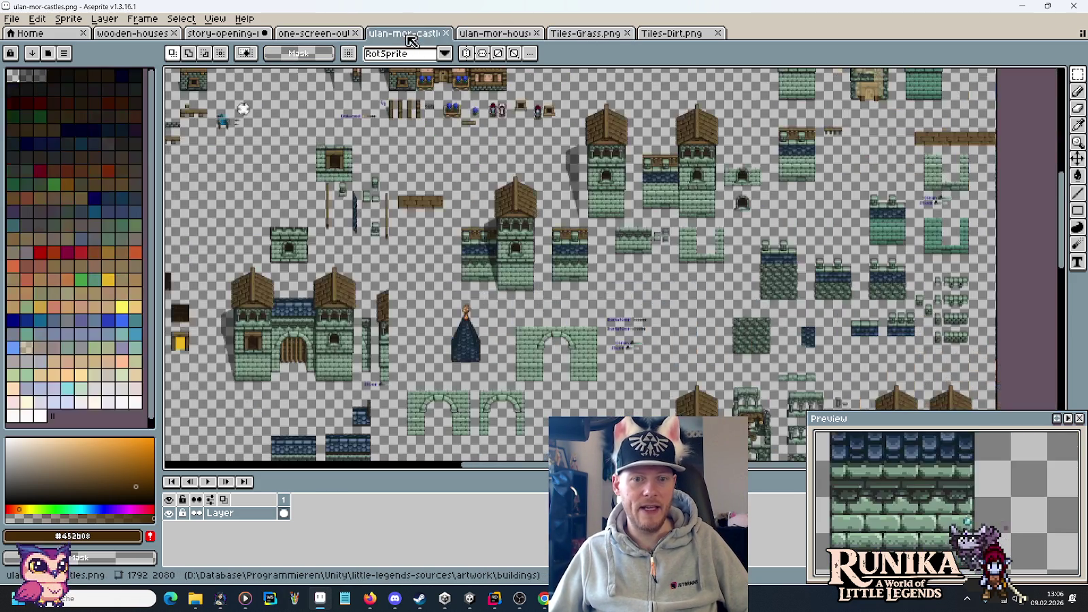
left_click(286, 34)
- Open tiles-dirt-mine.png from the tilesets folder, look it over, then close it
left_click(14, 19)
left_click(27, 47)
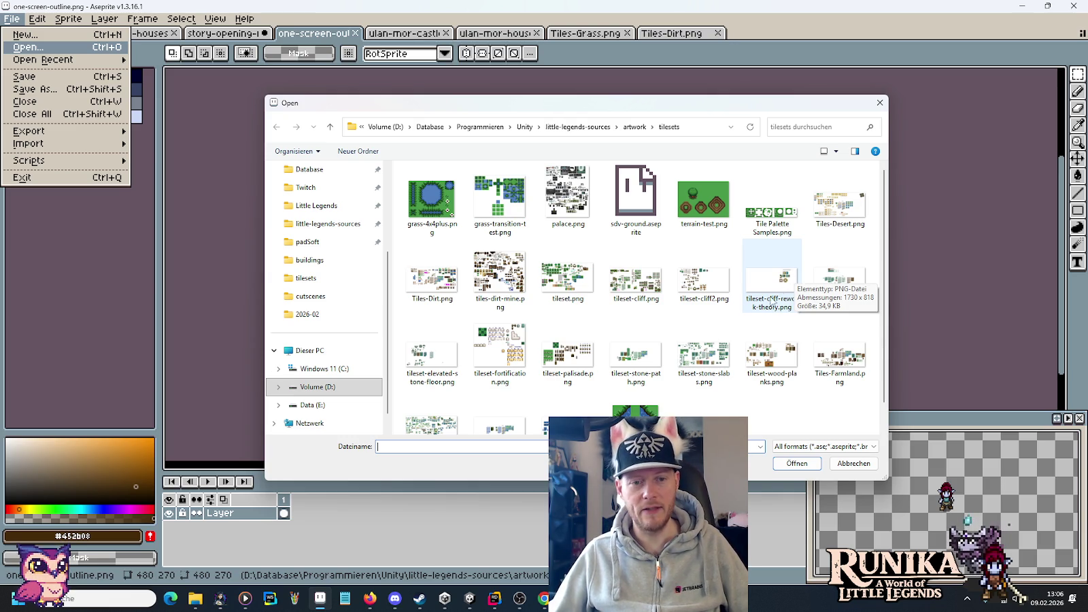
left_click(487, 288)
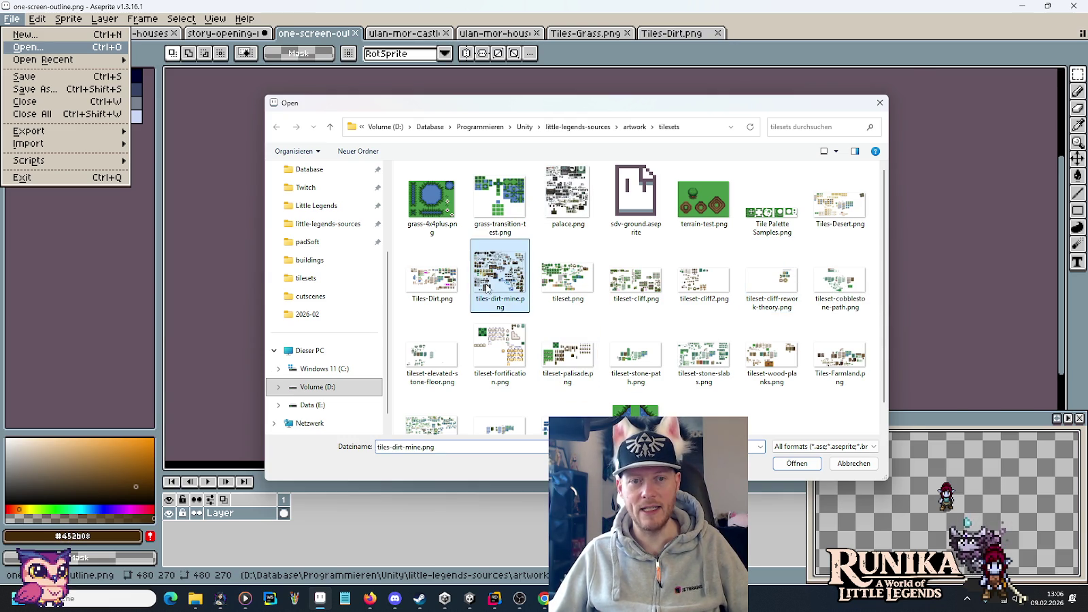
double_click(486, 288)
scroll(583, 272, "down", 1)
left_click_drag(603, 350, 611, 122)
scroll(544, 319, "up", 5)
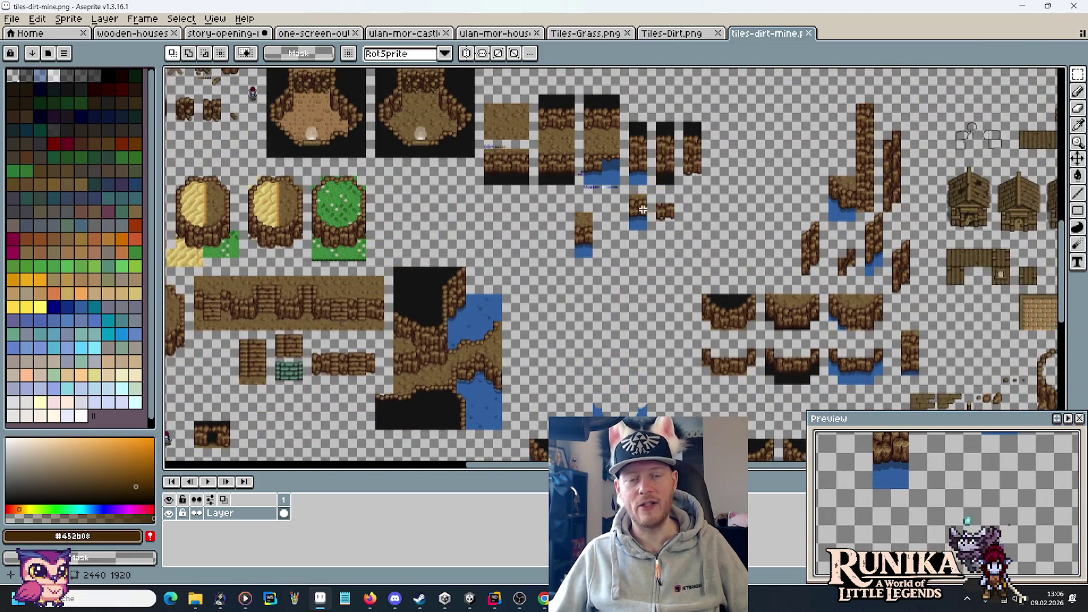
left_click(815, 34)
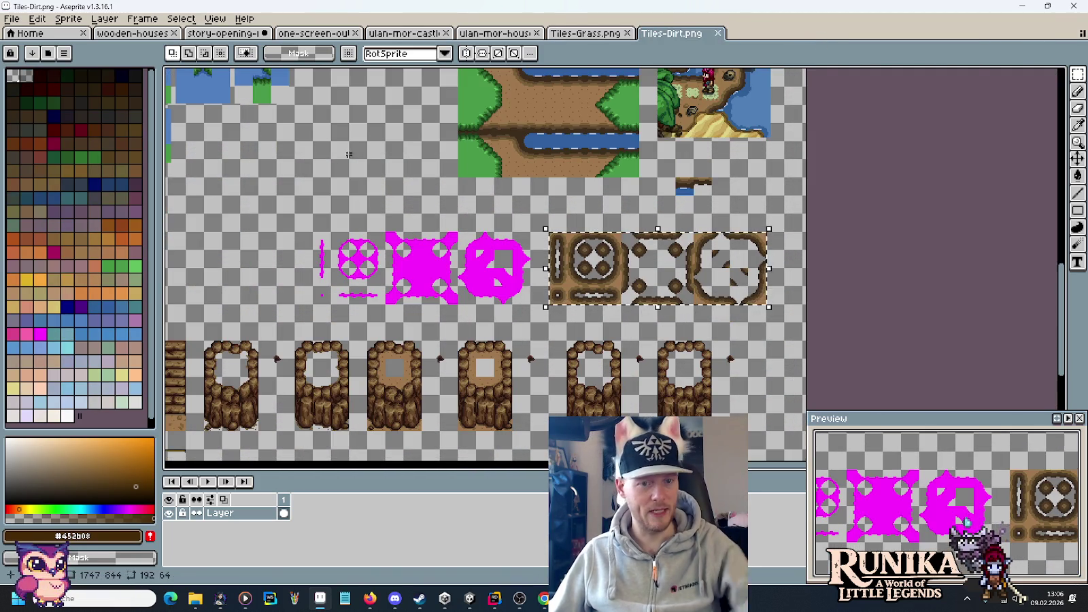
- In story-opening-full, copy the two rock pillars further right and commit them
left_click(213, 39)
scroll(520, 243, "down", 3)
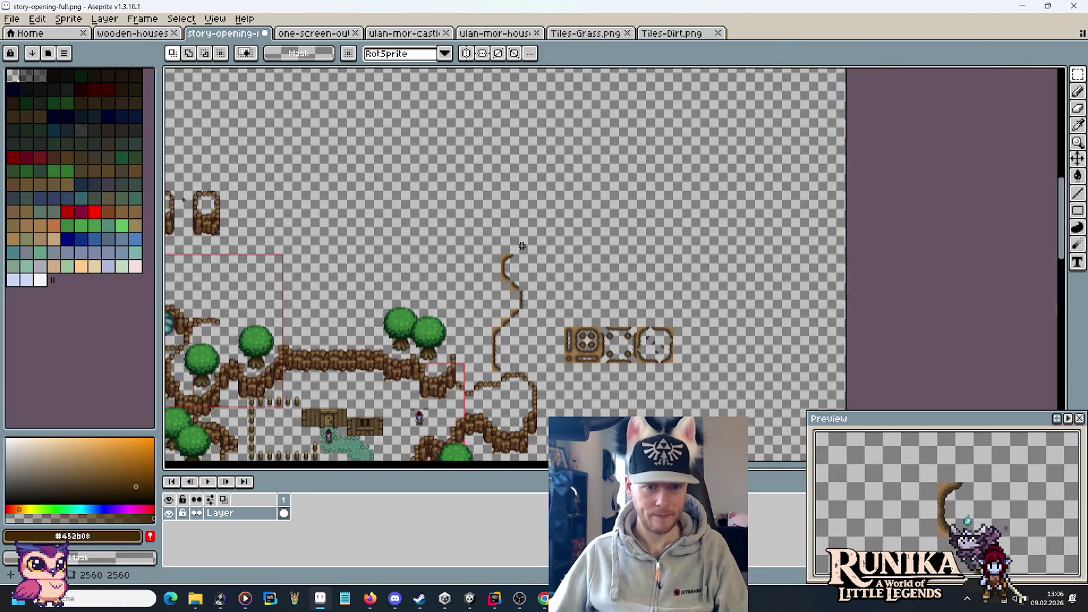
scroll(449, 259, "left", 3)
scroll(449, 259, "up", 3)
scroll(455, 258, "down", 2)
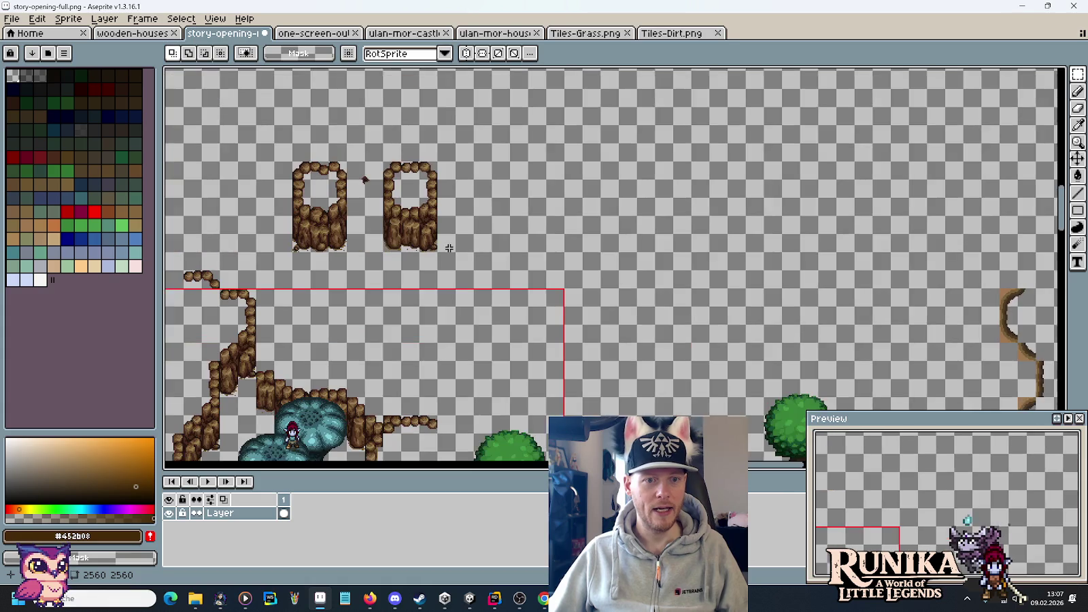
left_click_drag(332, 172, 478, 267)
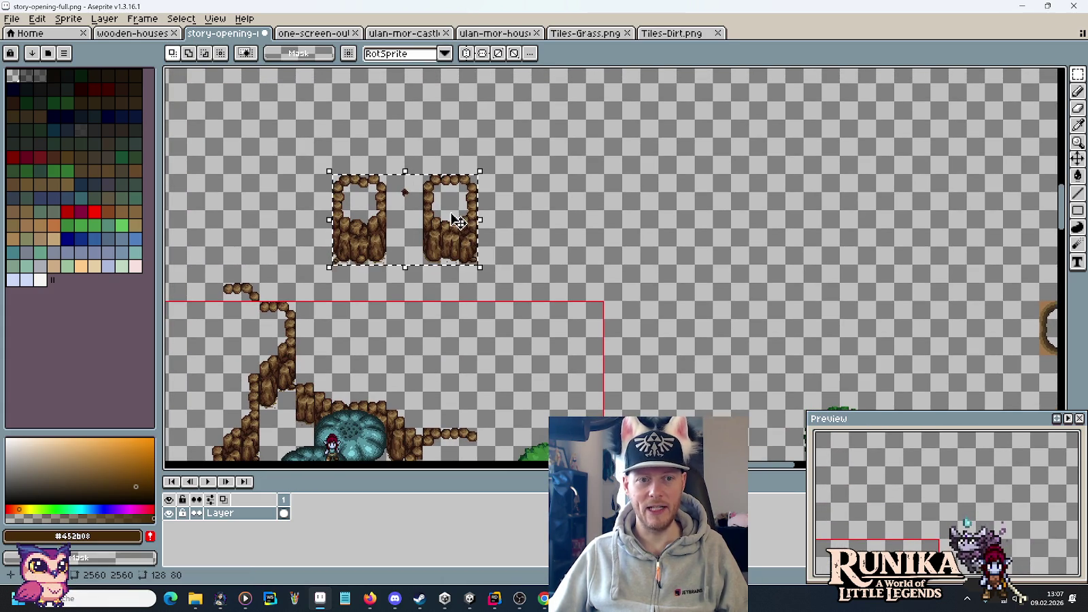
left_click_drag(406, 224, 791, 228)
scroll(791, 227, "right", 5)
mouse_move(472, 261)
left_mouse_down()
mouse_move(584, 225)
mouse_move(637, 245)
left_mouse_up()
scroll(658, 232, "down", 3)
scroll(658, 232, "right", 3)
scroll(658, 232, "up", 2)
key("Return")
- Widen the cliff wall with 16x48 pillar slices and move it down one tile
mouse_move(462, 225)
left_mouse_down()
mouse_move(425, 146)
mouse_move(424, 115)
left_mouse_up()
mouse_move(464, 167)
left_mouse_down()
mouse_move(608, 238)
mouse_move(714, 255)
left_mouse_up()
left_click(651, 352)
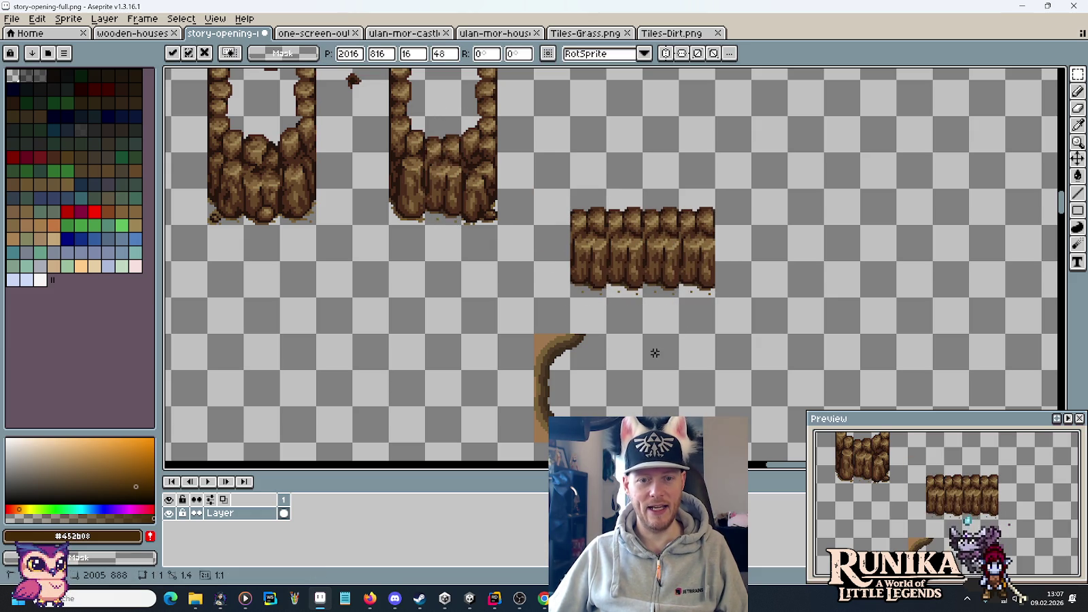
mouse_move(535, 411)
left_mouse_down()
mouse_move(574, 370)
mouse_move(587, 316)
left_mouse_up()
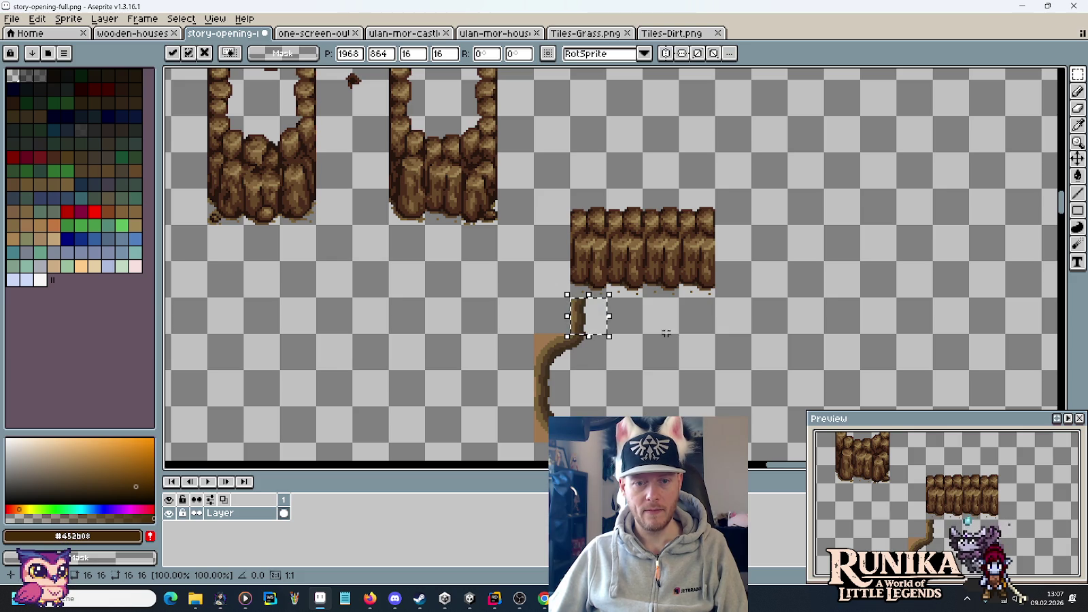
key("ctrl+z")
left_click_drag(580, 193, 714, 294)
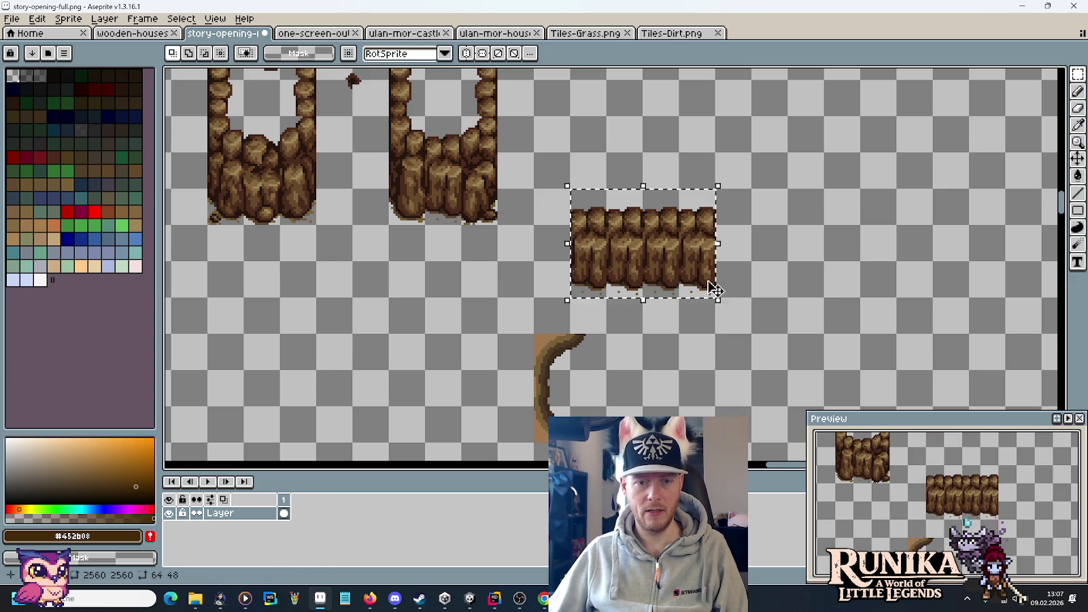
left_click_drag(655, 267, 655, 304)
left_click(575, 382)
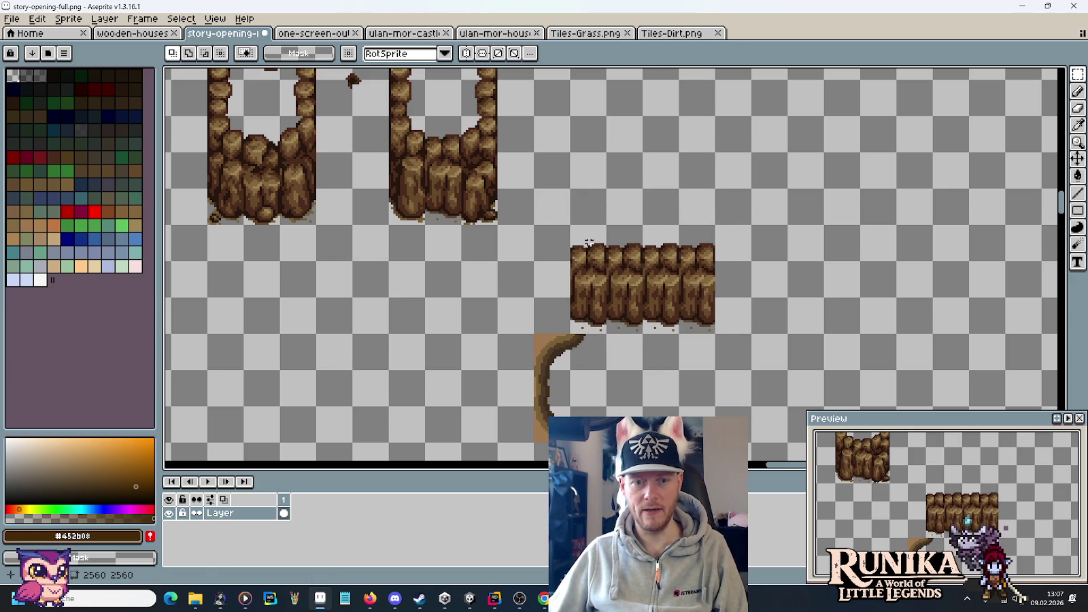
left_click_drag(589, 237, 702, 340)
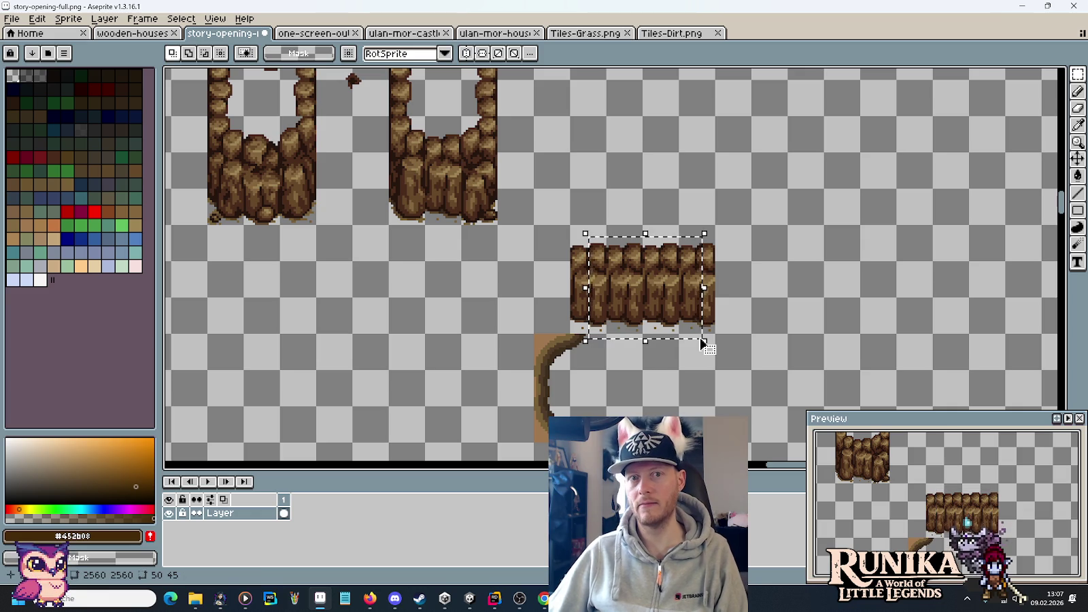
left_click(725, 380)
- Paste the copied tile piece beside the dirt edges and commit it
scroll(539, 166, "down", 3)
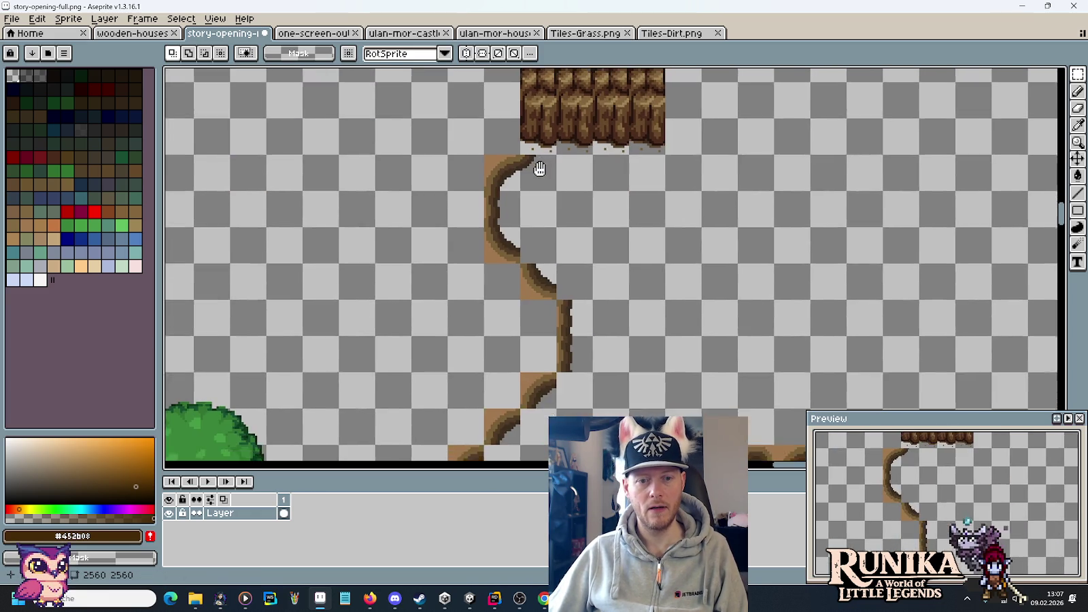
scroll(728, 303, "down", 5)
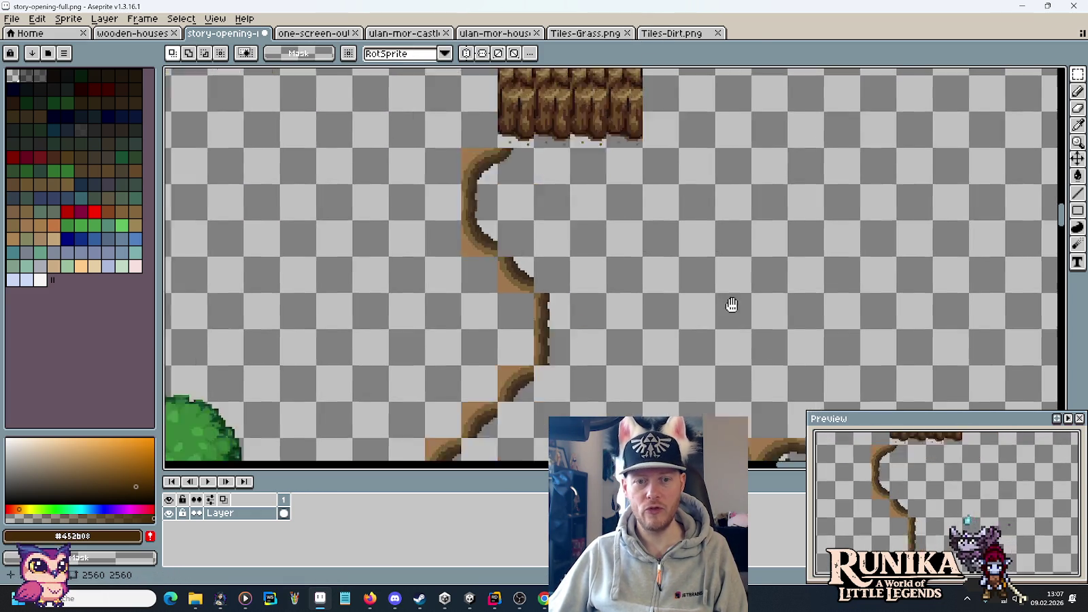
key("ctrl+v")
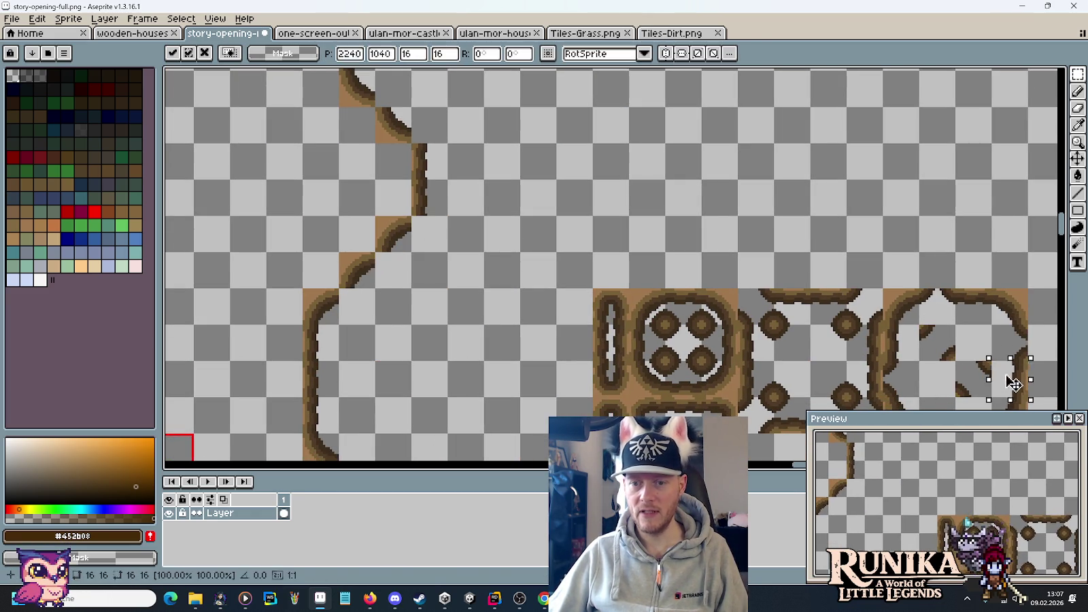
scroll(454, 165, "up", 5)
left_click_drag(454, 165, 515, 398)
key("Return")
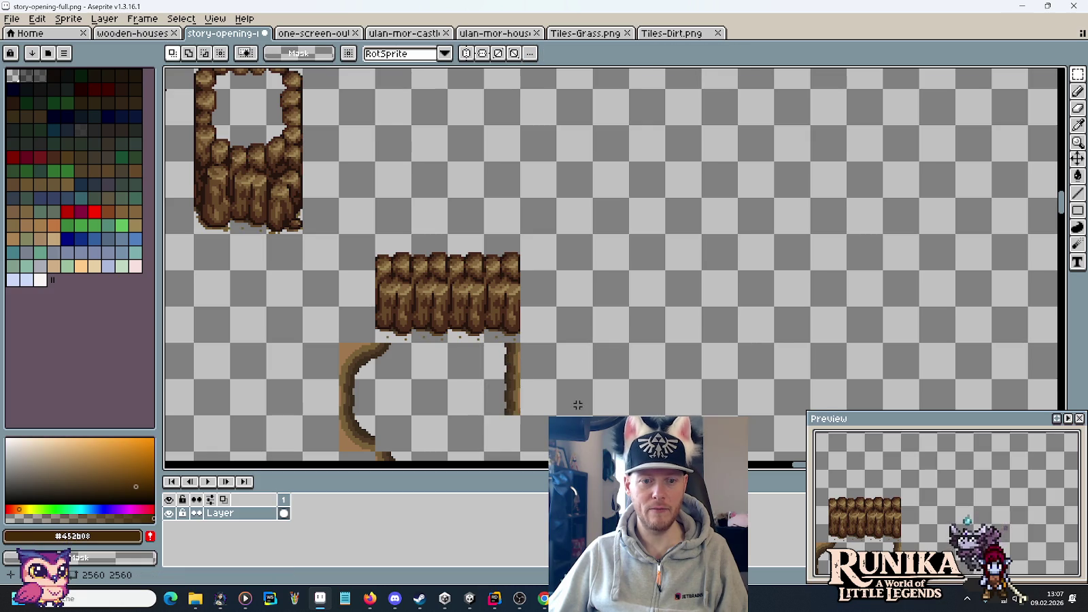
scroll(706, 309, "down", 3)
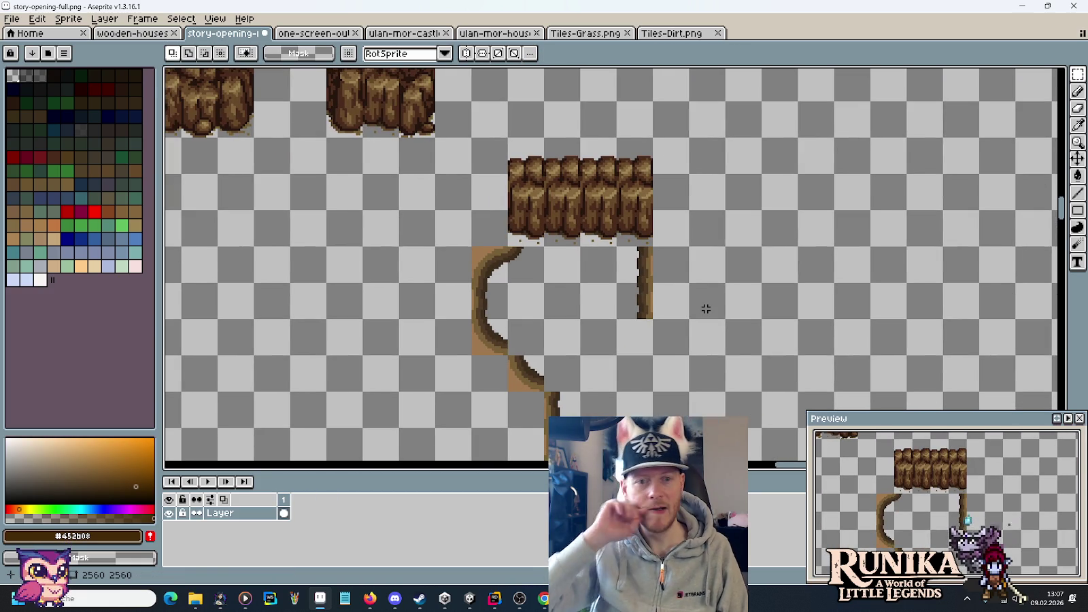
key("alt+Tab")
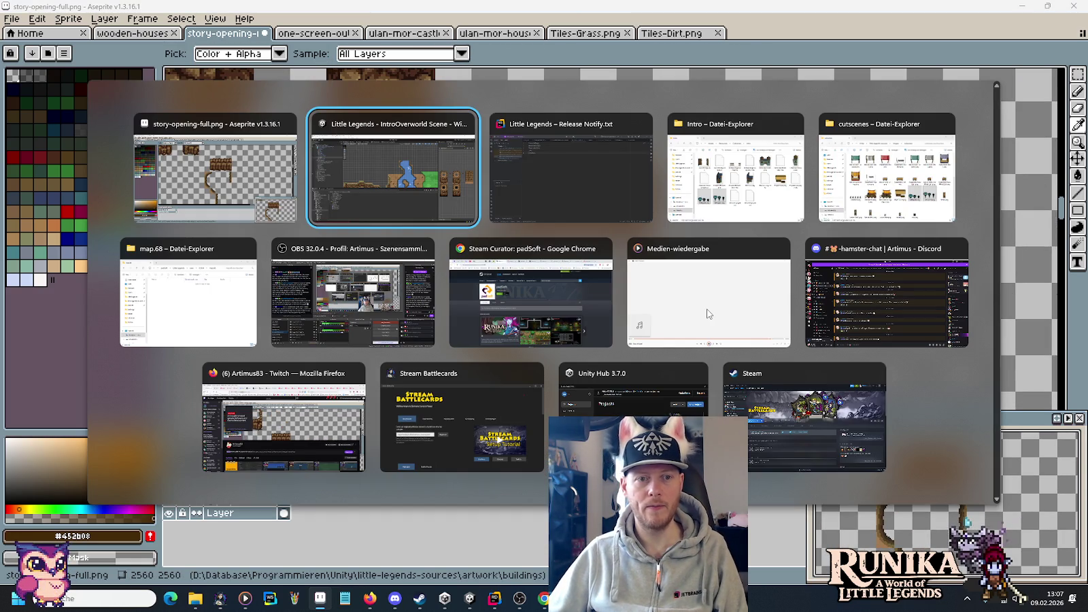
key("Tab")
key("Tab")
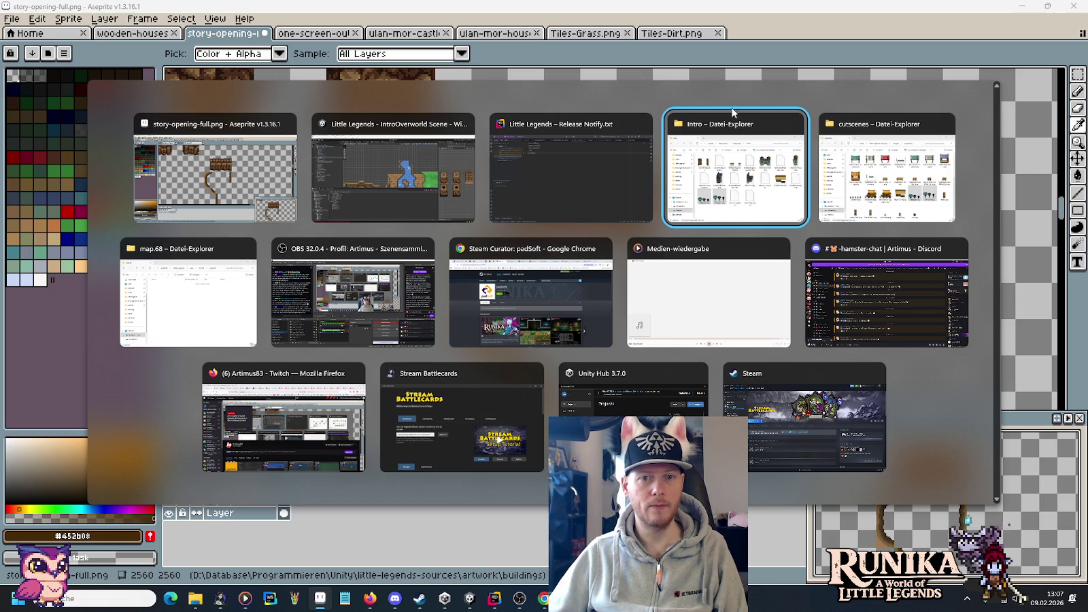
key("shift+Tab")
key("shift+Tab")
key("shift+Tab")
key("Tab")
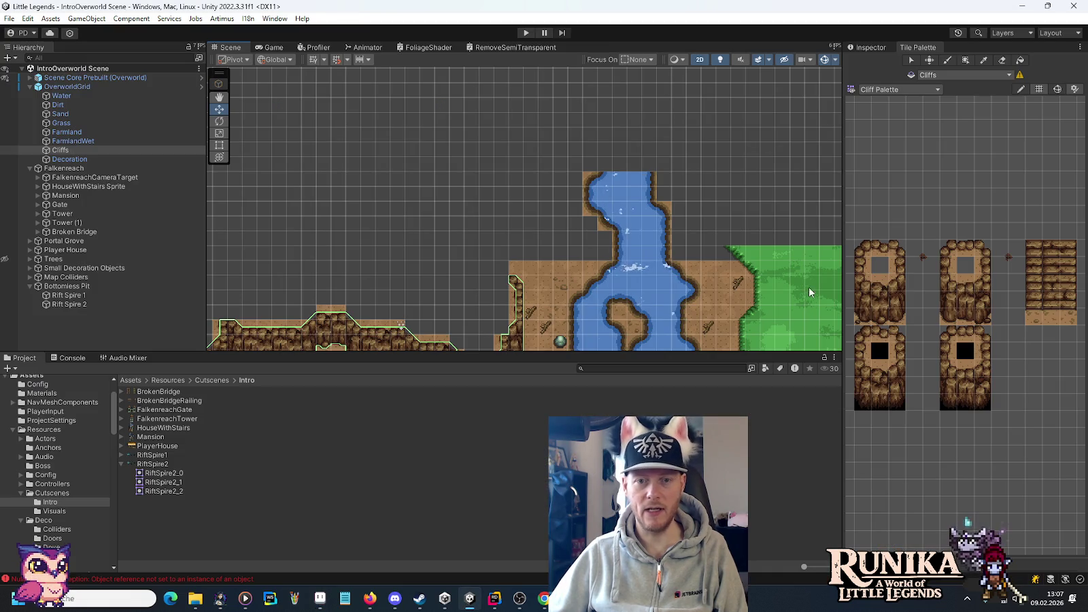
key("alt+Tab")
scroll(659, 261, "down", 3)
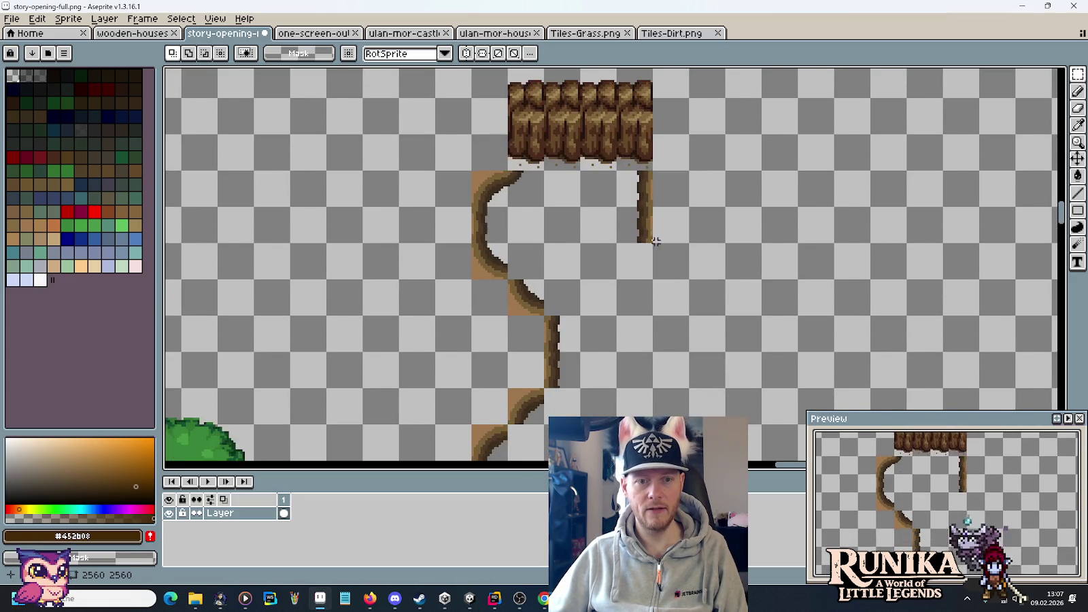
- Move a 16×16 dirt-edge piece to a new spot and commit it
scroll(658, 260, "up", 3)
left_click_drag(896, 355, 663, 252)
key("Return")
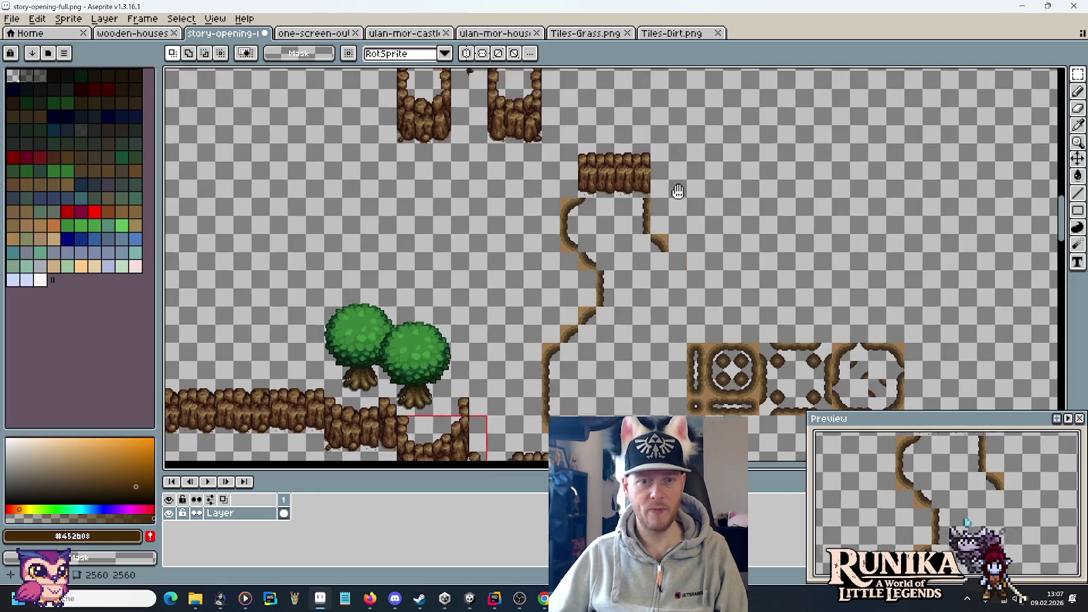
scroll(615, 259, "up", 2)
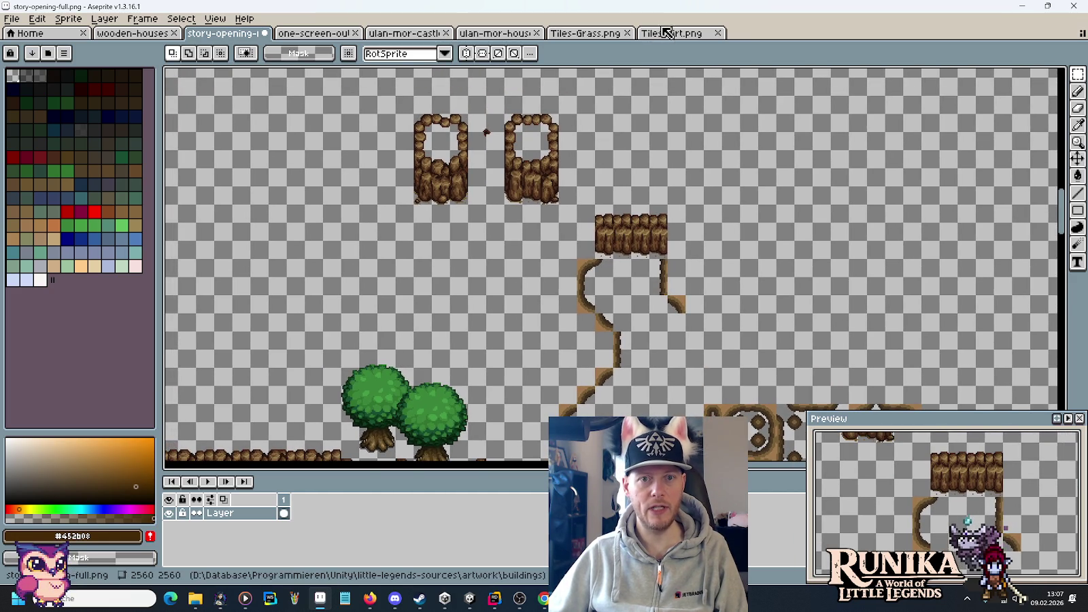
- Review the numbered tile sections on Tiles-Dirt.png, then switch to Unity
left_click(666, 33)
scroll(476, 147, "up", 5)
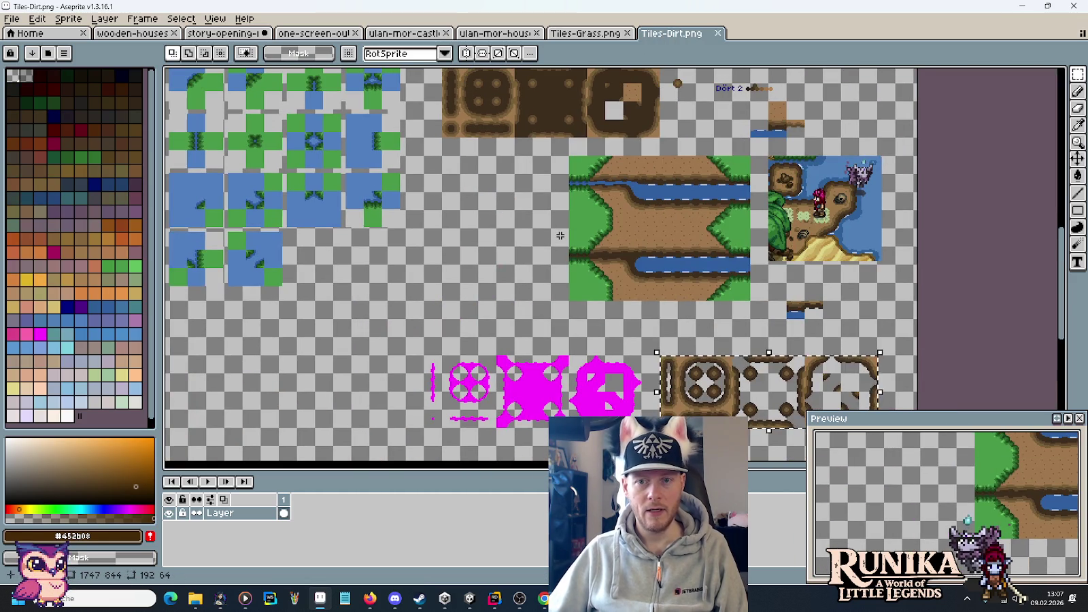
scroll(508, 240, "down", 4)
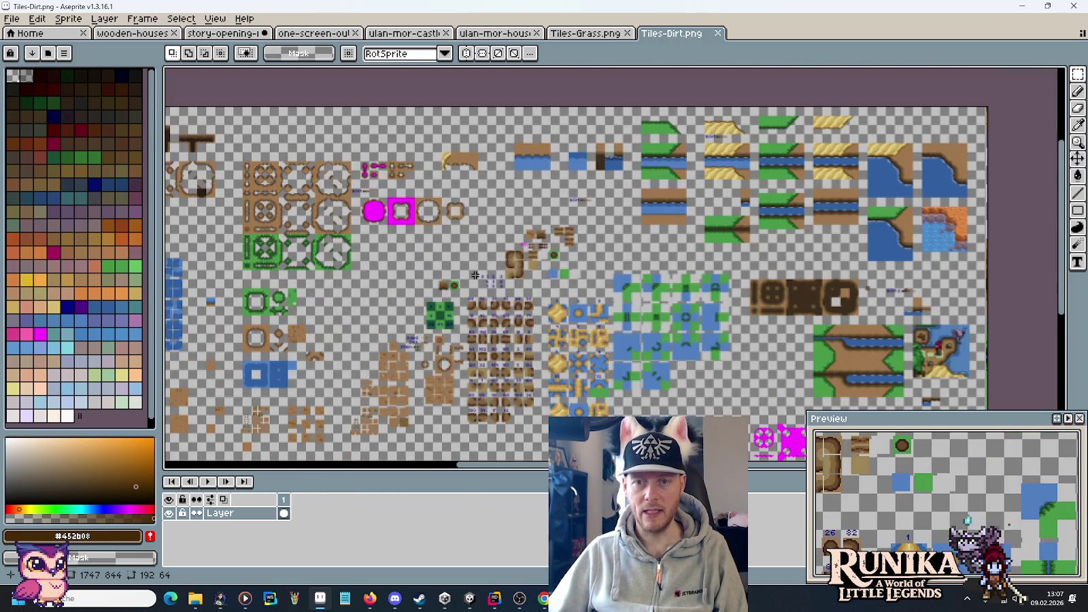
left_click_drag(476, 275, 652, 230)
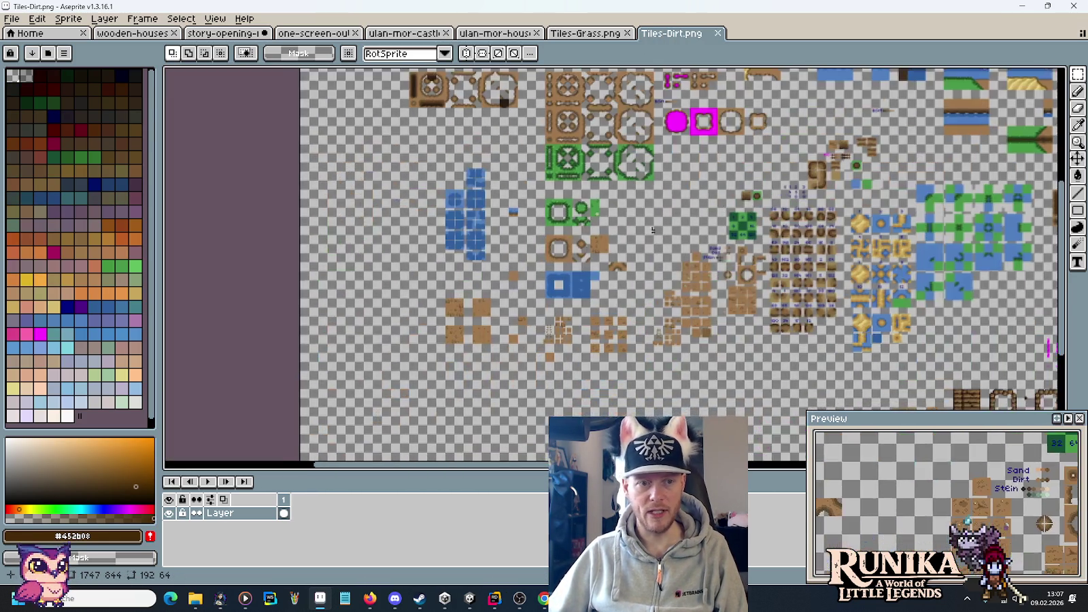
scroll(557, 235, "up", 5)
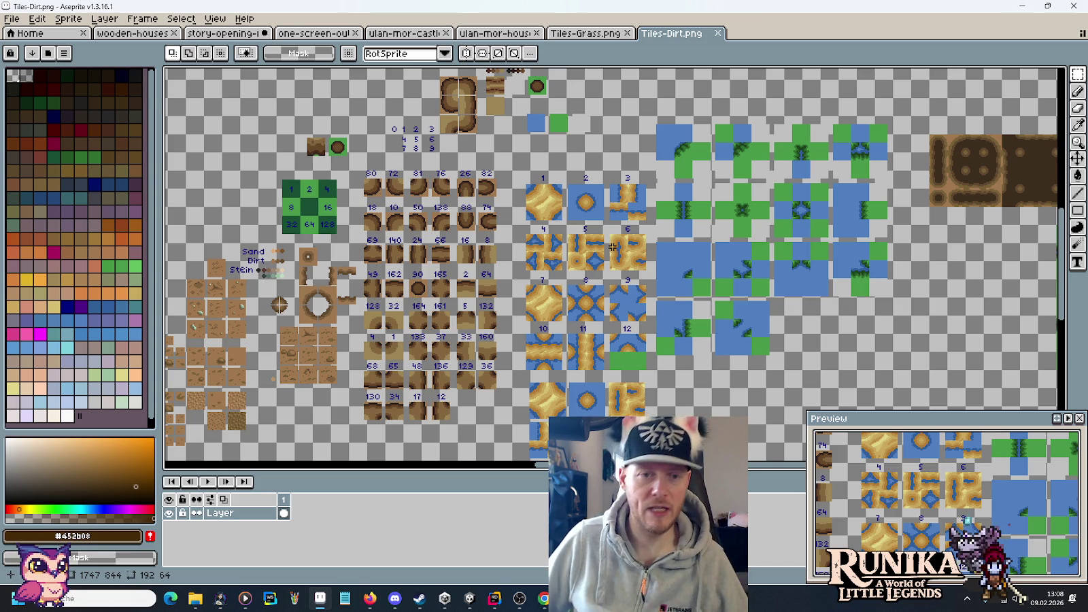
key("alt+Tab")
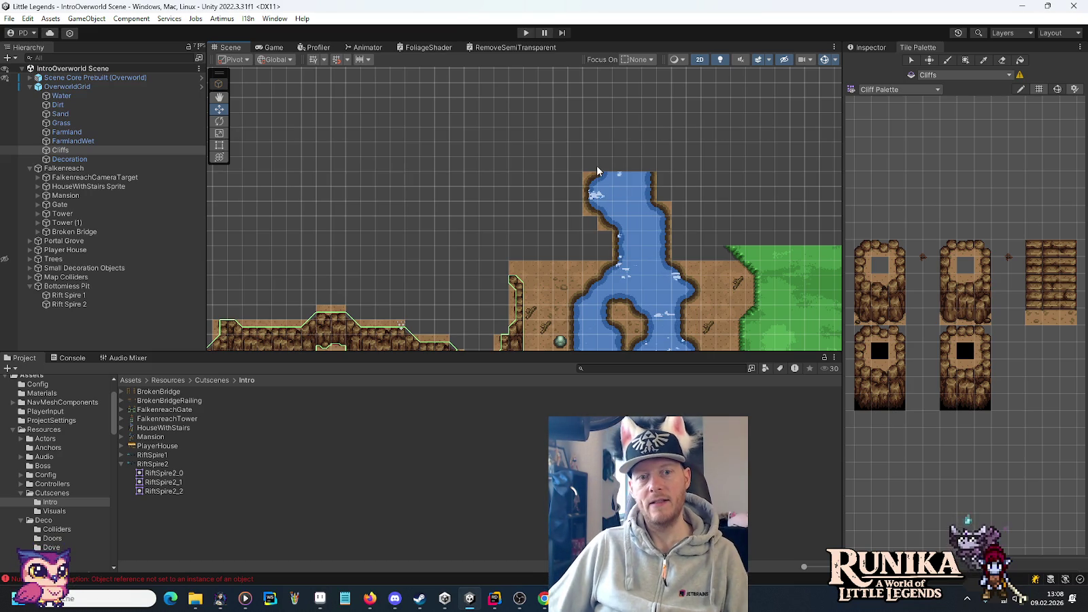
- Inspect the river's top end in Unity's Scene view, then return to the Tiles-Dirt sheet in Aseprite
scroll(629, 201, "up", 5)
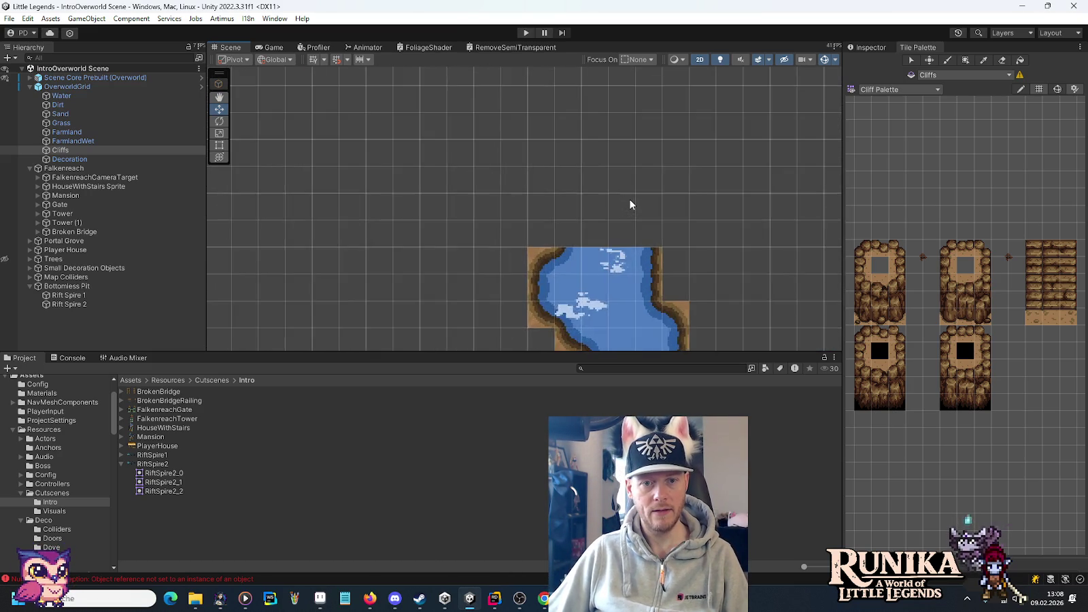
scroll(629, 204, "up", 2)
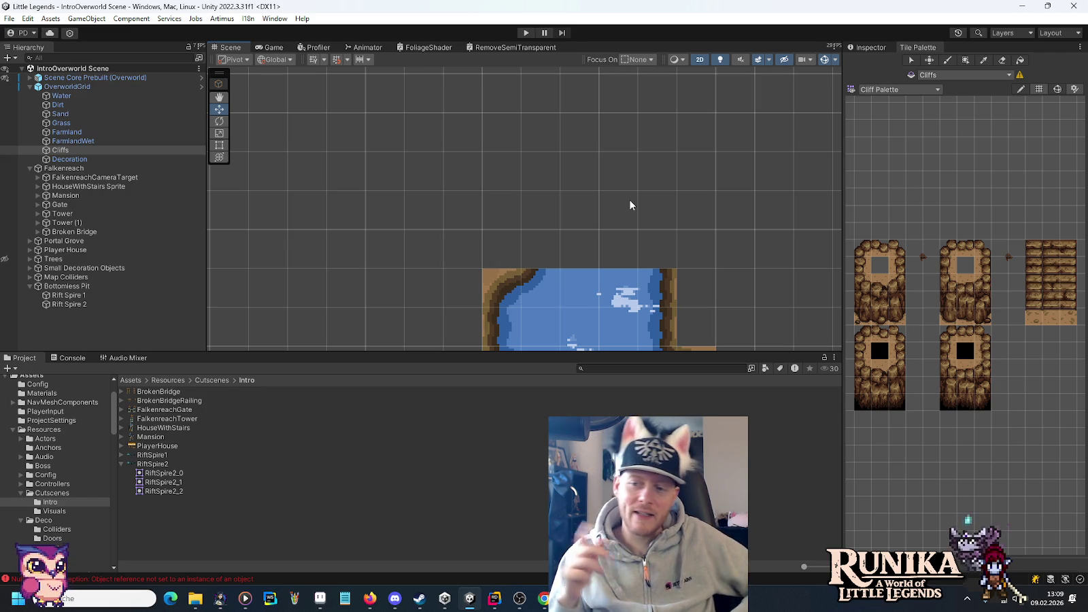
scroll(629, 204, "down", 2)
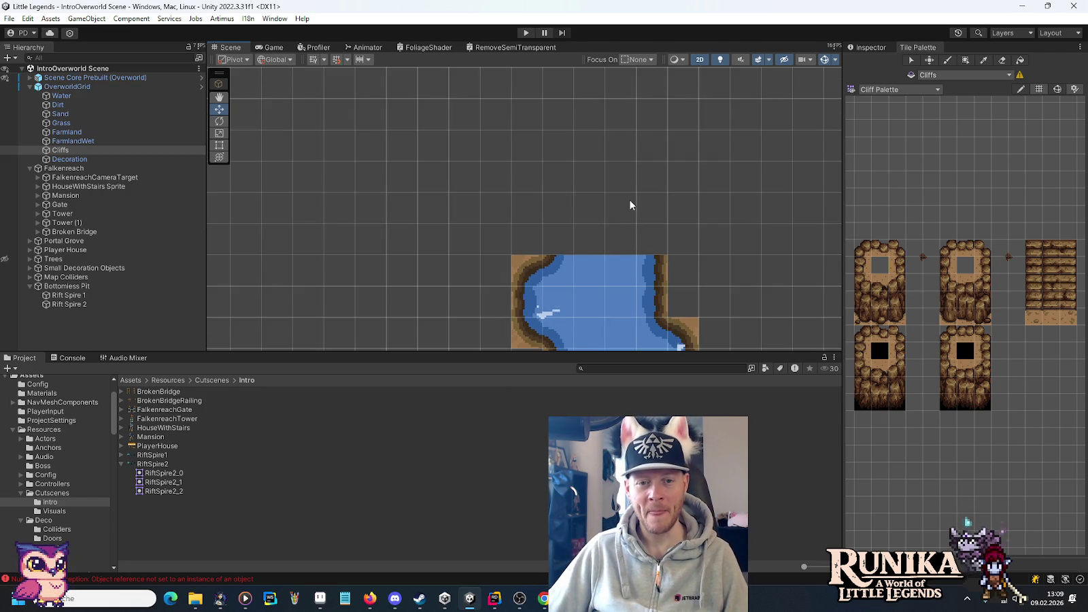
scroll(636, 204, "down", 1)
left_click_drag(660, 228, 551, 194)
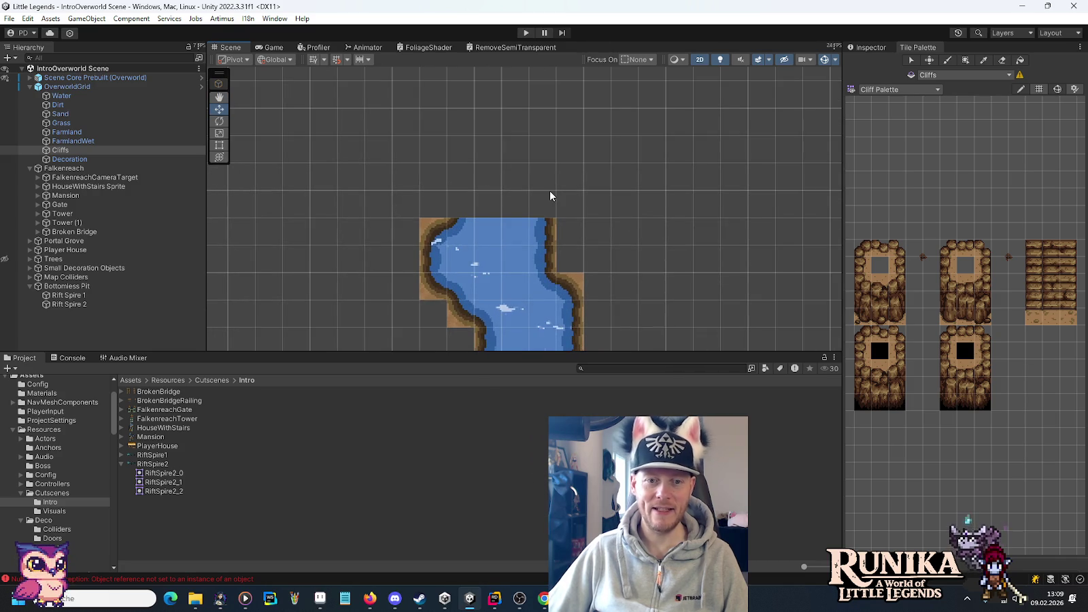
left_click_drag(478, 201, 520, 235)
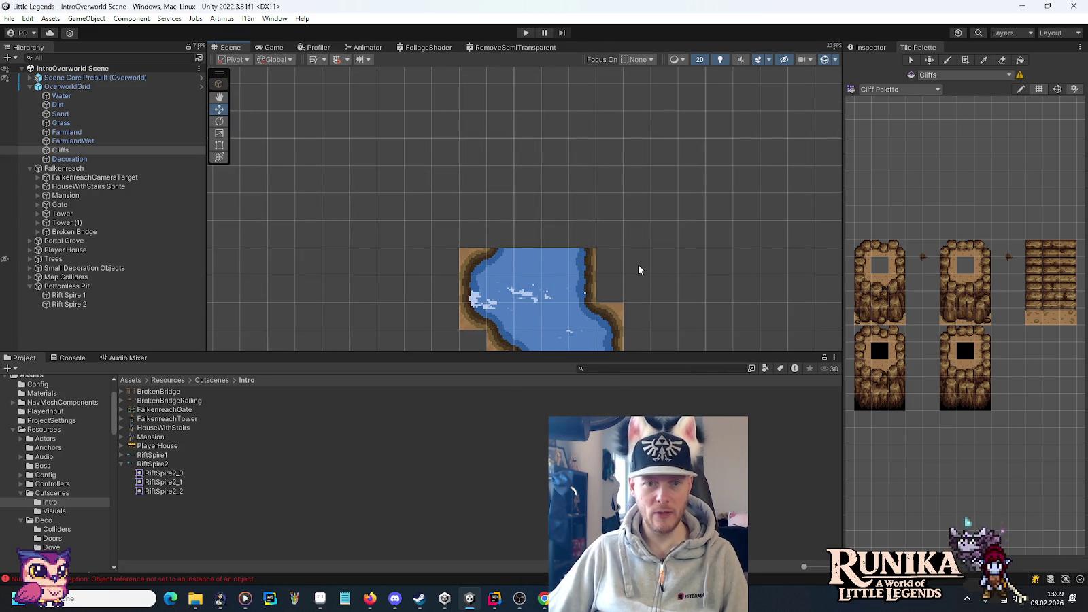
scroll(638, 269, "down", 1)
mouse_move(639, 269)
left_mouse_down()
mouse_move(588, 204)
mouse_move(581, 151)
mouse_move(643, 242)
left_mouse_up()
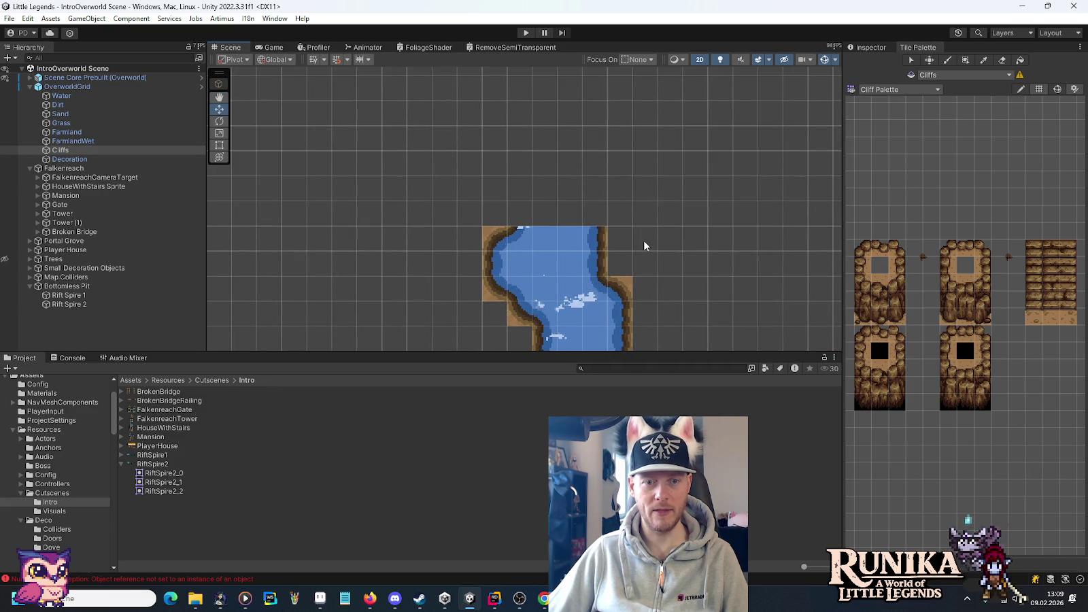
key("alt+Tab")
left_click_drag(497, 170, 588, 234)
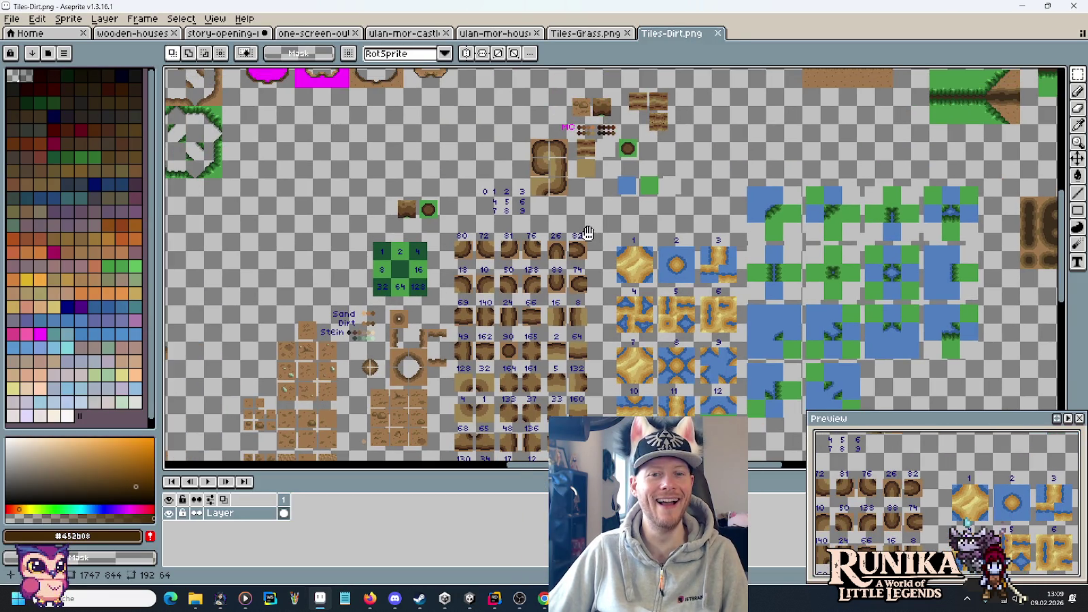
- Switch to story-opening-full.png and look over its trees, cliff ledges and wooden house
key("ctrl+Tab")
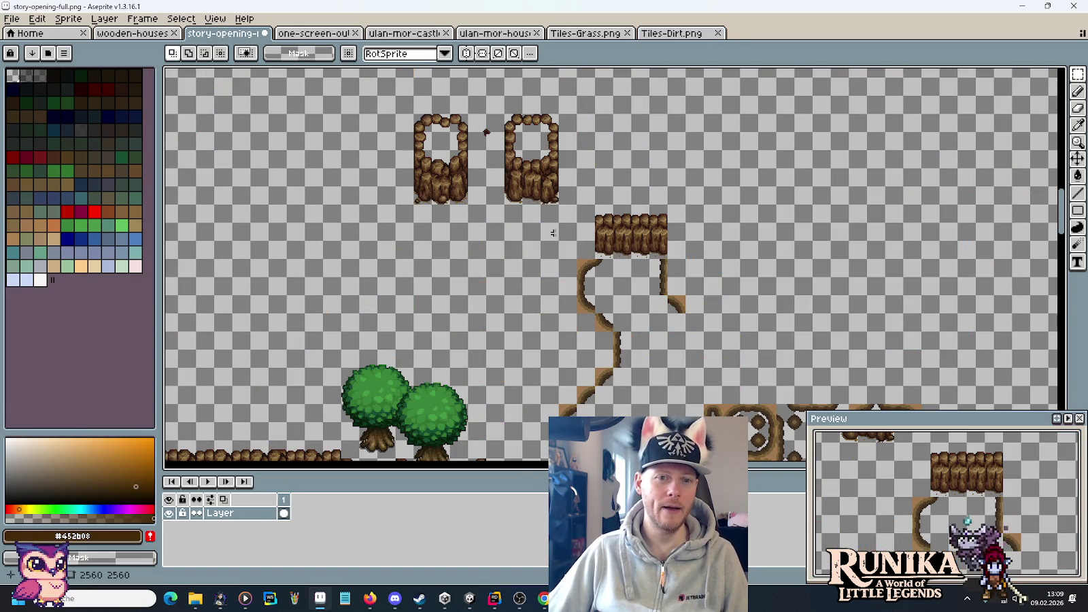
left_click_drag(503, 297, 675, 182)
mouse_move(635, 285)
left_mouse_down()
mouse_move(680, 279)
mouse_move(707, 300)
left_mouse_up()
scroll(802, 216, "up", 3)
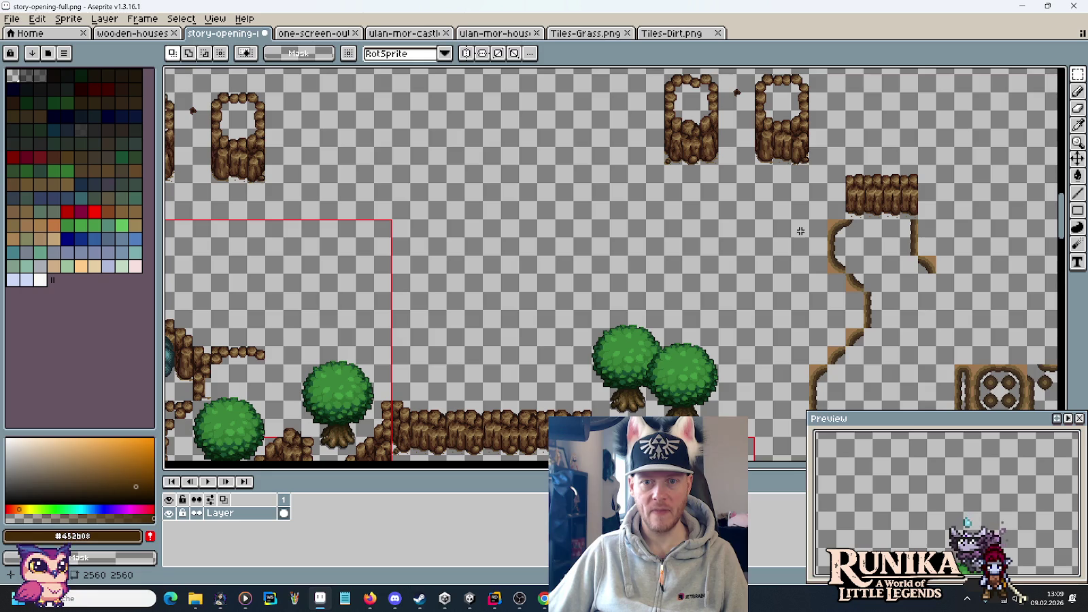
mouse_move(548, 315)
left_mouse_down()
mouse_move(590, 301)
mouse_move(536, 204)
mouse_move(515, 262)
mouse_move(539, 292)
left_mouse_up()
left_click_drag(851, 174, 854, 173)
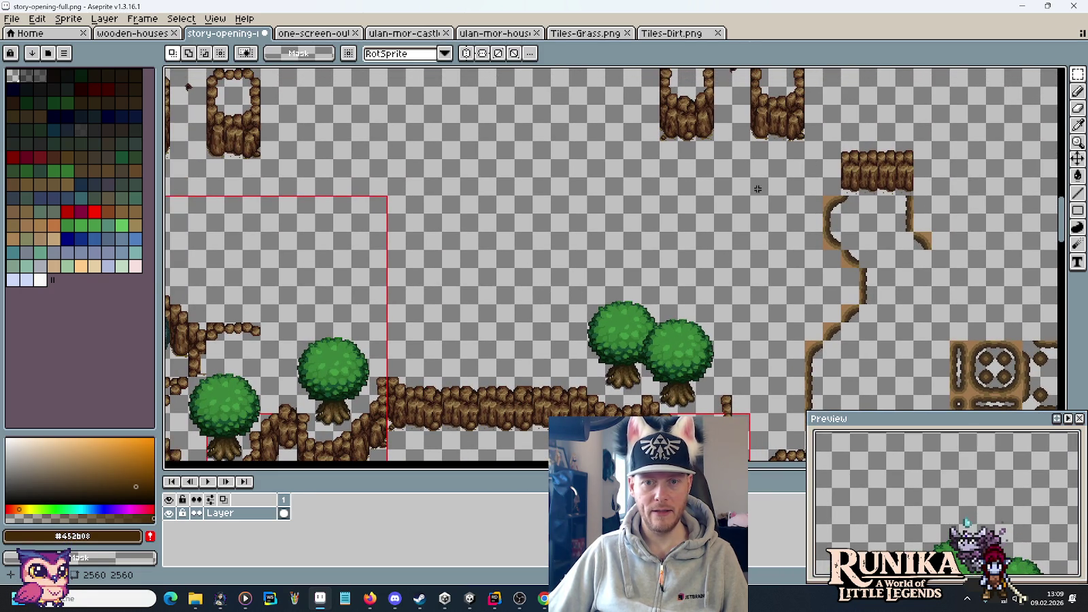
scroll(774, 317, "down", 5)
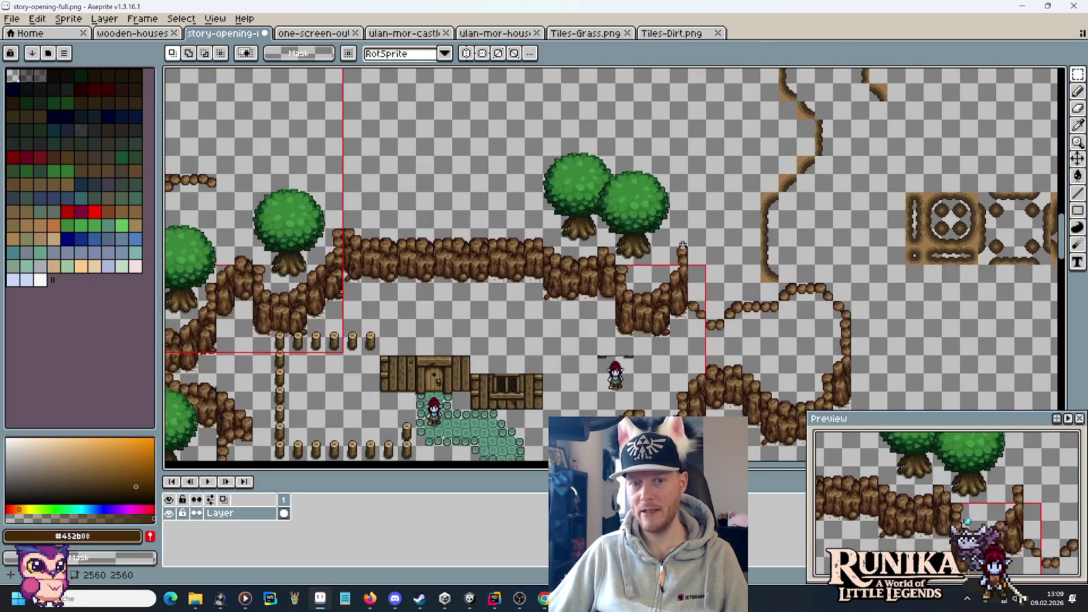
scroll(697, 201, "up", 2)
scroll(816, 120, "up", 2)
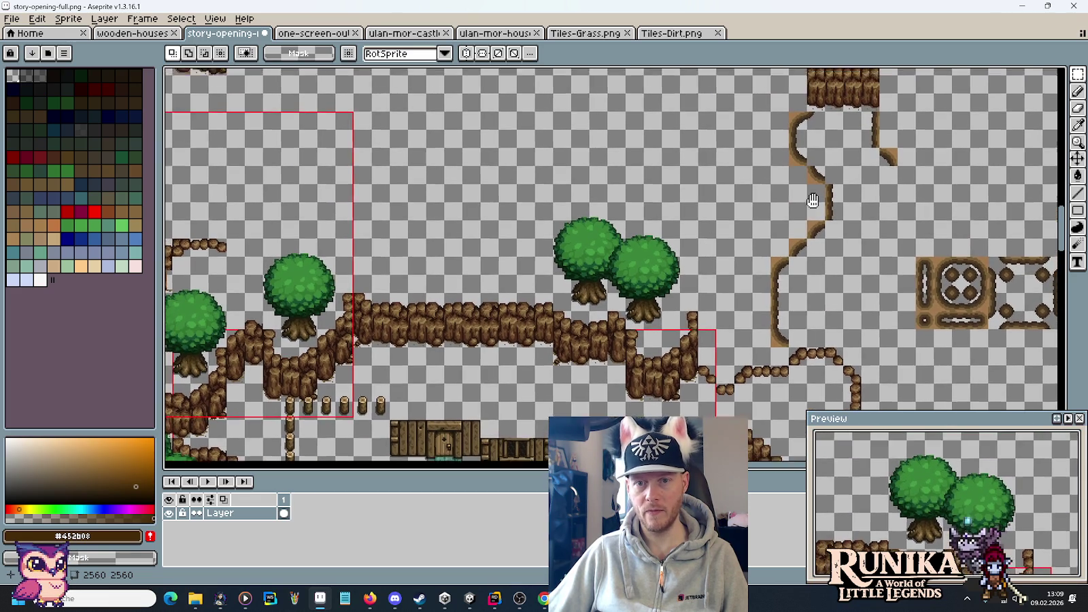
- Move the loose rock strip down beside the right rock column to close the gap
scroll(716, 208, "down", 3)
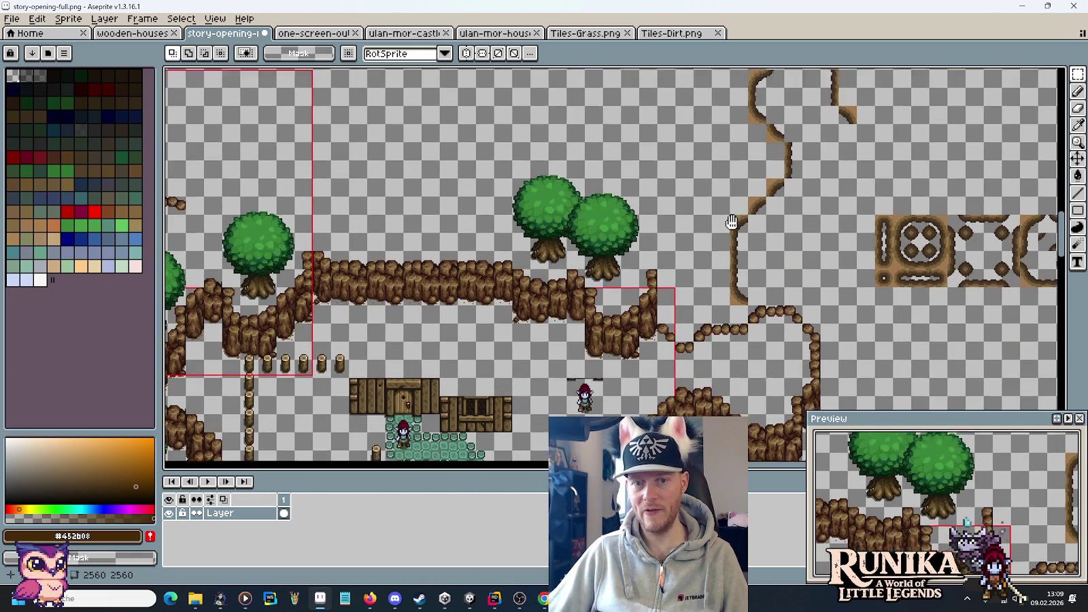
scroll(765, 371, "up", 5)
scroll(755, 275, "down", 2)
scroll(758, 213, "up", 3)
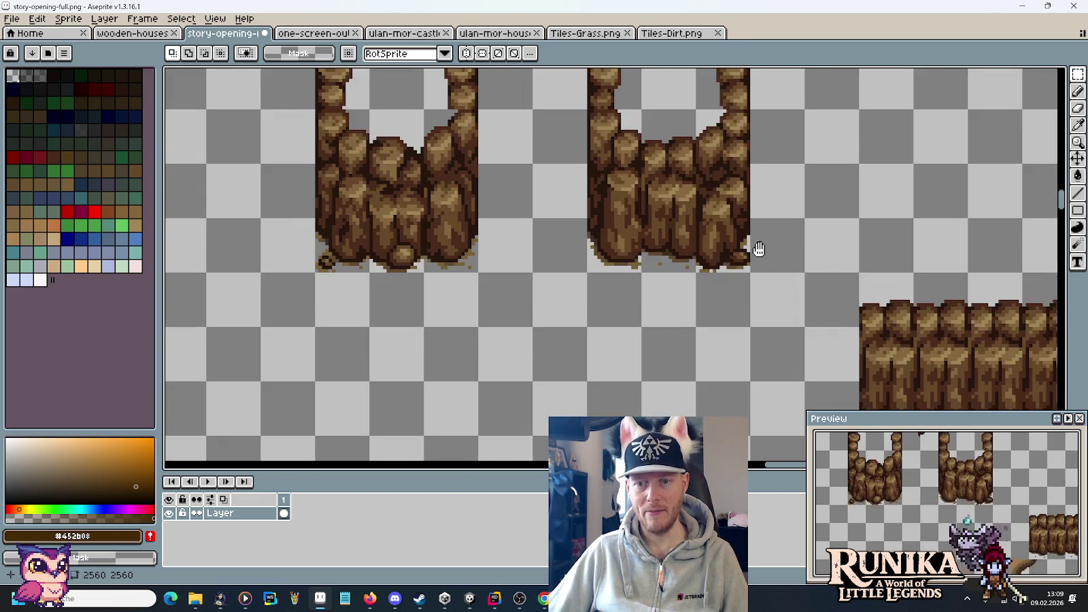
scroll(759, 249, "down", 1)
mouse_move(680, 196)
left_mouse_down()
mouse_move(639, 85)
mouse_move(751, 223)
mouse_move(790, 224)
left_mouse_up()
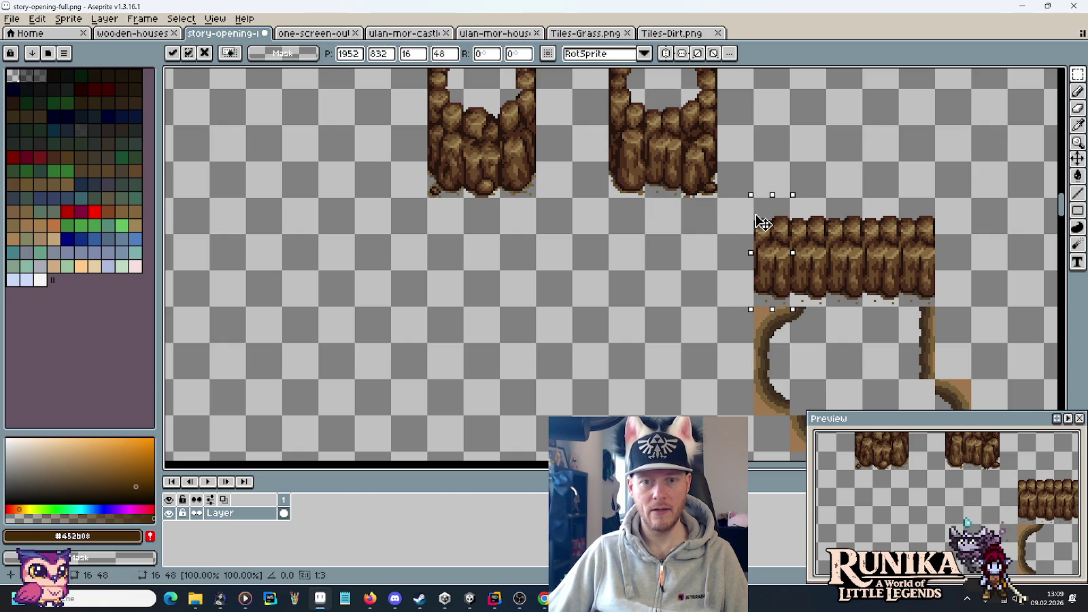
left_click_drag(680, 87, 718, 272)
mouse_move(707, 154)
left_mouse_down()
mouse_move(734, 270)
mouse_move(695, 272)
left_mouse_up()
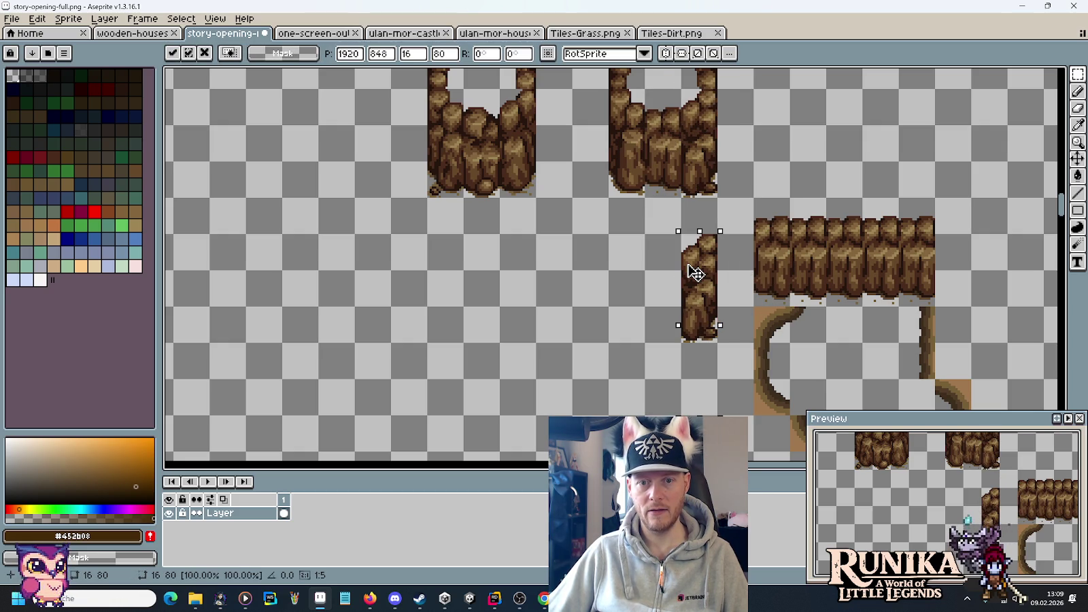
left_click(673, 174)
- Shift the upper-right rock piece flush against the horizontal ledge and deselect it
left_click_drag(643, 87, 683, 200)
mouse_move(666, 126)
left_mouse_down()
mouse_move(740, 226)
mouse_move(748, 217)
left_mouse_up()
scroll(754, 186, "down", 2)
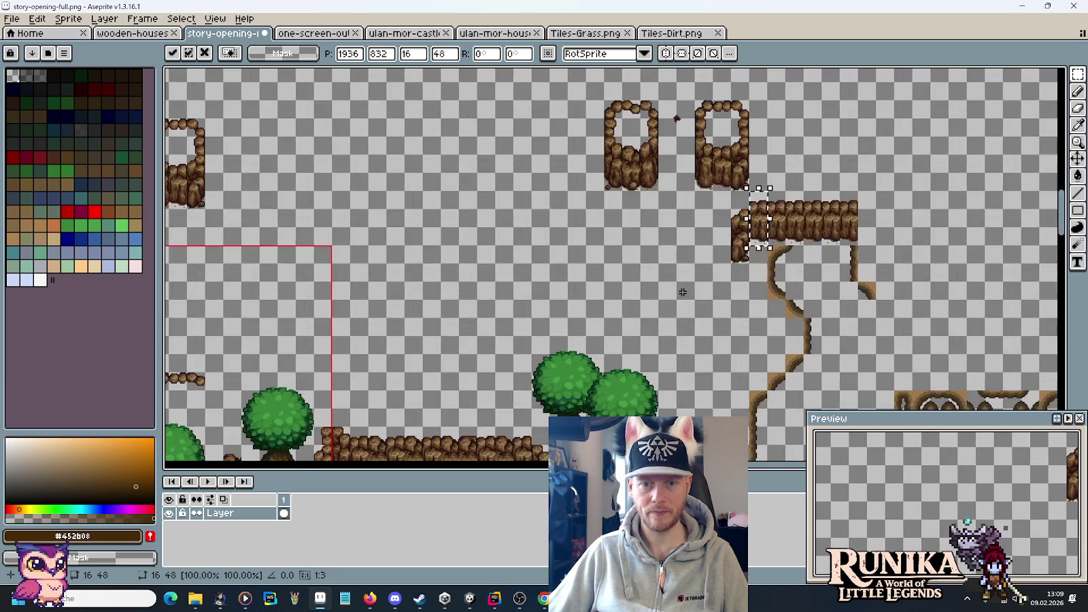
left_click(678, 305)
scroll(673, 272, "down", 2)
scroll(652, 170, "up", 1)
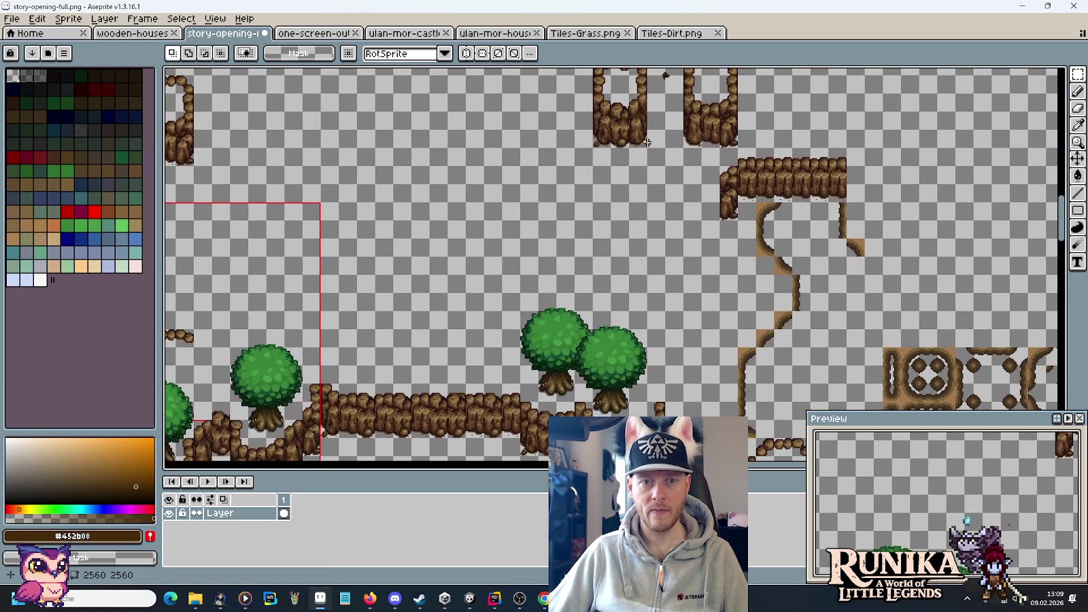
scroll(669, 384, "down", 2)
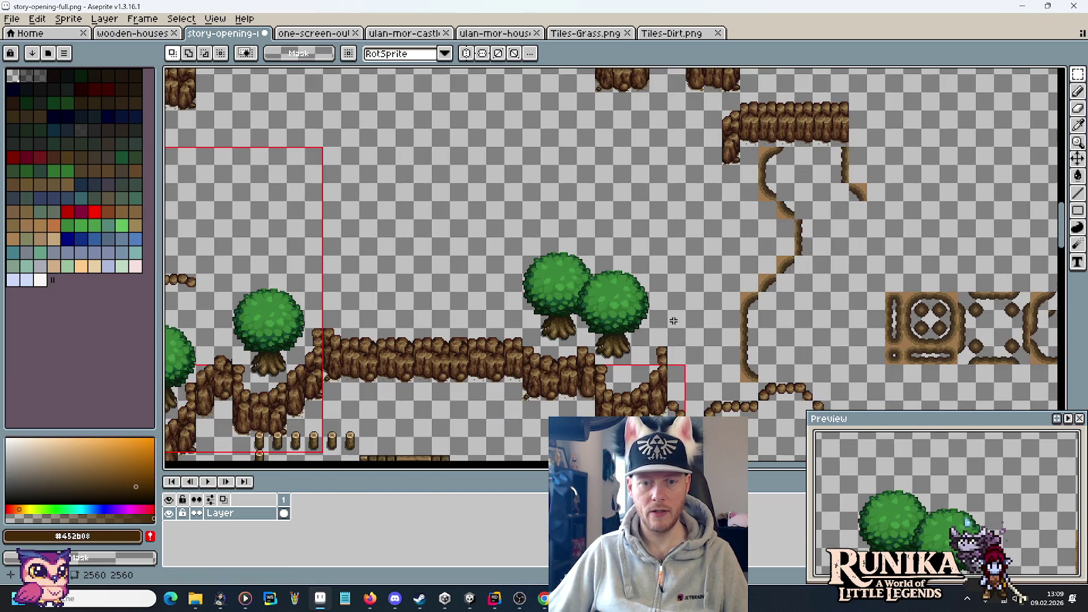
- Compare the edited cliffs with the Unity scene, then return to Aseprite
key("alt+Tab")
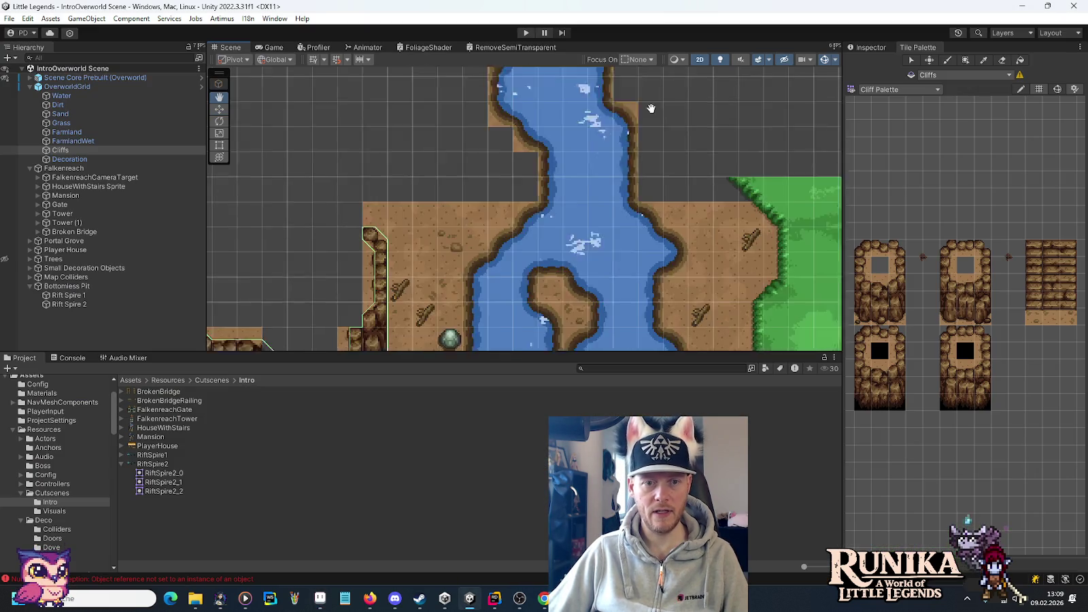
scroll(454, 135, "up", 2)
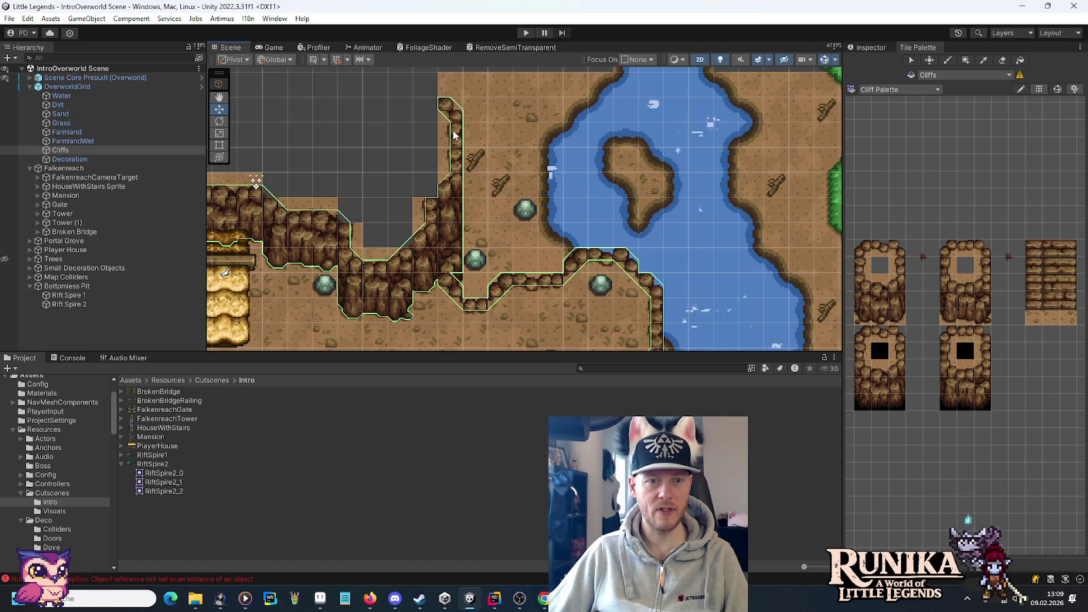
key("alt+Tab")
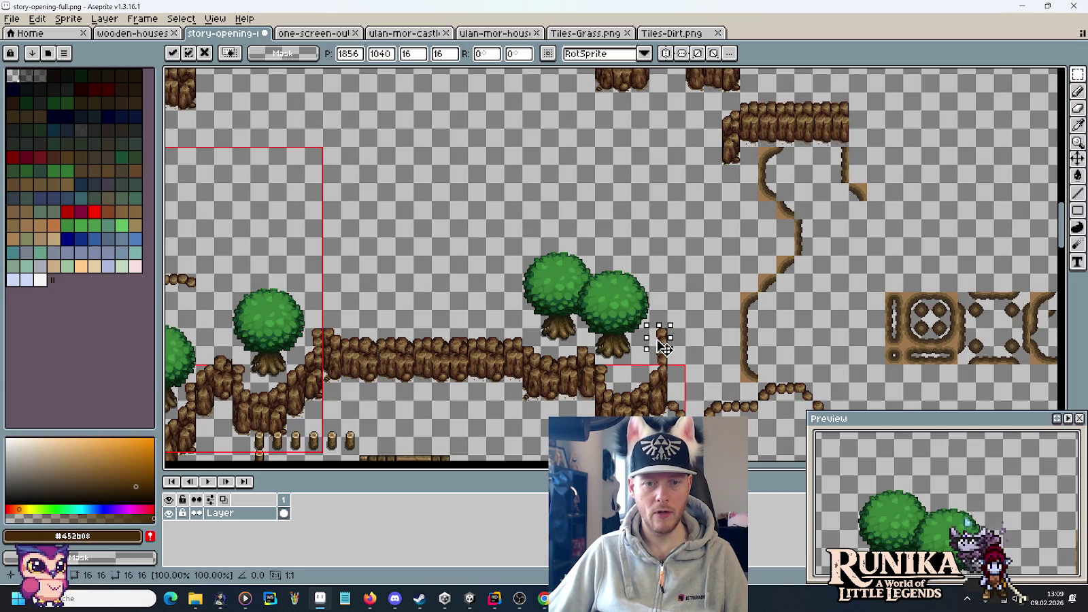
- Paste and commit 16x16 dirt pieces beside the two trees
scroll(652, 204, "up", 3)
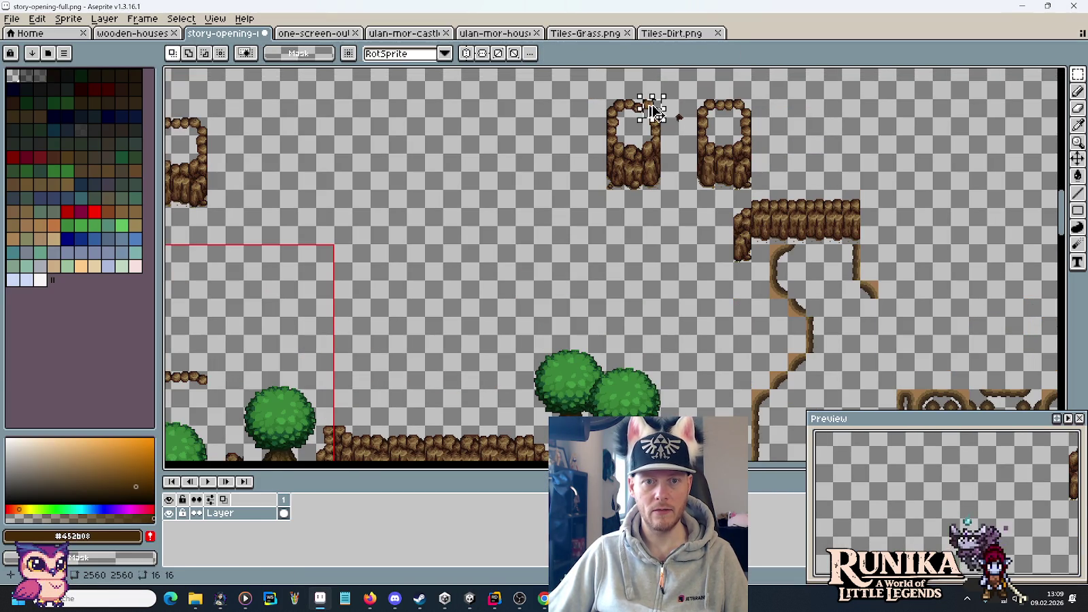
key("ctrl+v")
key("Return")
scroll(714, 340, "down", 2)
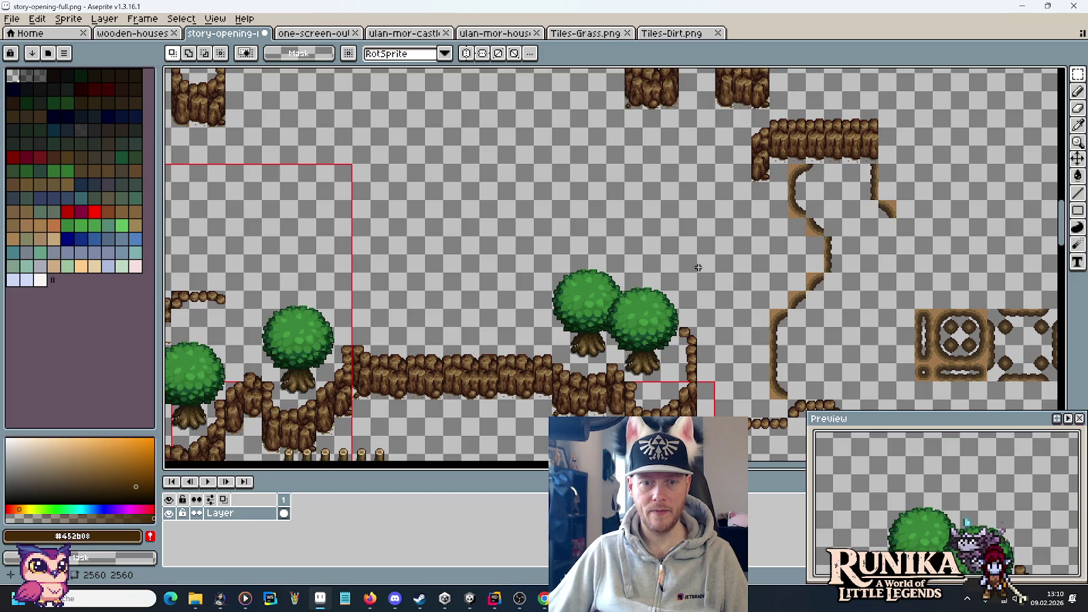
scroll(706, 231, "up", 1)
scroll(720, 136, "up", 1)
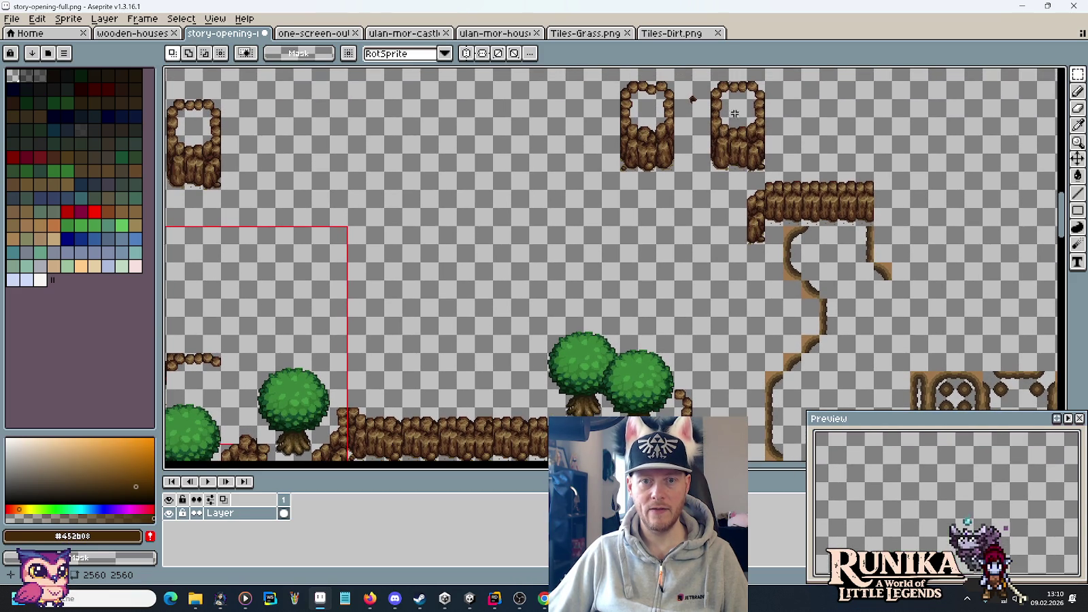
key("ctrl+v")
left_click_drag(680, 380, 666, 347)
key("Return")
mouse_move(669, 100)
left_mouse_down("ctrl")
mouse_move(663, 323)
mouse_move(663, 308)
mouse_move(652, 316)
left_mouse_up("ctrl")
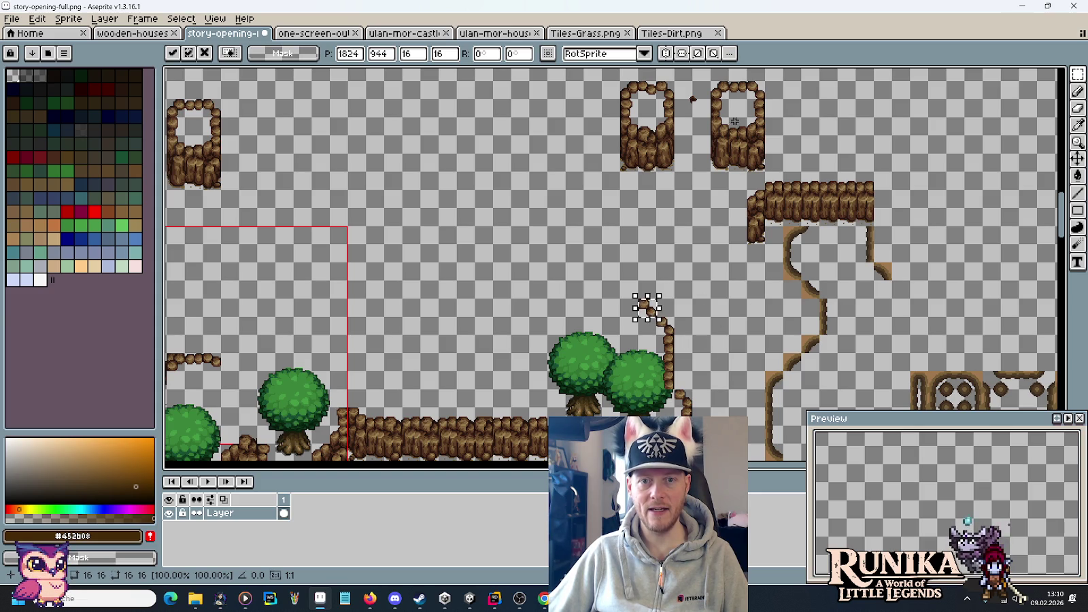
key("Return")
- Copy 16x48 and 16x16 pieces of the top-right wall down beside the trees
left_click_drag(743, 111, 764, 176)
left_click_drag(757, 131, 687, 353, "ctrl")
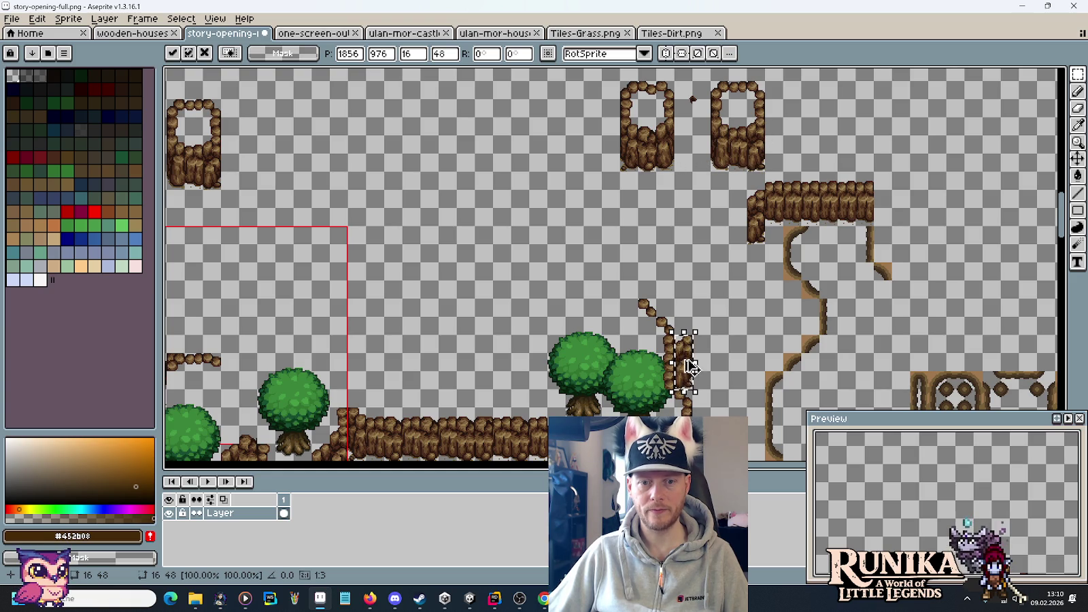
left_click_drag(690, 367, 705, 354)
mouse_move(742, 95)
left_mouse_down()
mouse_move(761, 121)
mouse_move(728, 206)
mouse_move(711, 311)
mouse_move(705, 269)
left_mouse_up()
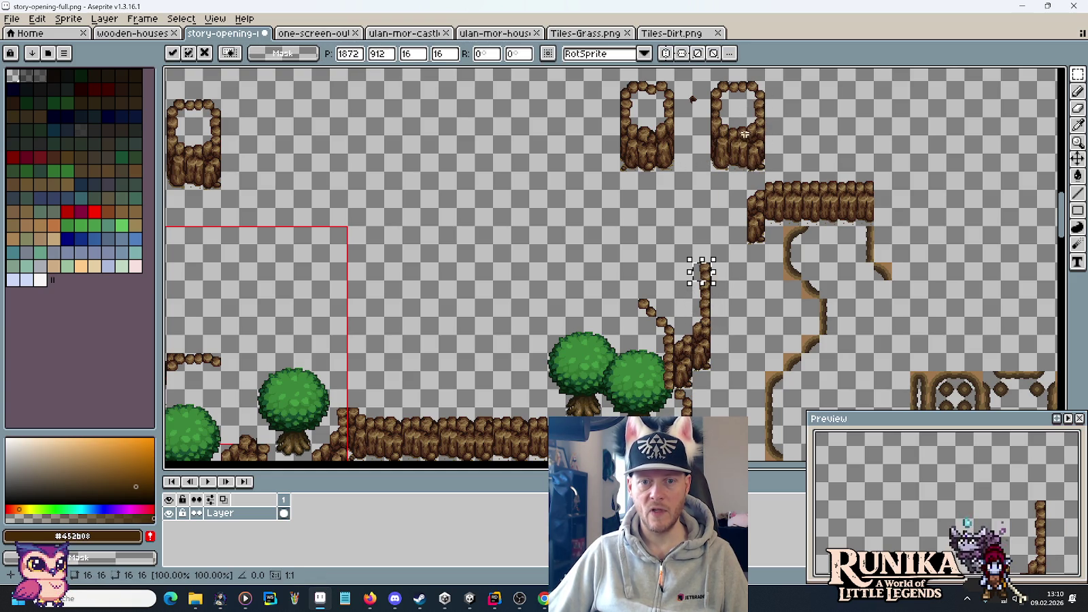
mouse_move(654, 172)
left_mouse_down()
mouse_move(677, 116)
mouse_move(714, 272)
mouse_move(729, 261)
left_mouse_up()
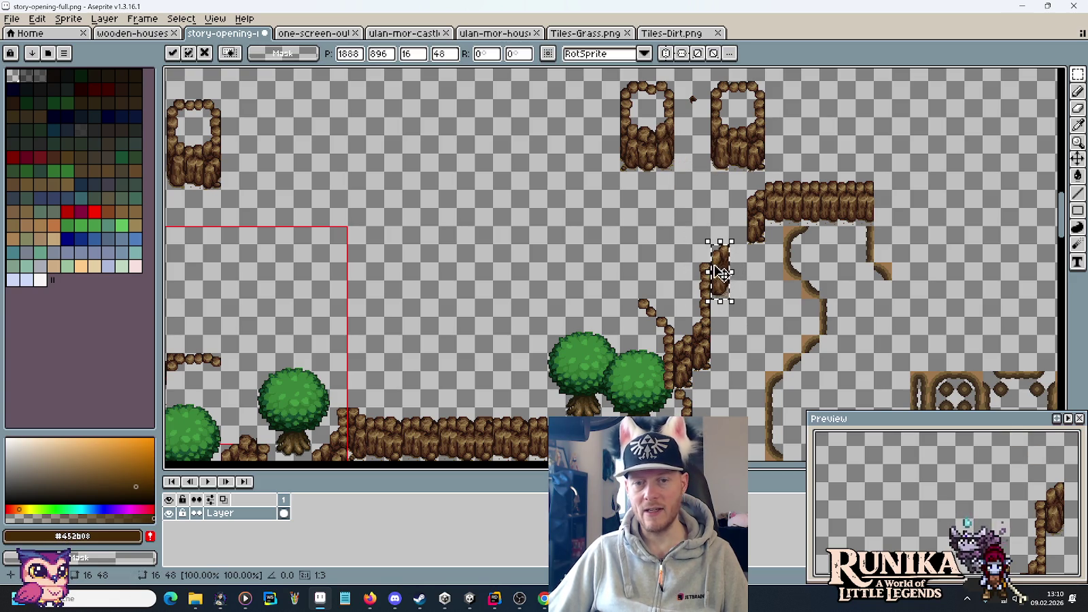
mouse_move(750, 168)
left_mouse_down()
mouse_move(757, 128)
mouse_move(739, 260)
mouse_move(760, 272)
left_mouse_up()
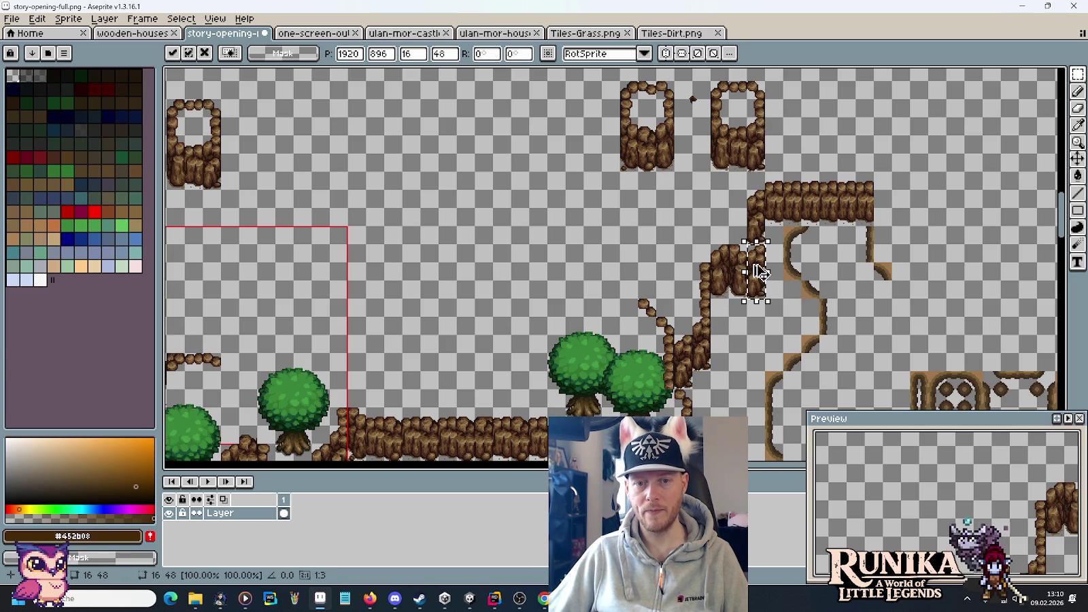
left_click(748, 332)
- Reposition the 16x48 wall strip, delete the stray strip, and settle the 32x48 wall block
left_click_drag(722, 292, 718, 253)
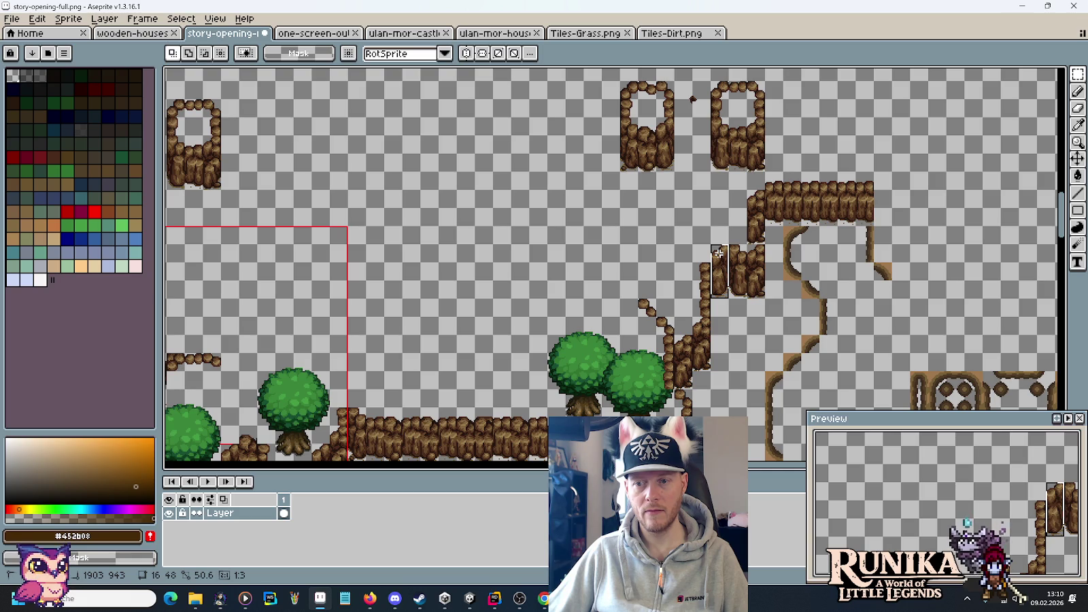
mouse_move(719, 253)
left_mouse_down()
mouse_move(719, 243)
mouse_move(711, 274)
mouse_move(722, 250)
left_mouse_up()
left_click(709, 272)
key("Delete")
mouse_move(737, 292)
left_mouse_down()
mouse_move(754, 255)
mouse_move(744, 304)
left_mouse_up()
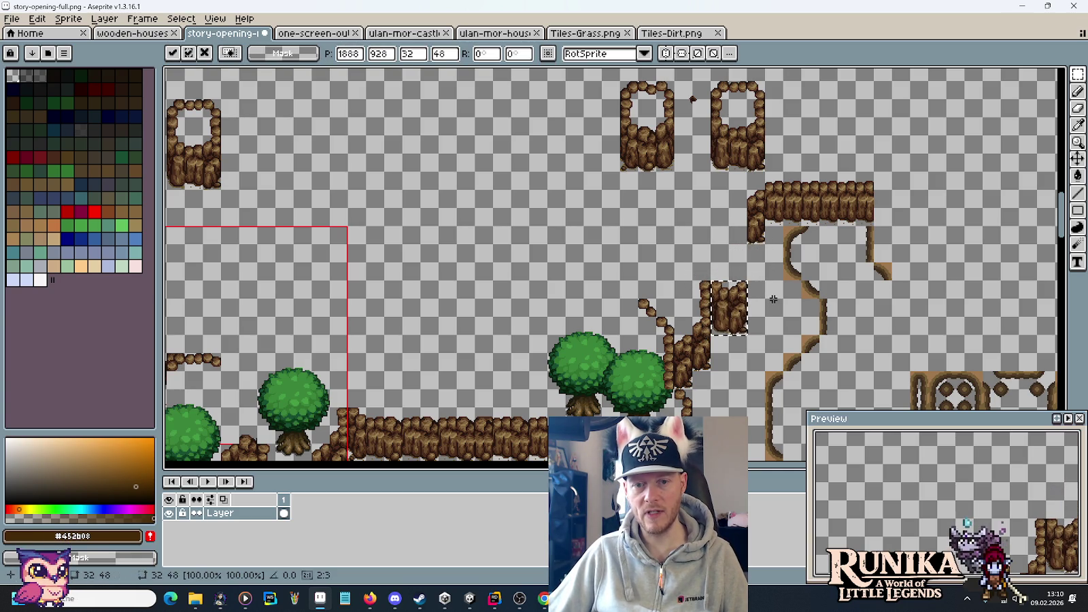
key("ctrl+d")
- Drop the 16x48 wall piece and copy 16x48 and 16x16 stump pieces toward the trees
mouse_move(727, 336)
left_mouse_down()
mouse_move(749, 279)
mouse_move(736, 299)
left_mouse_up()
key("ctrl+d")
mouse_move(665, 129)
left_mouse_down()
mouse_move(675, 255)
mouse_move(687, 278)
mouse_move(699, 277)
left_mouse_up()
key("Escape")
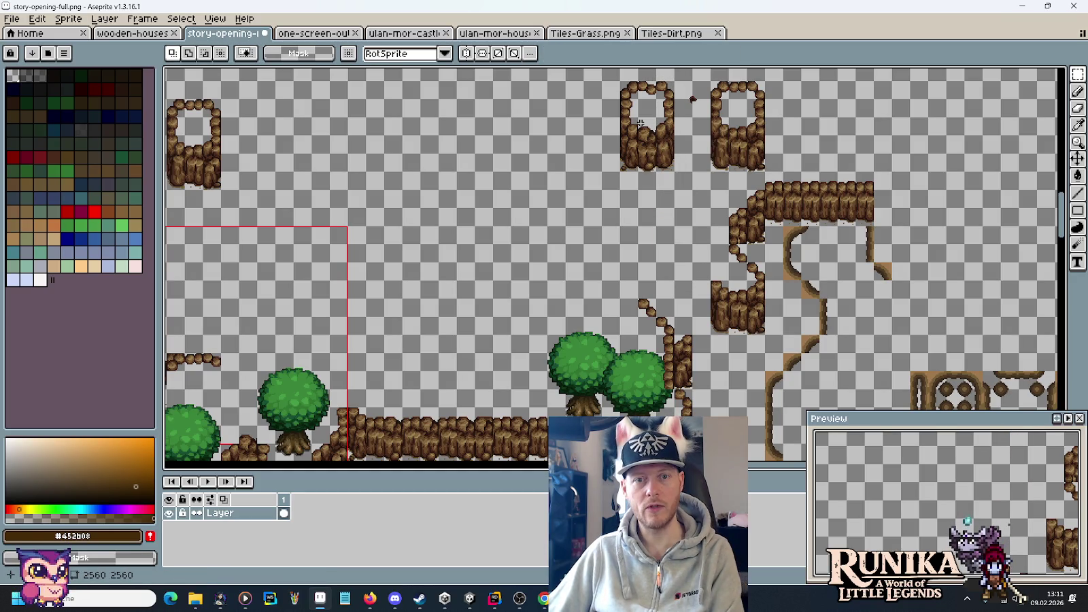
left_click_drag(652, 111, 708, 326)
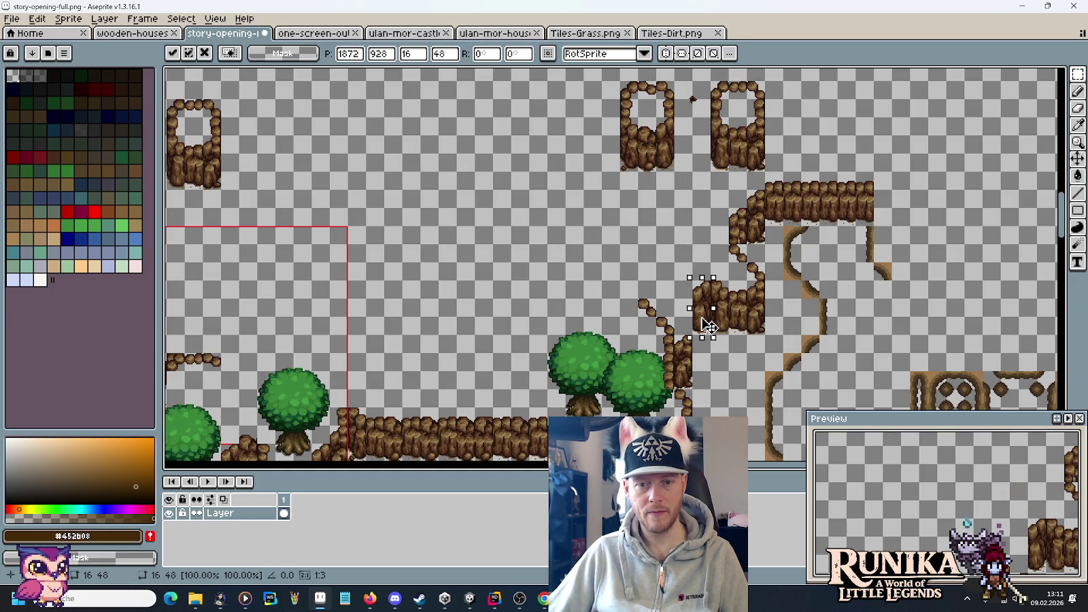
mouse_move(666, 117)
left_mouse_down()
mouse_move(680, 140)
mouse_move(698, 333)
mouse_move(681, 308)
left_mouse_up()
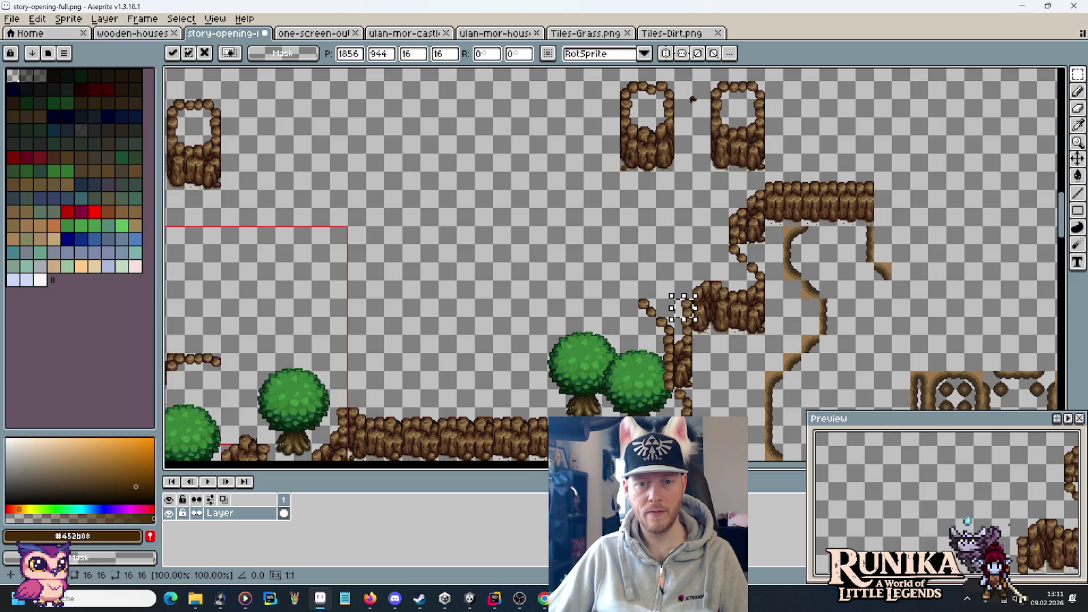
left_click(719, 344)
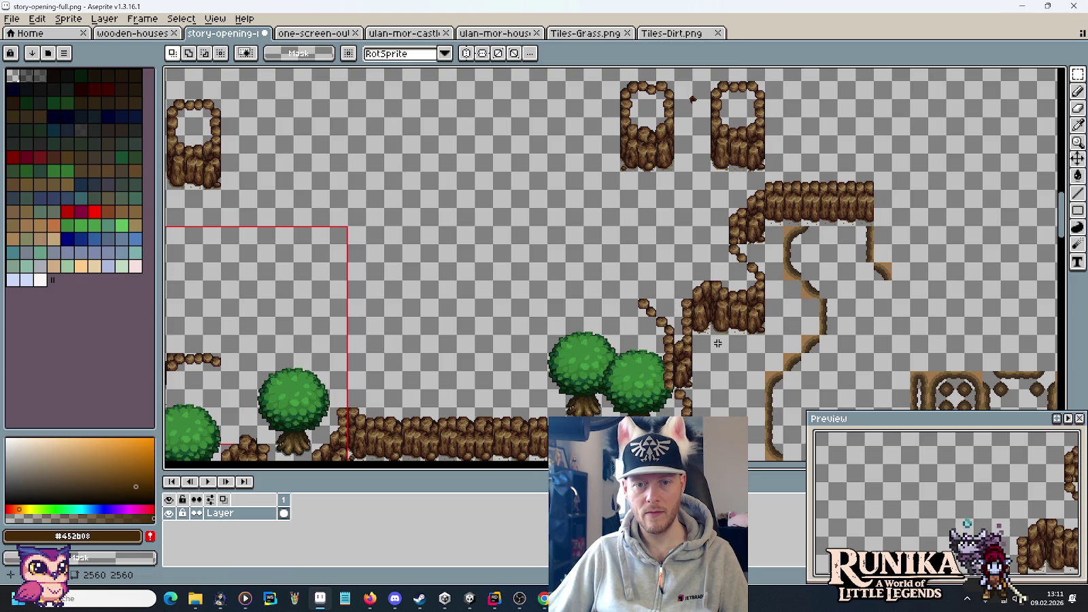
- Clear the cliff block's middle, fill the gap with a 16x48 piece, then step back the edits
left_click_drag(710, 282, 748, 334)
key("Delete")
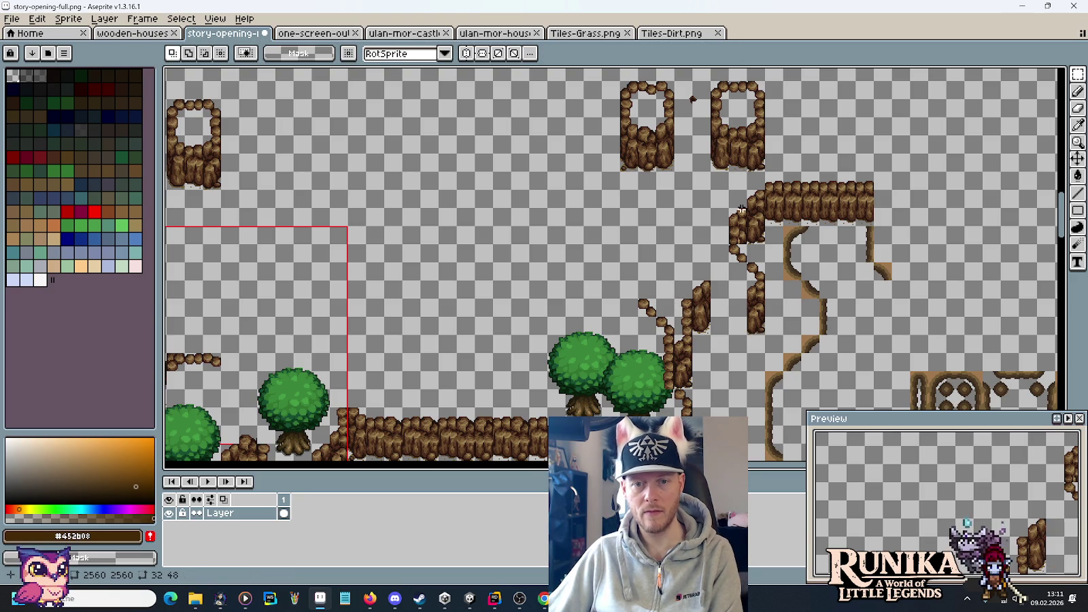
left_click_drag(737, 114, 756, 170)
mouse_move(746, 143)
left_mouse_down()
mouse_move(748, 316)
mouse_move(736, 288)
mouse_move(740, 299)
left_mouse_up()
left_click(797, 336)
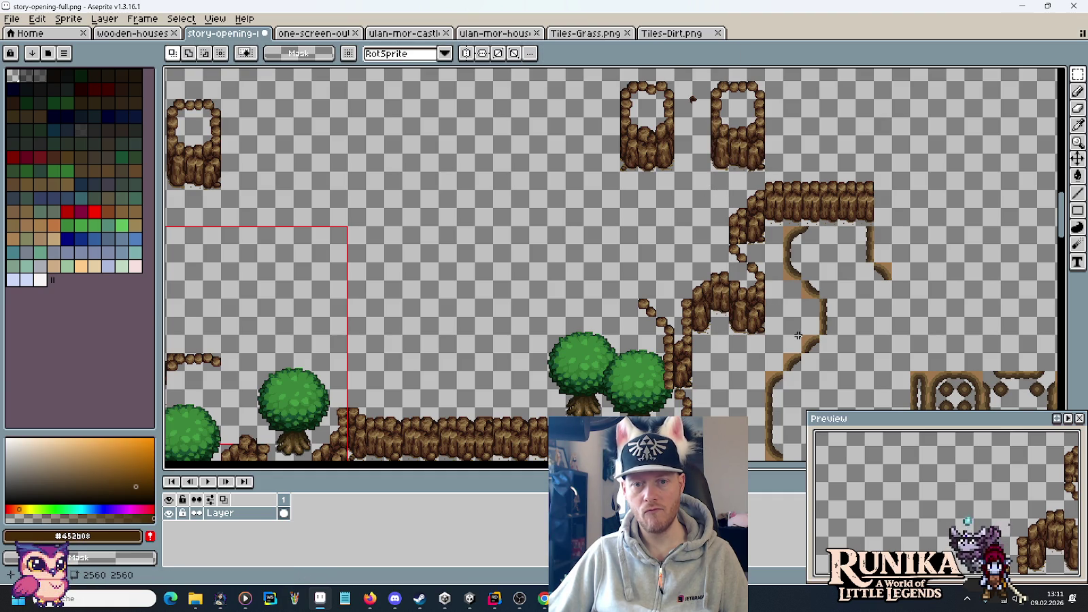
key("ctrl+z")
key("ctrl+z")
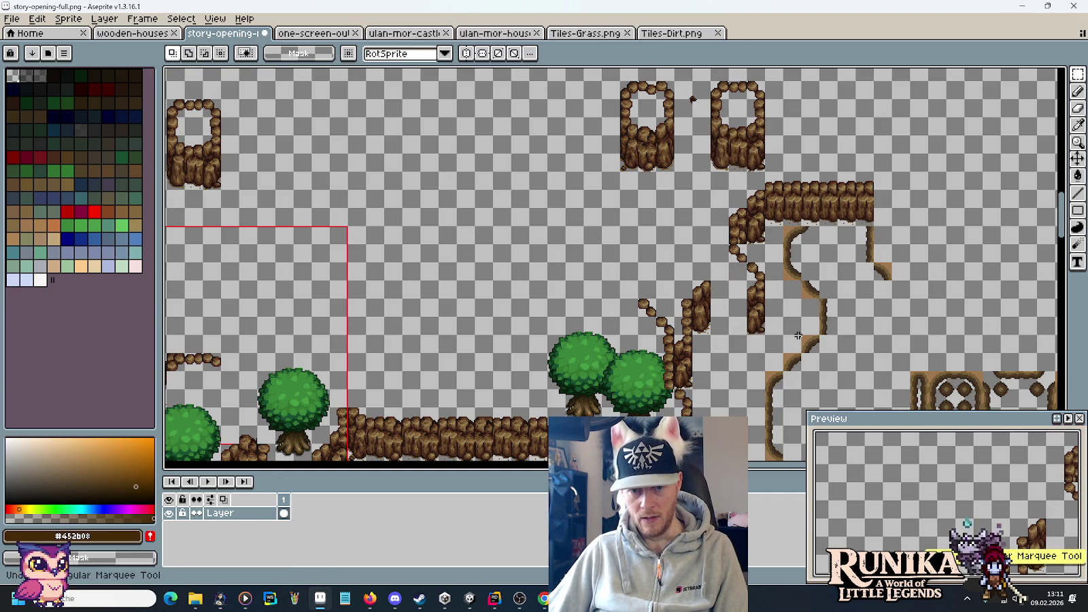
key("ctrl+z")
key("ctrl+z")
key("ctrl+z")
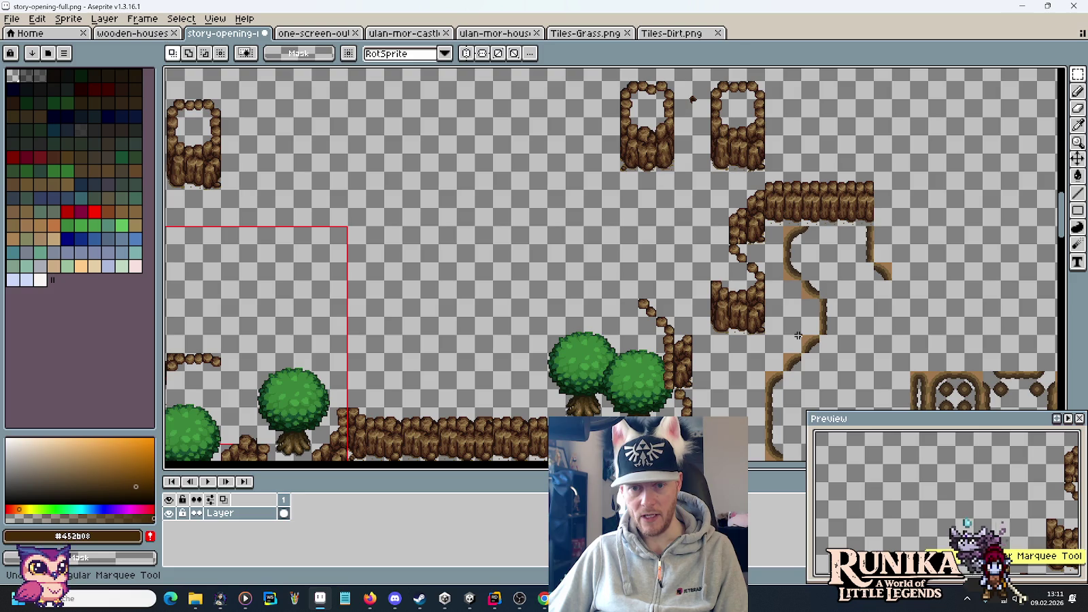
key("ctrl+y")
key("ctrl+y")
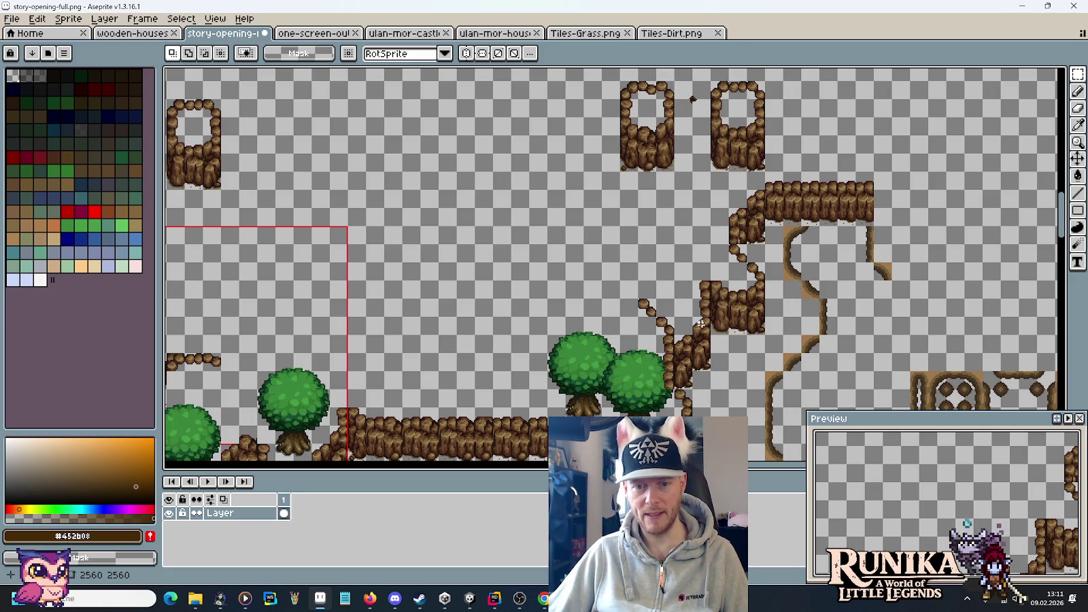
key("ctrl+z")
key("ctrl+z")
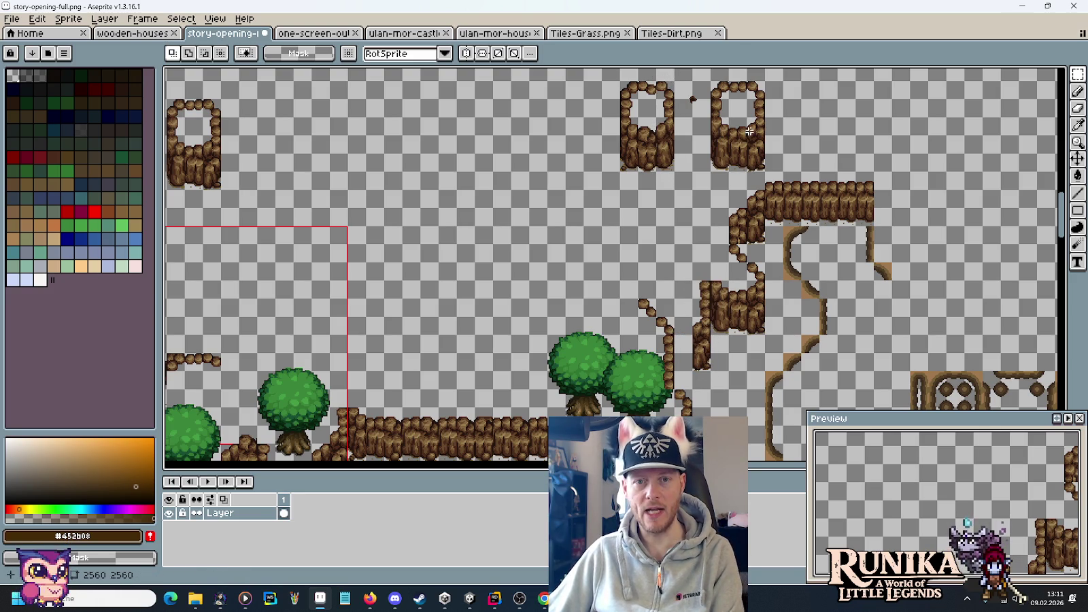
- Paste a 16x48 cliff piece lower on the right edge, undoing the accidental clear
left_click_drag(731, 136, 743, 146)
key("ctrl+v")
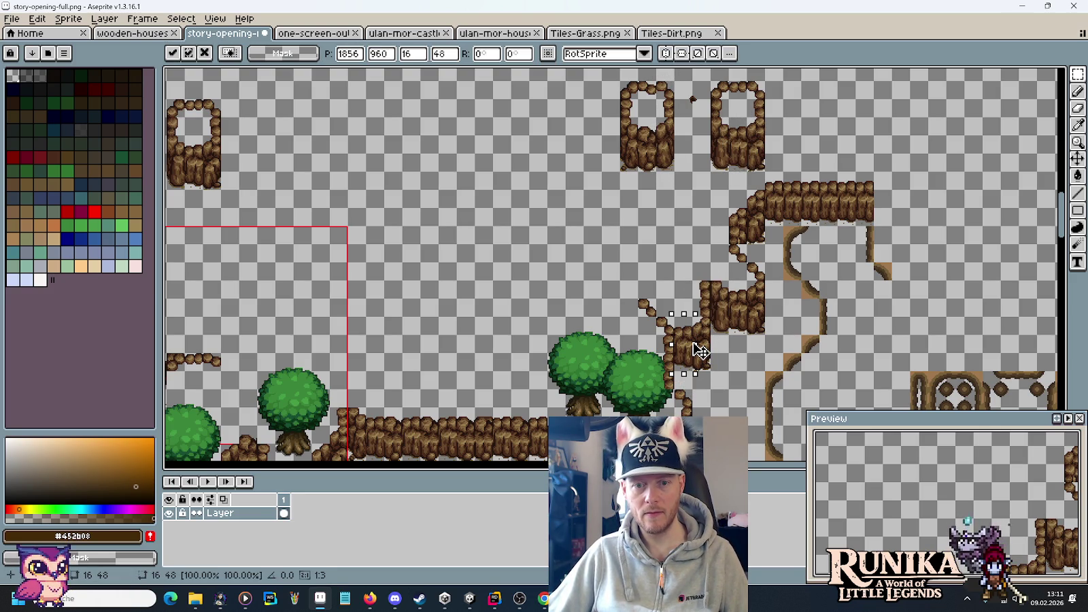
left_click_drag(699, 350, 699, 368)
key("Delete")
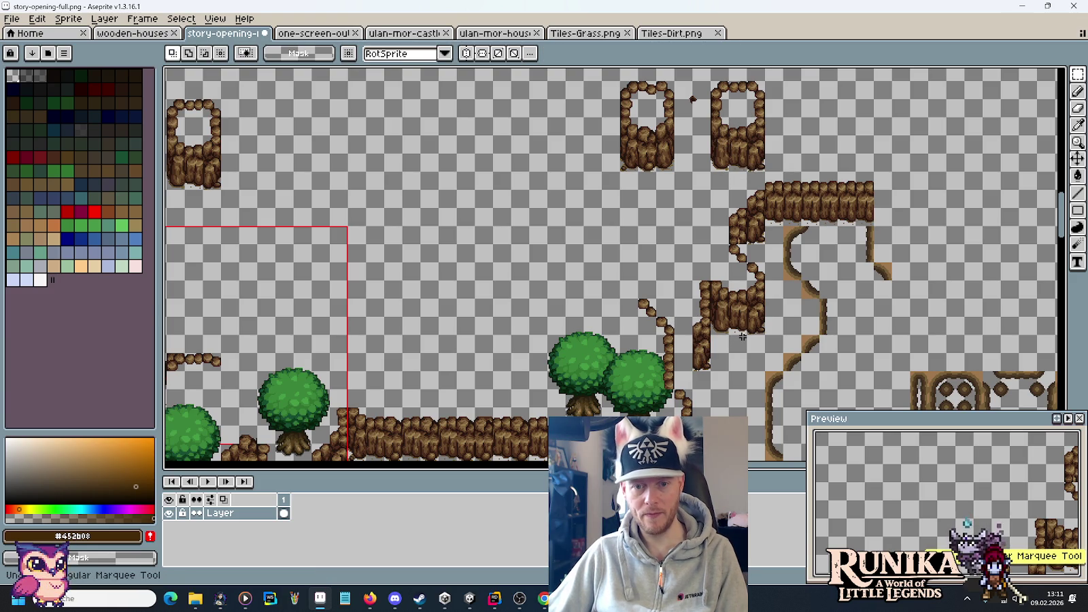
key("ctrl+z")
key("ctrl+d")
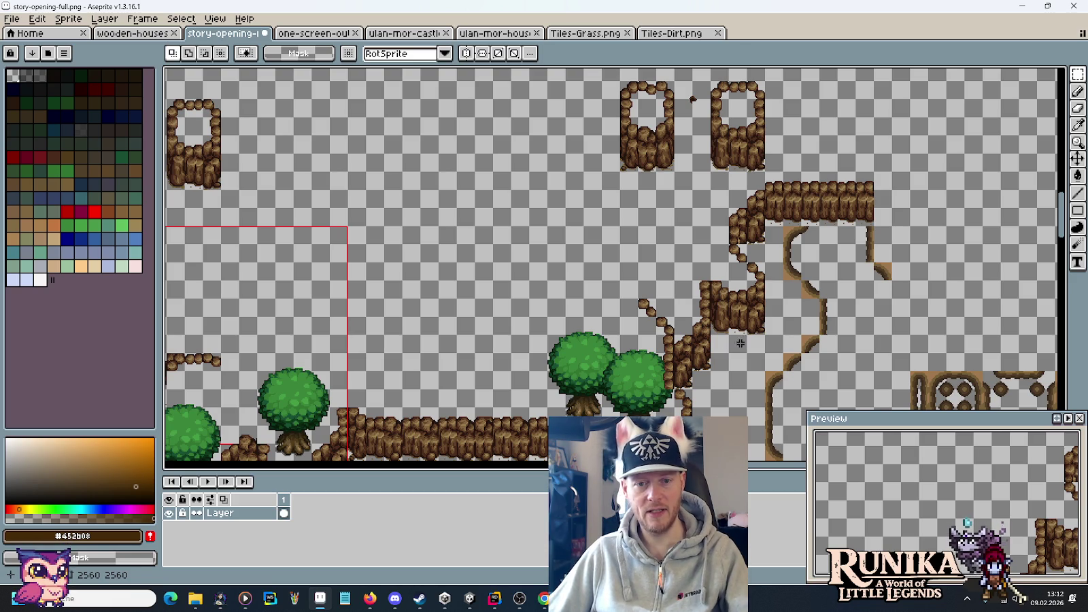
scroll(740, 343, "left", 5)
scroll(646, 202, "down", 2)
mouse_move(633, 206)
left_mouse_down()
mouse_move(699, 245)
mouse_move(704, 259)
mouse_move(653, 292)
left_mouse_up()
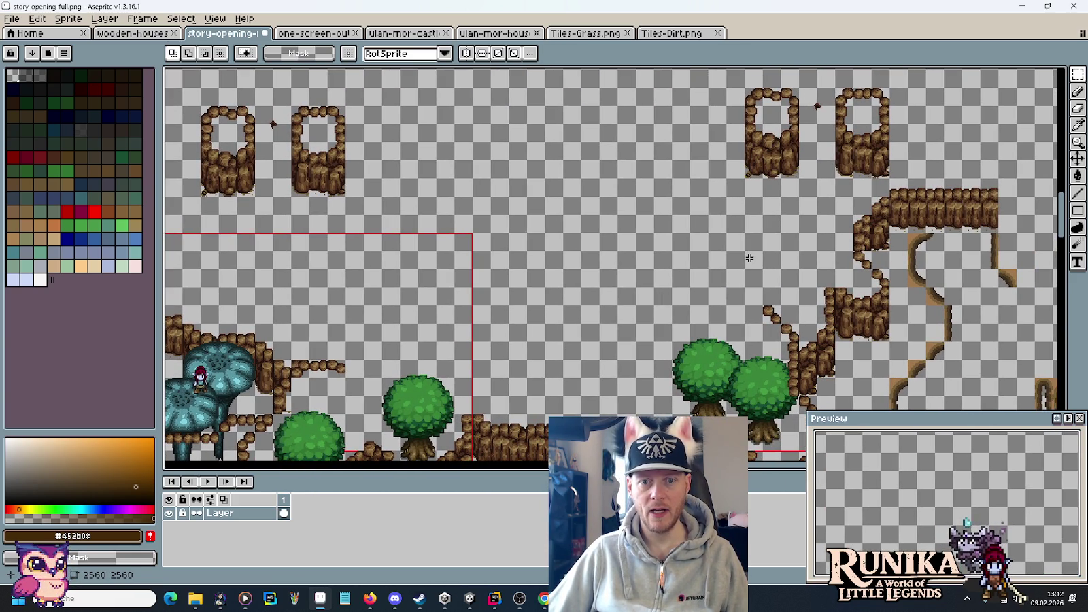
scroll(791, 296, "right", 10)
mouse_move(666, 180)
left_mouse_down()
mouse_move(752, 242)
mouse_move(761, 271)
left_mouse_up()
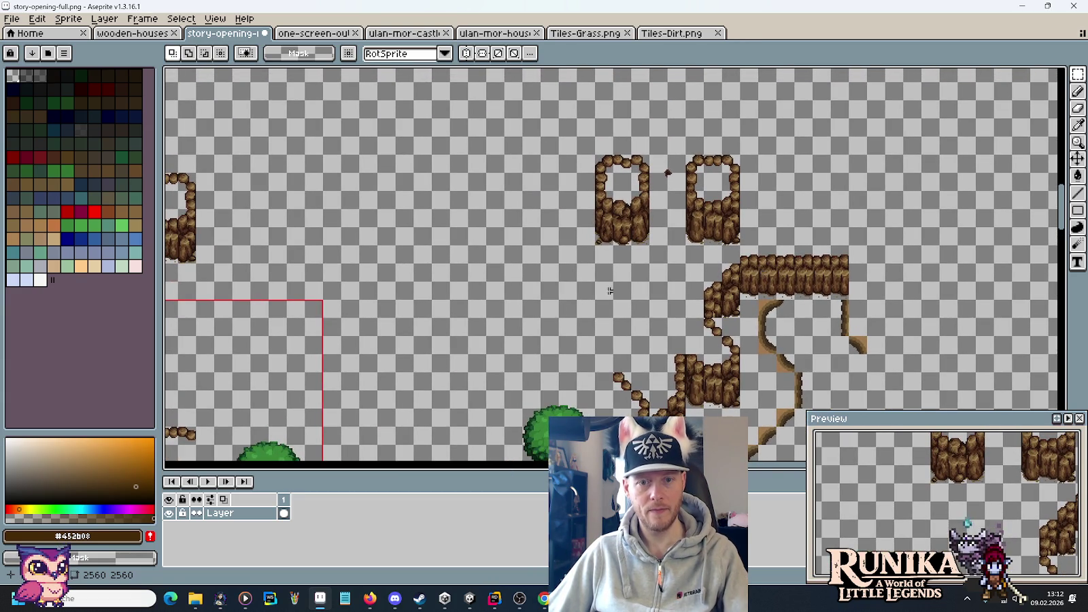
scroll(609, 291, "left", 4)
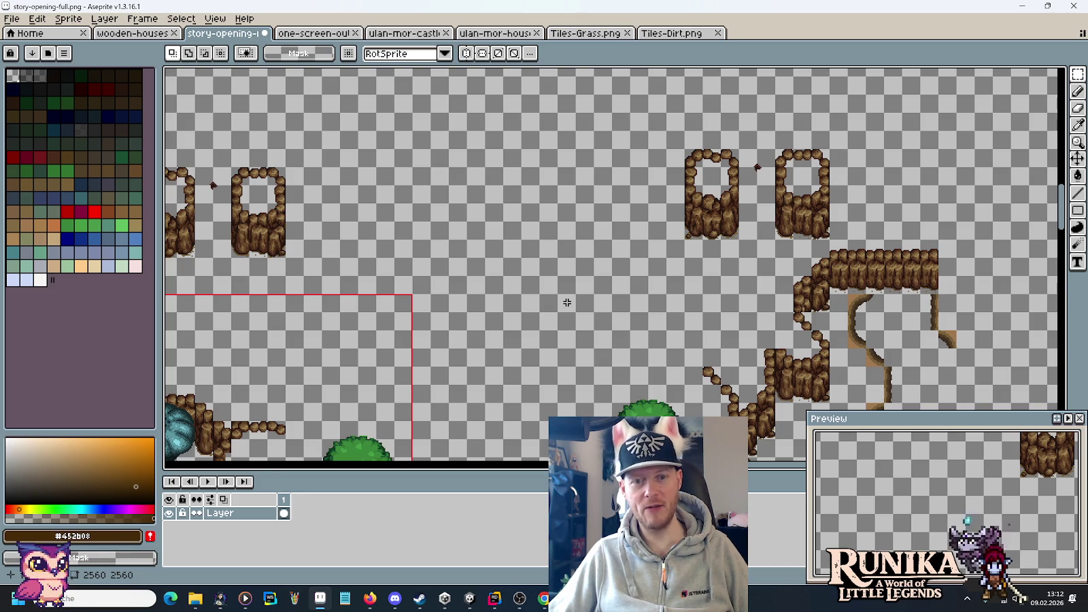
left_click_drag(519, 361, 576, 298)
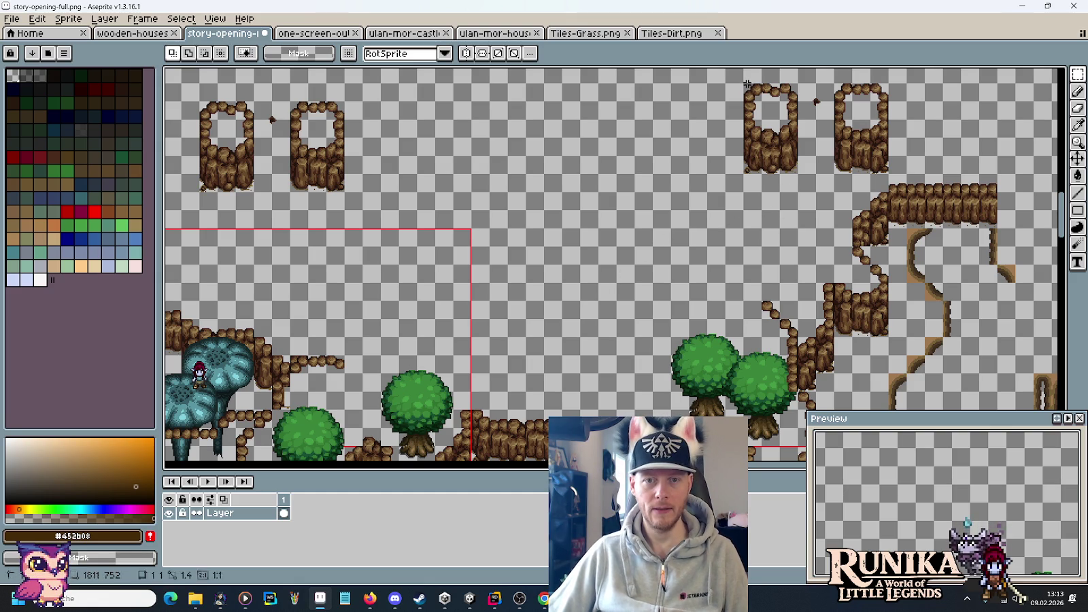
- Paste two rock edge tiles onto the end of the ledge line
key("ctrl+v")
mouse_move(388, 346)
left_mouse_down()
mouse_move(352, 344)
mouse_move(393, 334)
left_mouse_up()
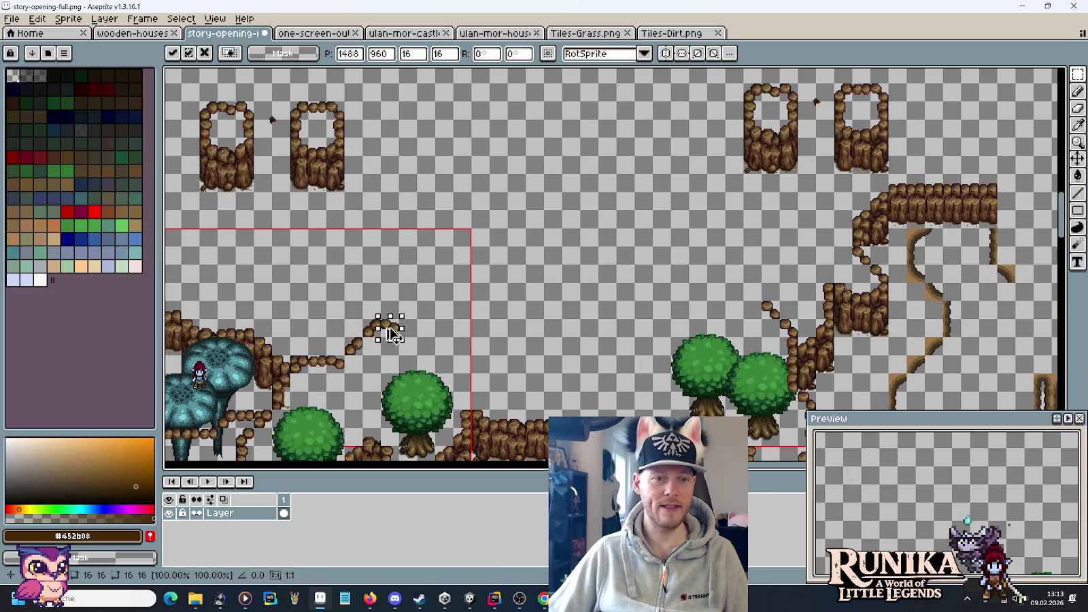
key("Return")
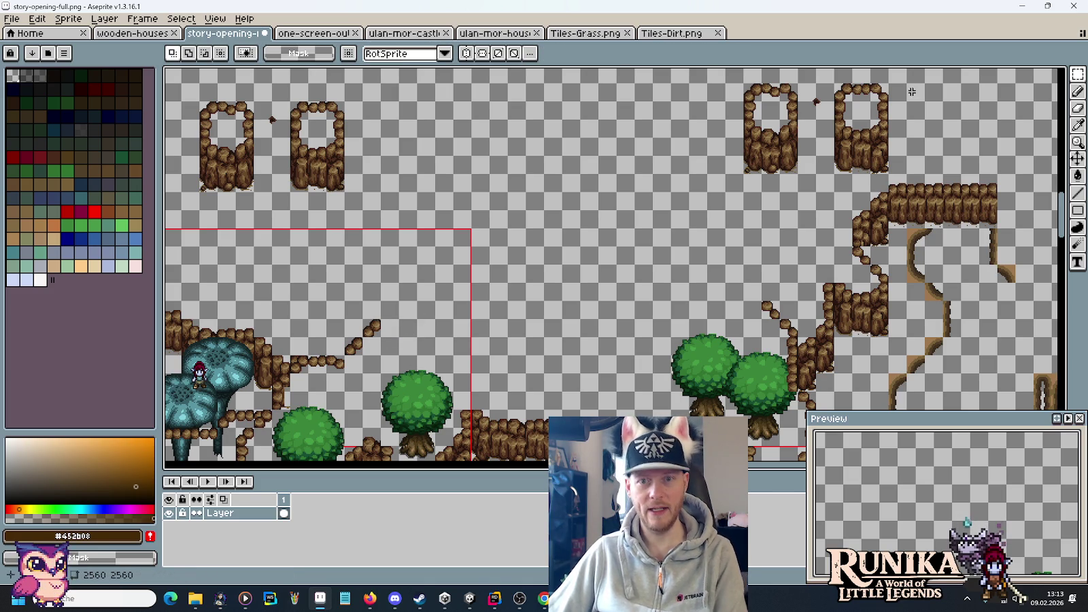
key("ctrl+v")
mouse_move(612, 248)
left_mouse_down()
mouse_move(408, 325)
mouse_move(388, 323)
mouse_move(435, 335)
left_mouse_up()
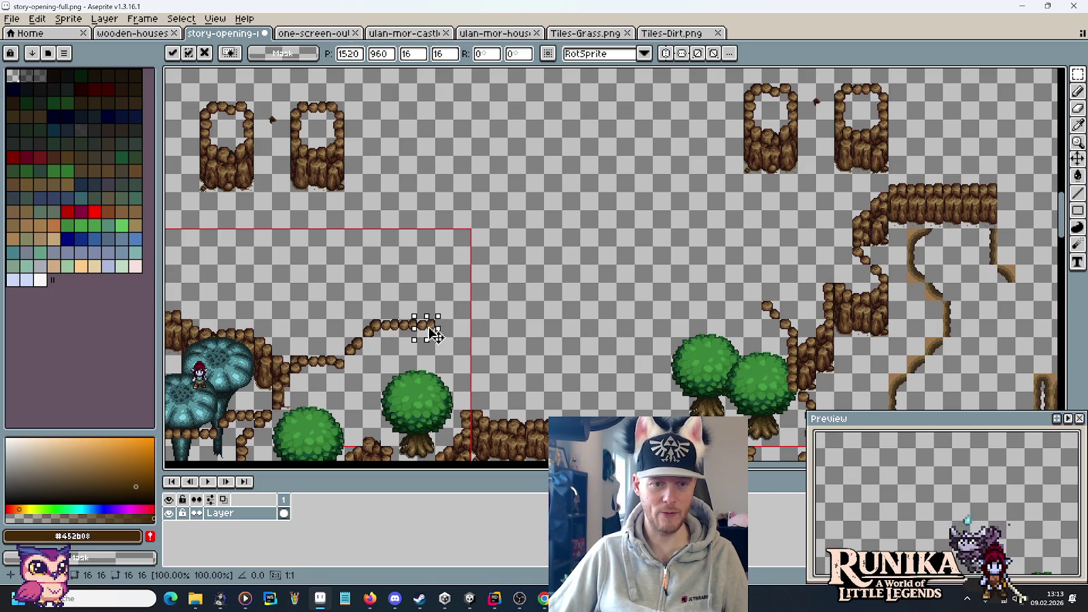
left_click(500, 316)
mouse_move(512, 322)
left_mouse_down()
mouse_move(617, 264)
mouse_move(582, 286)
left_mouse_up()
scroll(846, 144, "up", 2)
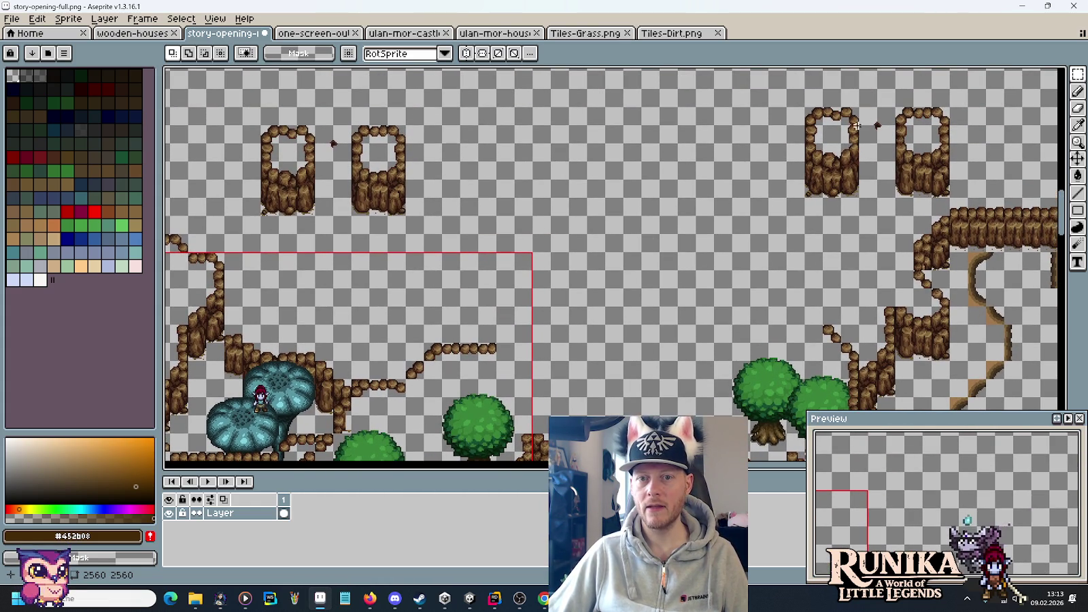
- Copy rock tiles to continue the ledge and start it rising
key("ctrl+c")
key("ctrl+v")
left_click_drag(887, 138, 524, 348)
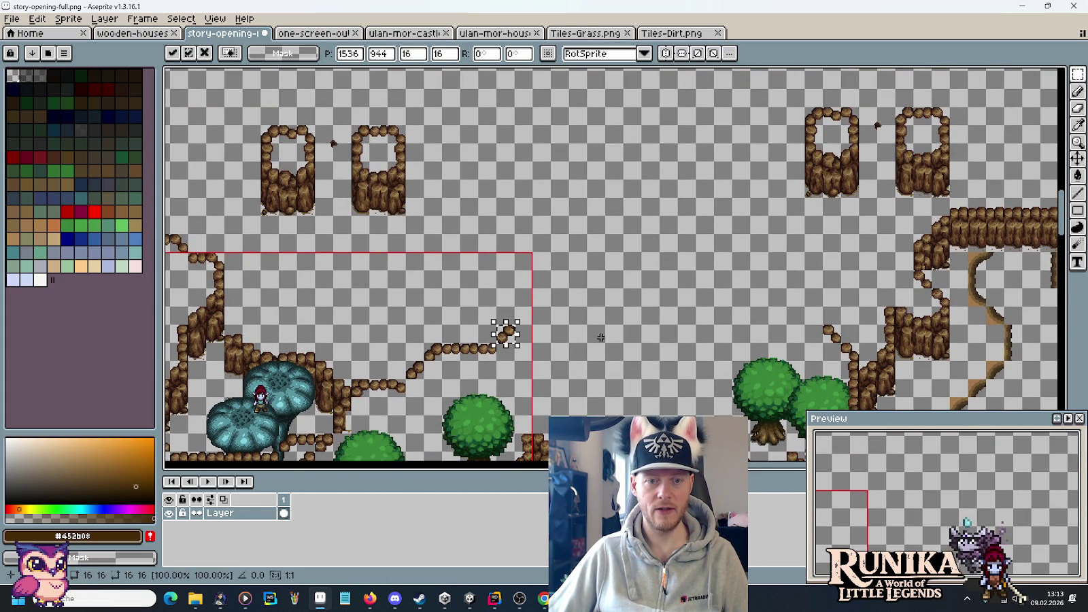
key("Return")
mouse_move(802, 122)
left_mouse_down()
mouse_move(819, 143)
mouse_move(503, 315)
mouse_move(520, 316)
left_mouse_up()
key("ctrl+c")
key("ctrl+v")
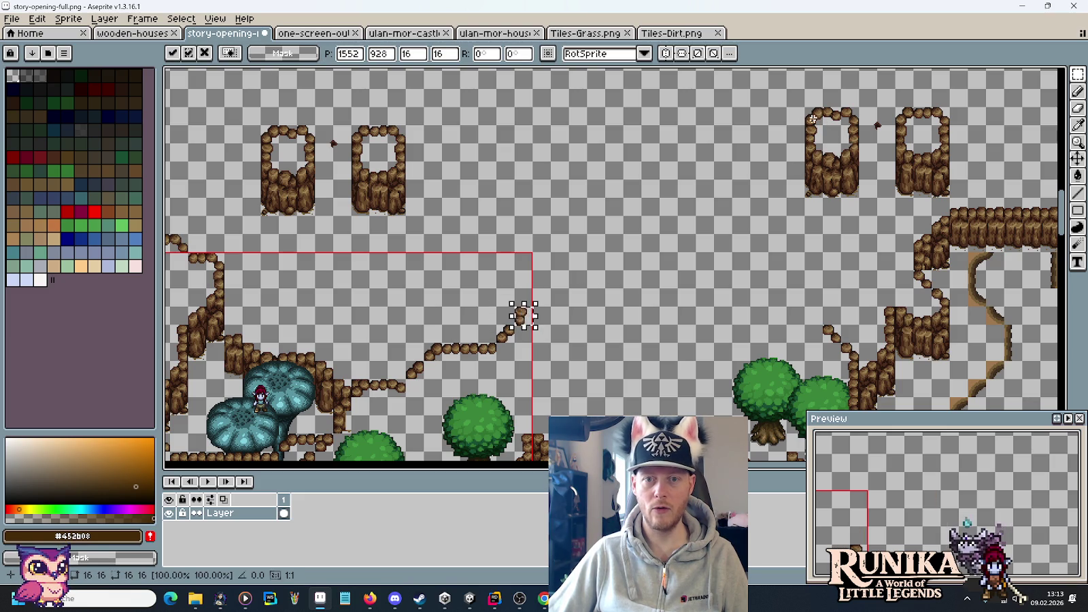
key("Return")
- Place a two-tile rock piece at the top of the rise and another tile at the ledge end
mouse_move(847, 132)
left_mouse_down()
mouse_move(806, 112)
mouse_move(700, 234)
mouse_move(548, 312)
left_mouse_up()
key("ctrl+c")
key("ctrl+v")
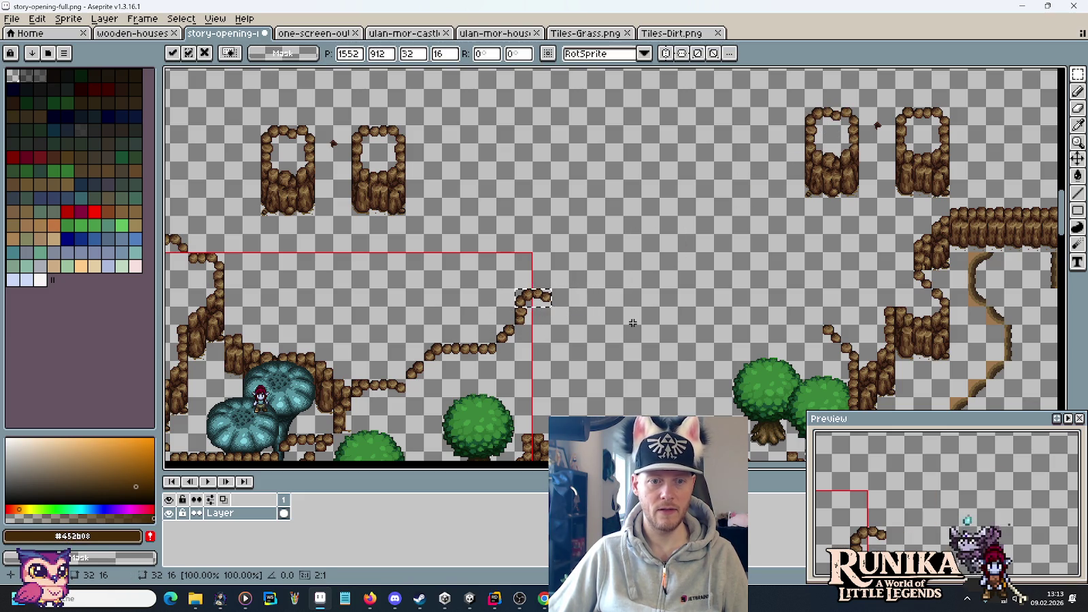
left_click(586, 332)
left_click_drag(698, 291, 660, 291)
left_click_drag(567, 326, 605, 291)
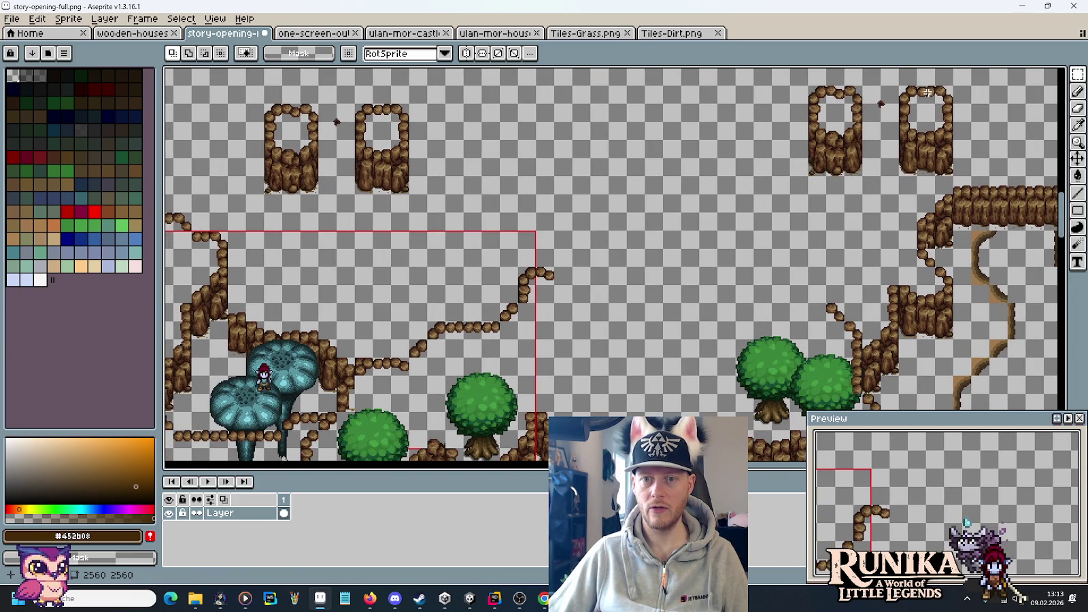
key("ctrl+v")
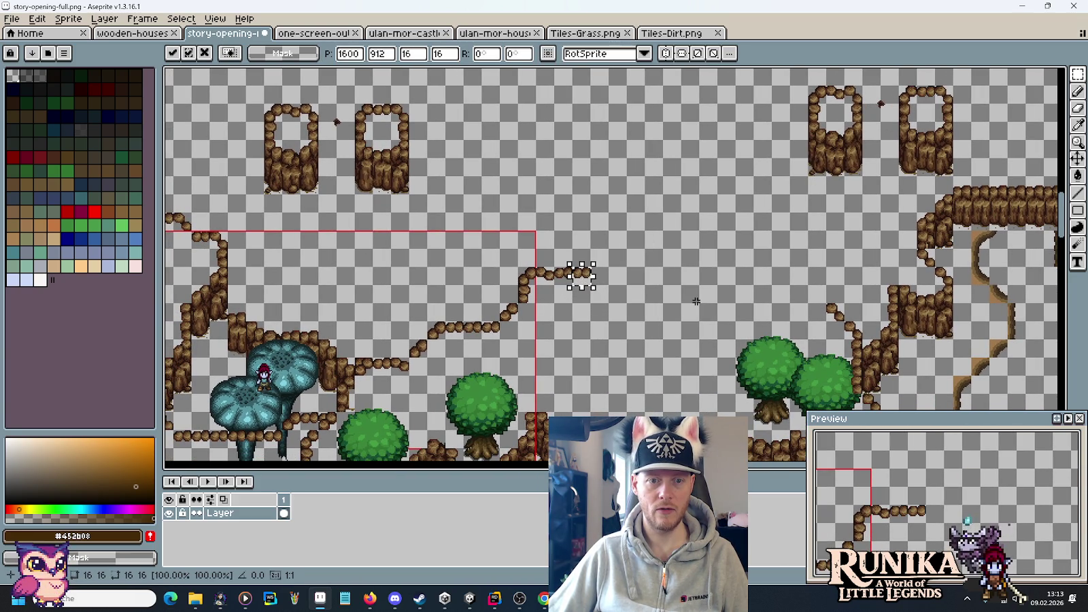
left_click(949, 100)
- Extend the ledge with single rock tiles, re-pasting one that was misplaced
left_click_drag(932, 82, 954, 126)
key("ctrl+d")
key("ctrl+v")
left_click_drag(618, 274, 607, 286)
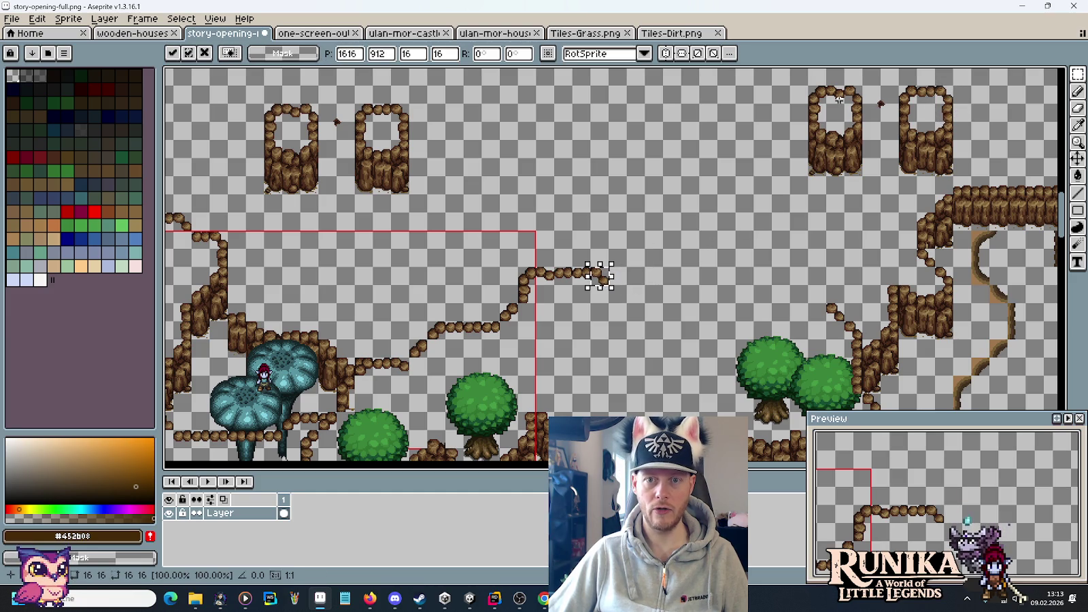
left_click(933, 92)
key("ctrl+v")
mouse_move(641, 277)
left_mouse_down()
mouse_move(626, 295)
mouse_move(654, 297)
left_mouse_up()
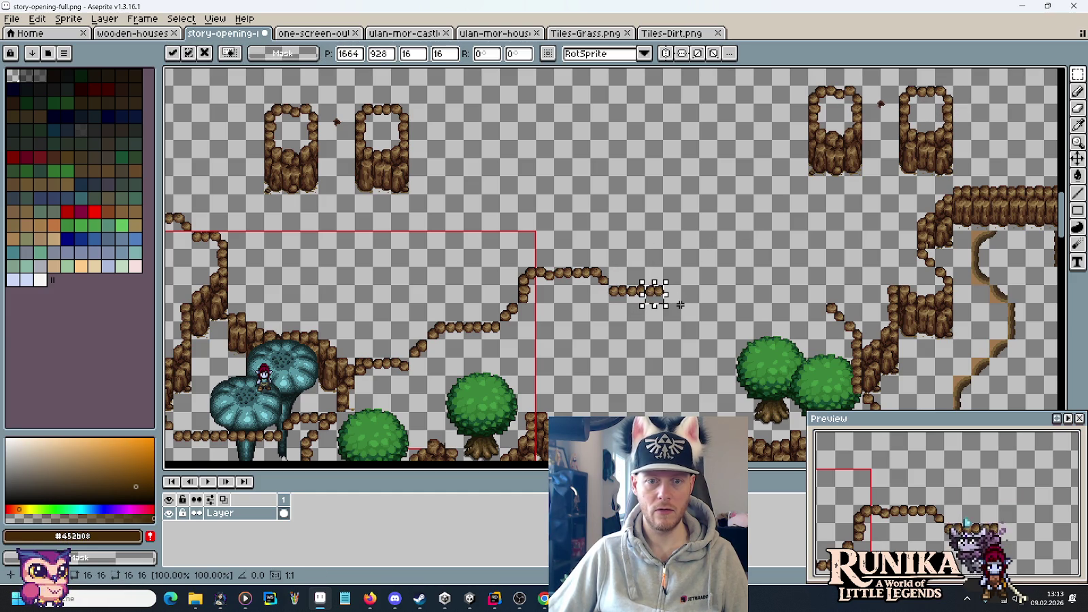
key("Escape")
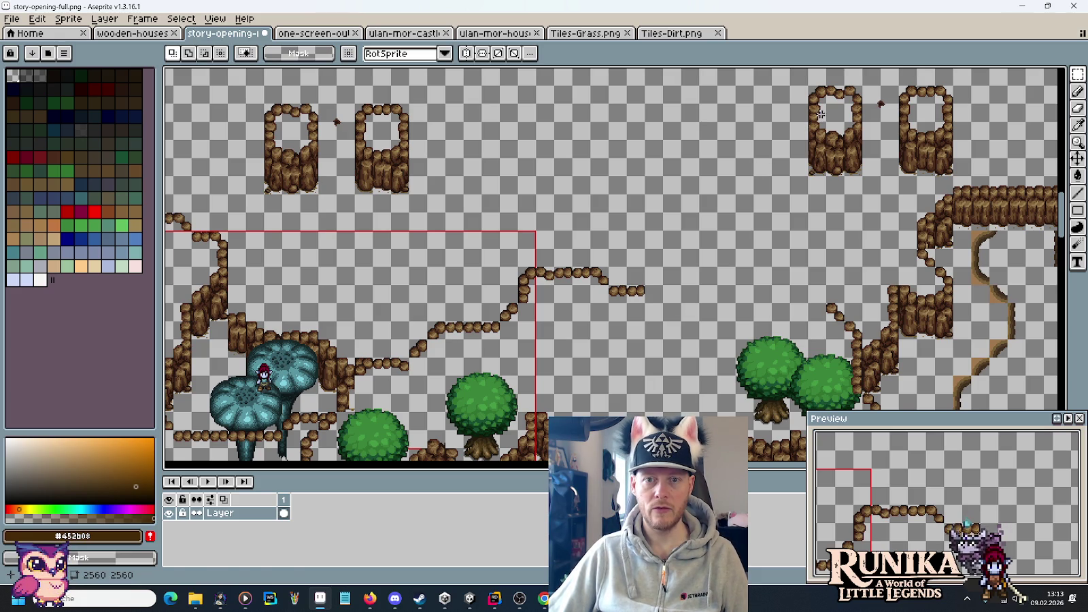
key("ctrl+v")
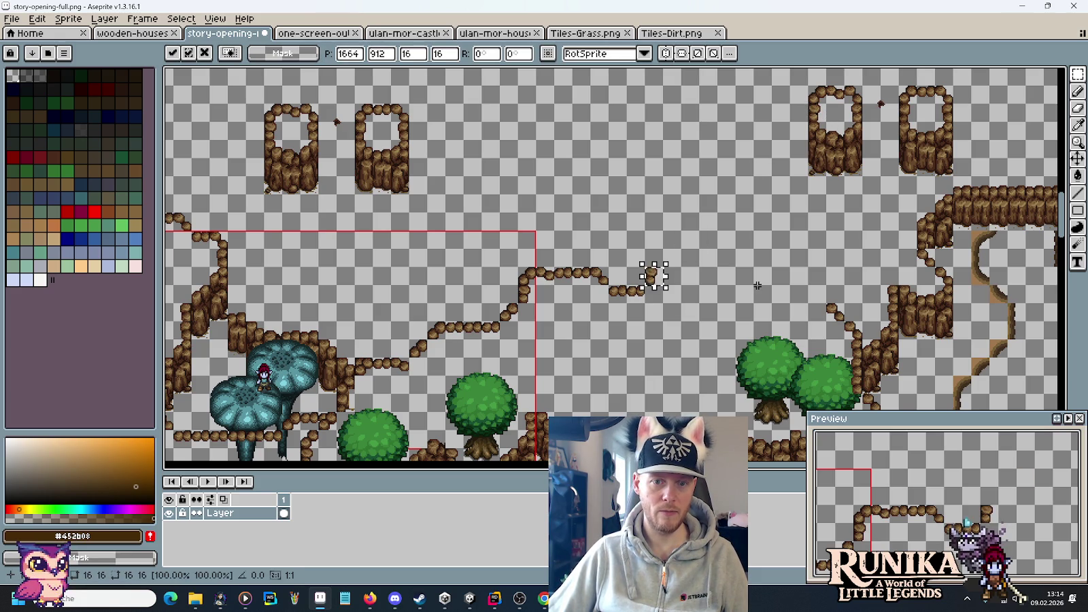
key("Return")
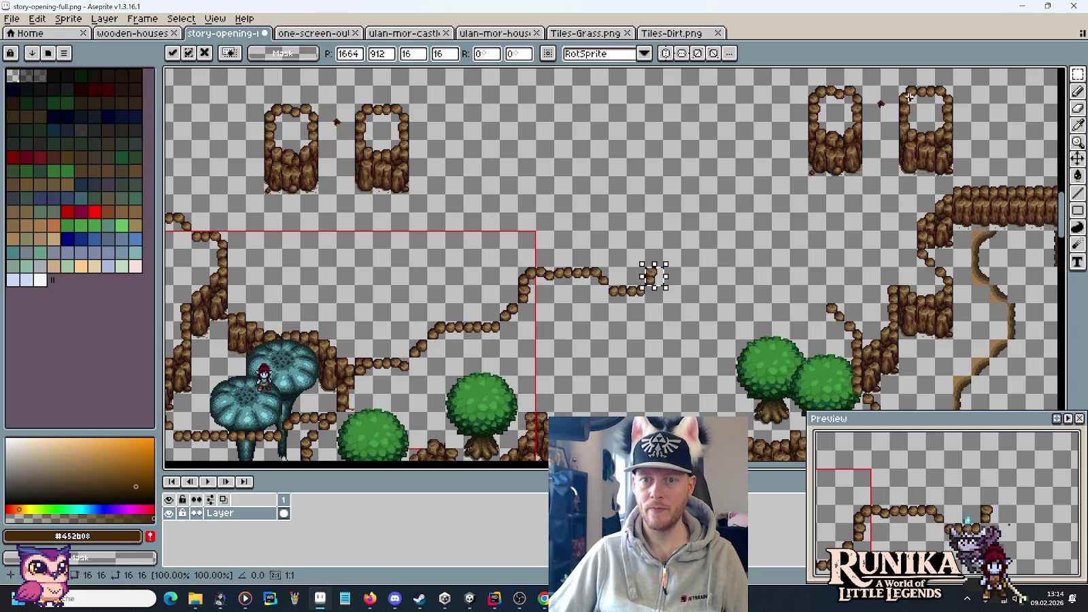
- Replace a discarded corner piece with a single rock tile on the ledge end
mouse_move(910, 99)
left_mouse_down()
mouse_move(919, 106)
mouse_move(685, 242)
mouse_move(678, 262)
left_mouse_up()
key("ctrl+c")
key("ctrl+v")
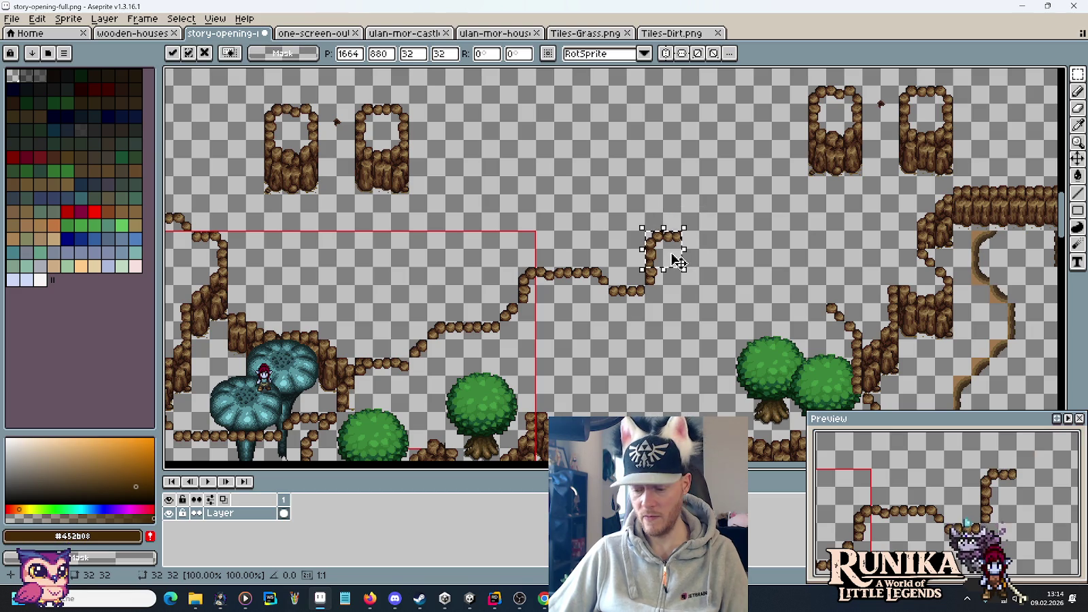
key("Escape")
mouse_move(896, 101)
left_mouse_down()
mouse_move(639, 255)
mouse_move(685, 253)
left_mouse_up()
key("ctrl+c")
key("ctrl+v")
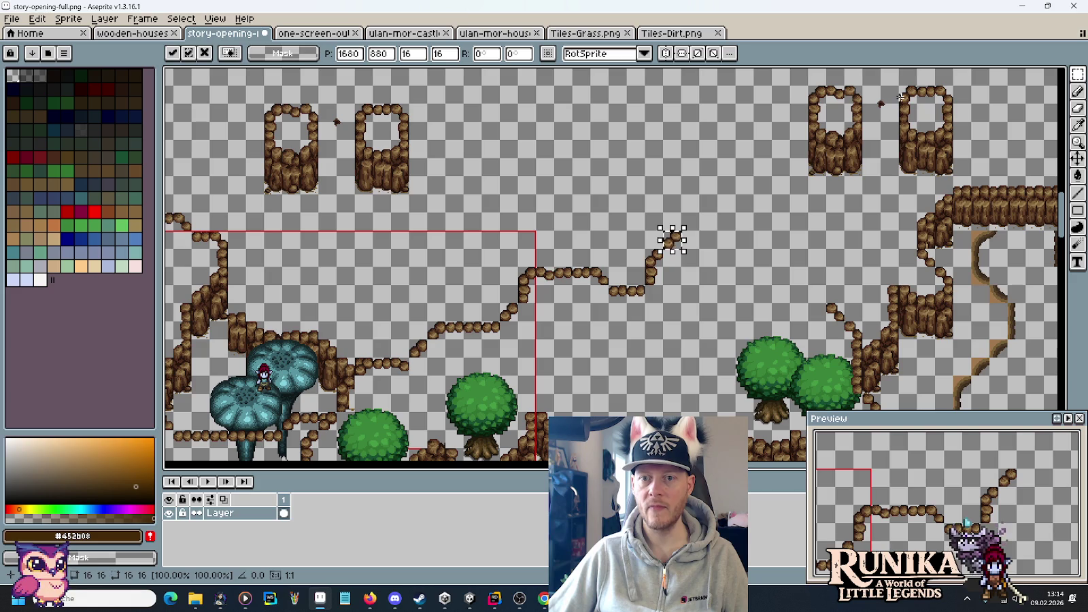
left_click(930, 93)
- Add an arched rock hump, then descend and align the rock run to meet the right-hand cliff
mouse_move(912, 81)
left_mouse_down()
mouse_move(955, 126)
mouse_move(715, 238)
left_mouse_up()
key("ctrl+c")
key("ctrl+v")
left_click(776, 268)
mouse_move(844, 87)
left_mouse_down()
mouse_move(872, 115)
mouse_move(721, 275)
mouse_move(760, 302)
mouse_move(777, 286)
mouse_move(760, 310)
mouse_move(781, 320)
mouse_move(748, 306)
mouse_move(803, 320)
left_mouse_up()
key("ctrl+c")
key("ctrl+v")
mouse_move(730, 298)
left_mouse_down()
mouse_move(801, 315)
mouse_move(787, 299)
mouse_move(806, 293)
left_mouse_up()
key("ctrl+d")
mouse_move(925, 102)
left_mouse_down()
mouse_move(817, 311)
mouse_move(756, 302)
left_mouse_up()
key("ctrl+d")
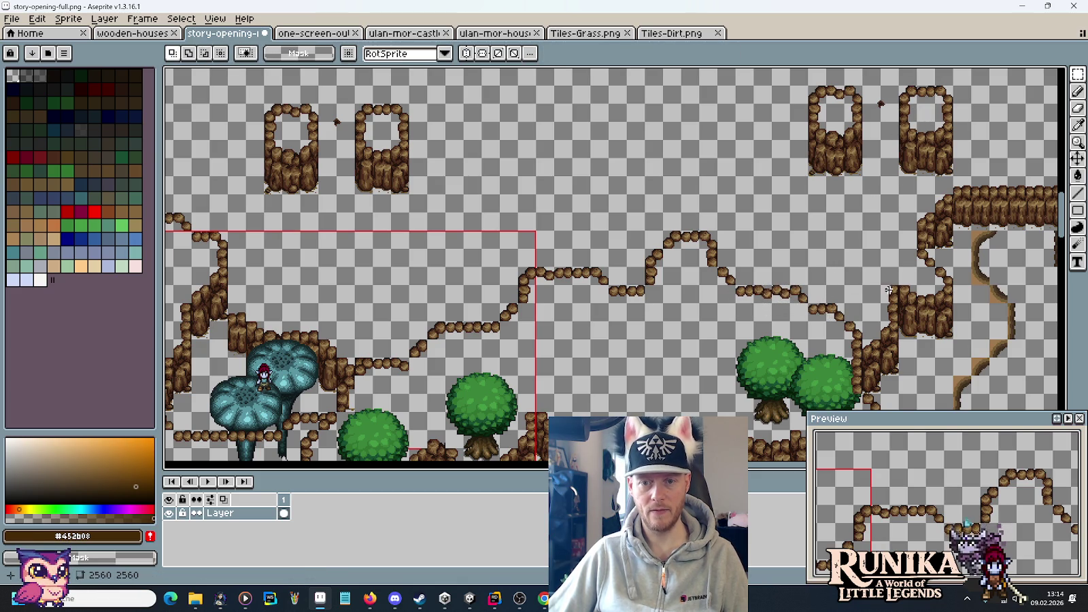
- Pan and zoom the story-opening-full mockup onto the plateau's wavy cliff outline and trees
scroll(816, 293, "right", 2)
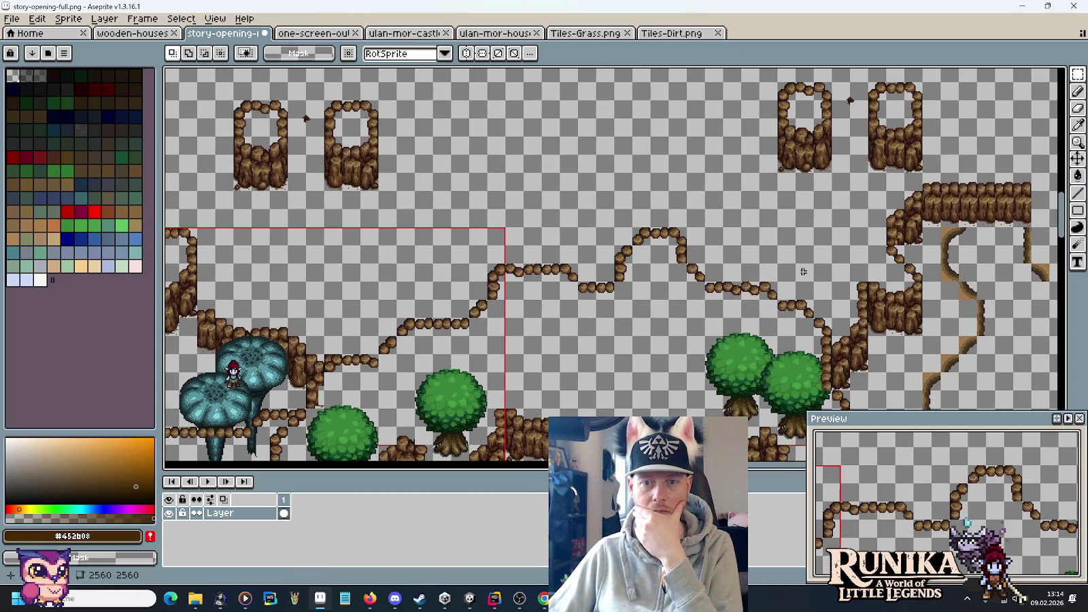
scroll(803, 152, "up", 3)
scroll(804, 151, "left", 2)
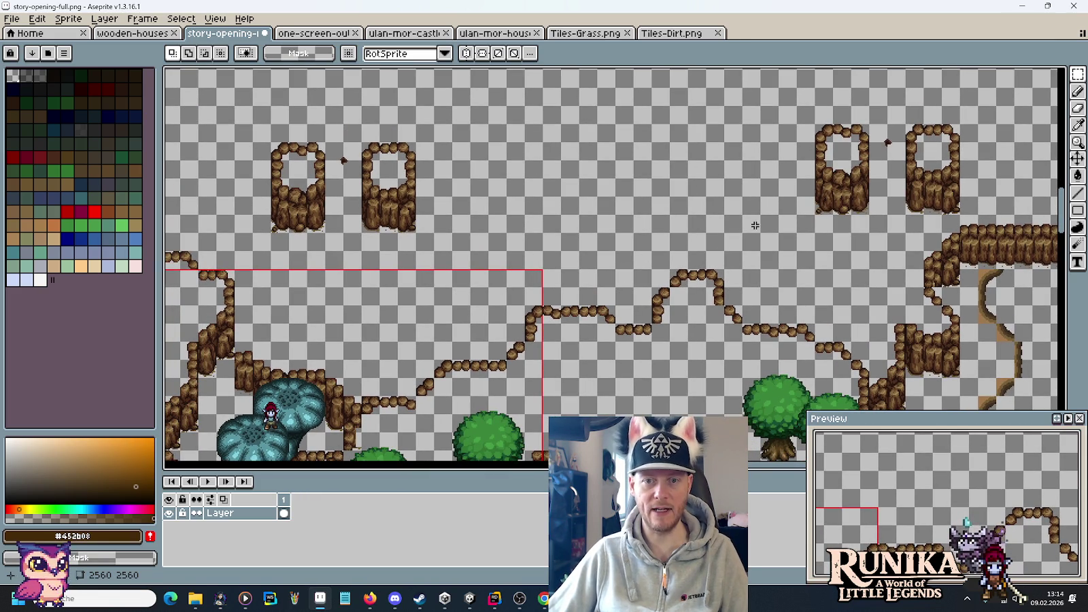
left_click_drag(754, 225, 616, 288)
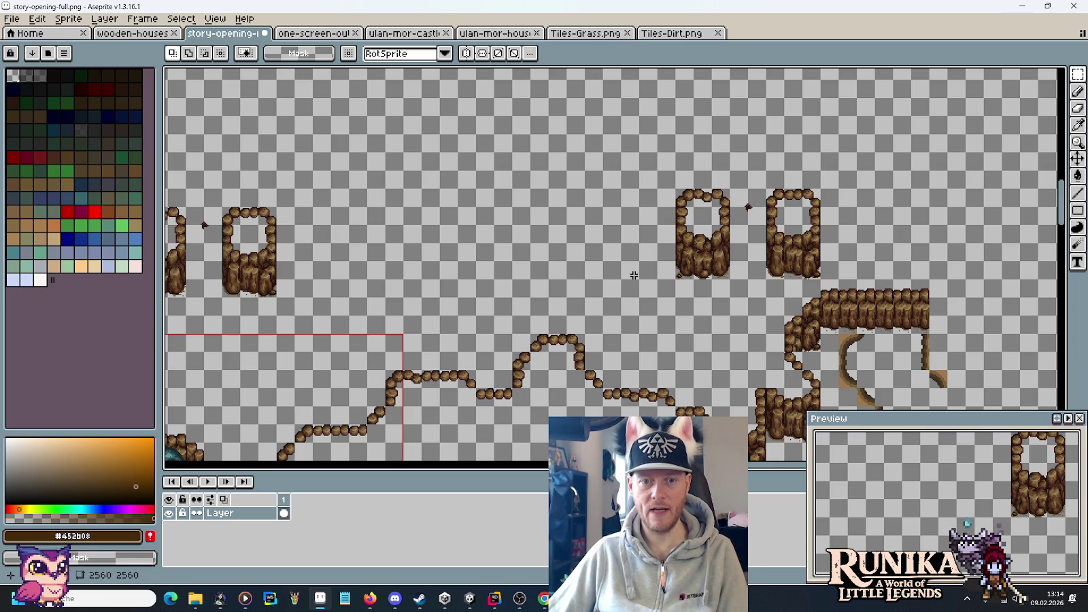
scroll(637, 272, "down", 3)
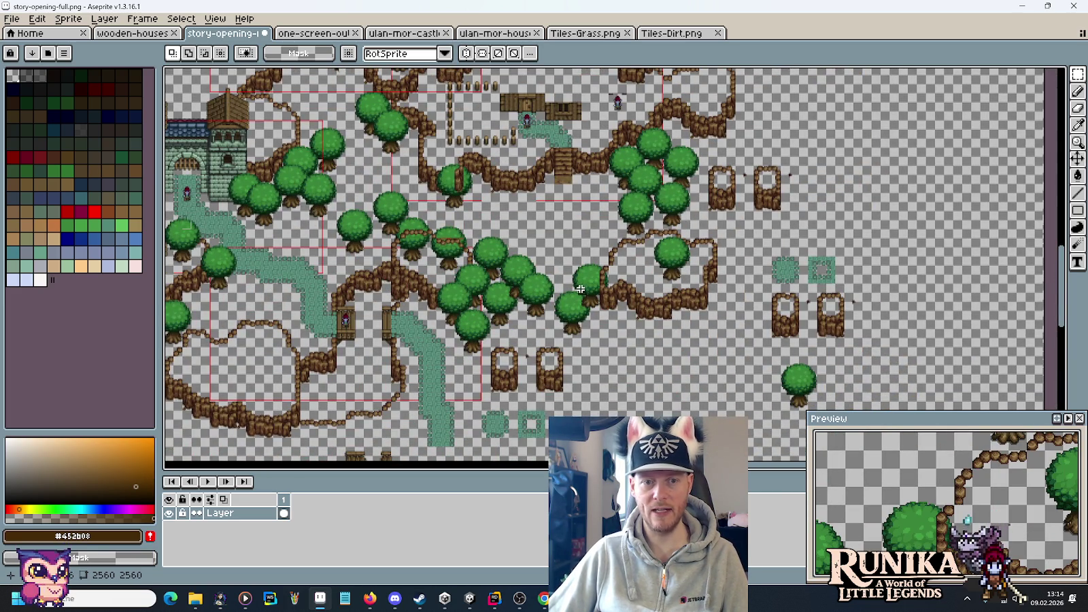
left_click_drag(648, 290, 584, 350)
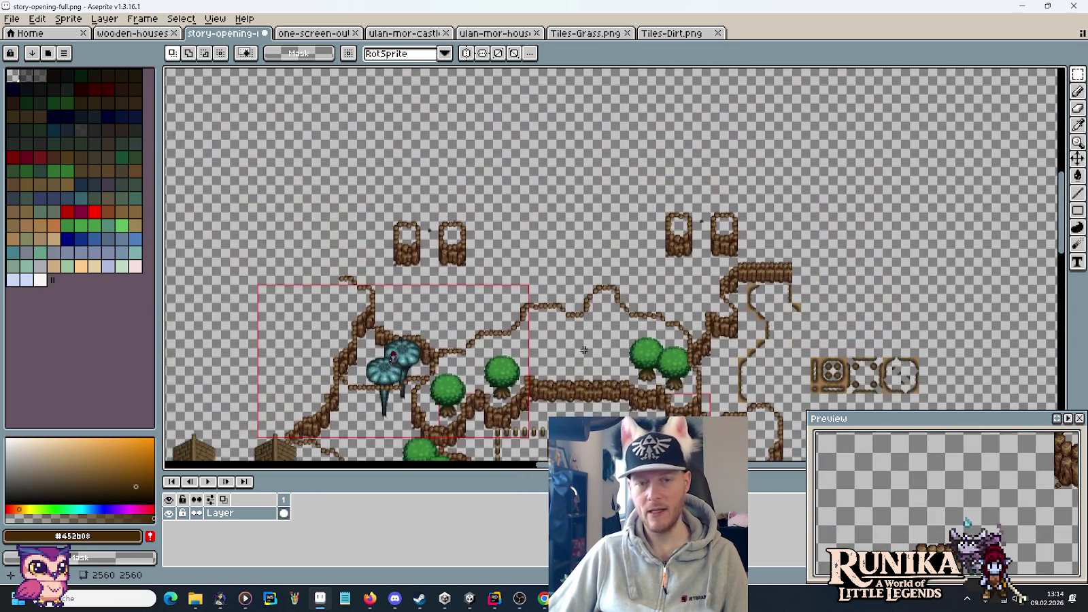
left_click_drag(551, 241, 606, 204)
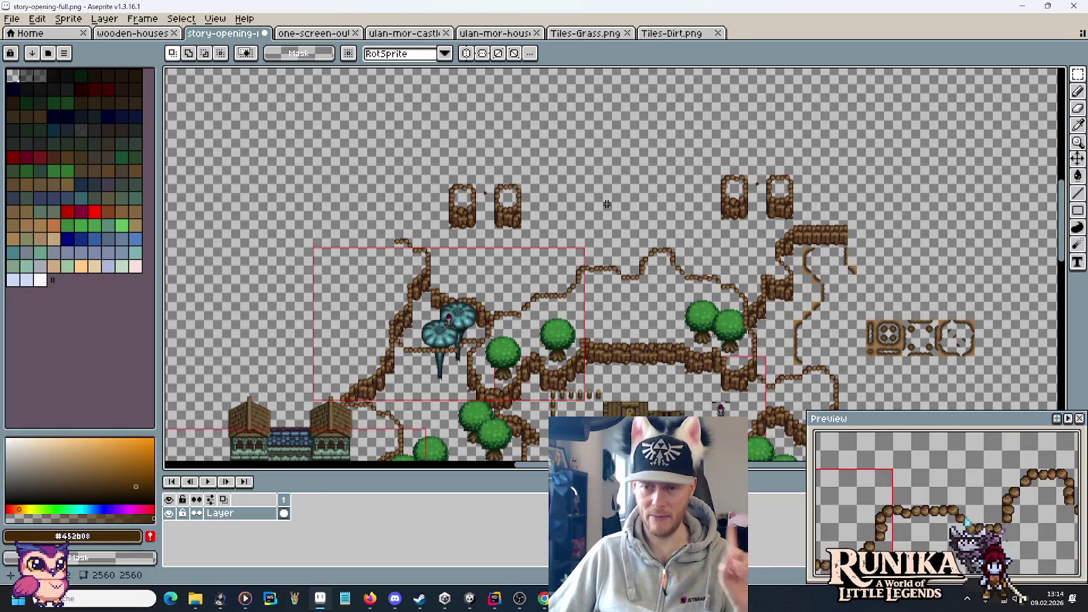
scroll(567, 239, "down", 1)
scroll(602, 274, "up", 3)
scroll(534, 267, "down", 1)
mouse_move(534, 267)
left_mouse_down()
mouse_move(464, 207)
mouse_move(348, 216)
mouse_move(398, 172)
left_mouse_up()
mouse_move(556, 203)
left_mouse_down()
mouse_move(572, 259)
mouse_move(790, 270)
mouse_move(590, 303)
mouse_move(470, 250)
mouse_move(602, 194)
left_mouse_up()
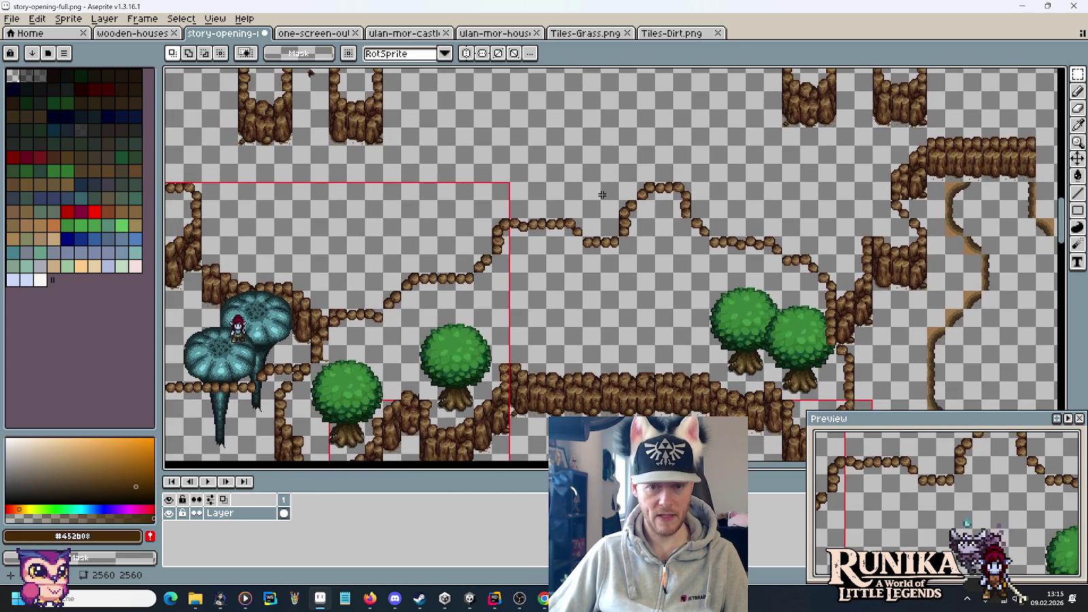
key("super+Tab")
- Bring the new ledge into view and paint the first cliff edge tile beside it
left_click(601, 194)
key("Left")
key("Left")
key("Left")
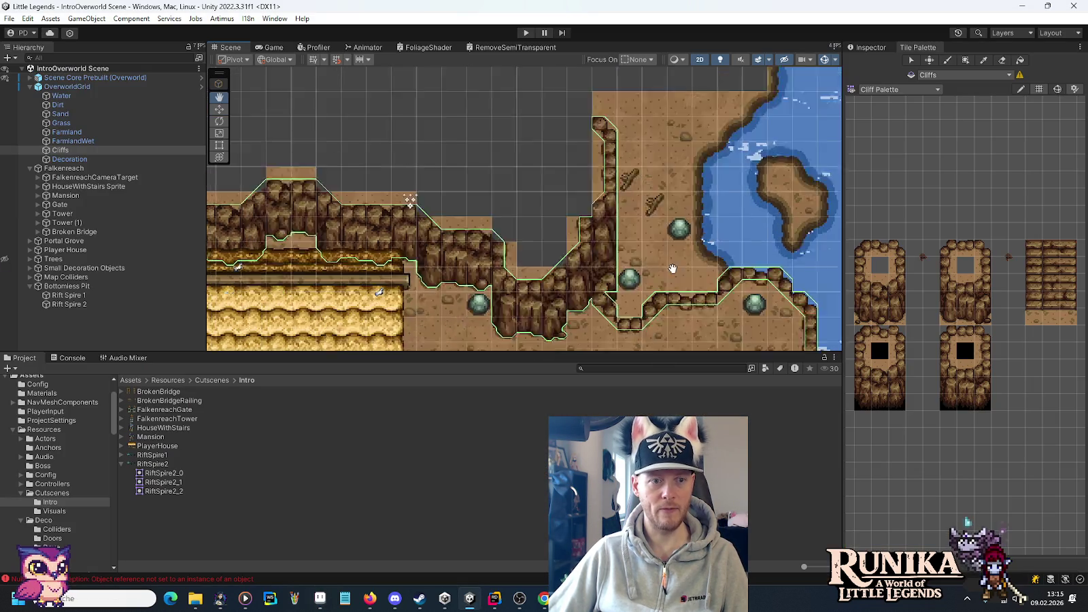
key("alt+Tab")
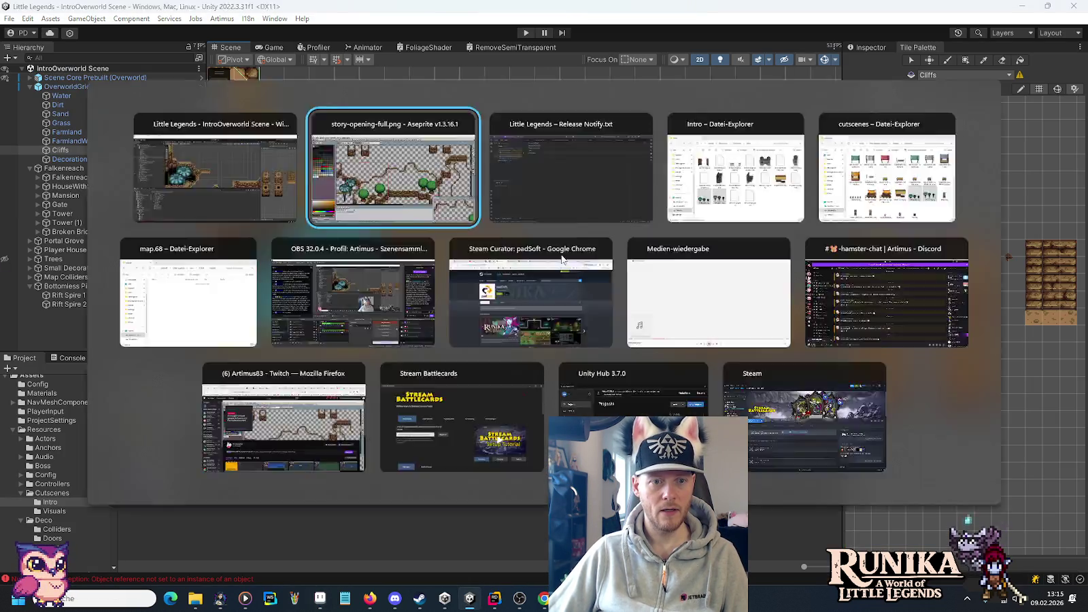
scroll(302, 311, "up", 2)
key("alt+Tab")
key("Right")
key("Right")
key("Right")
scroll(480, 258, "up", 1)
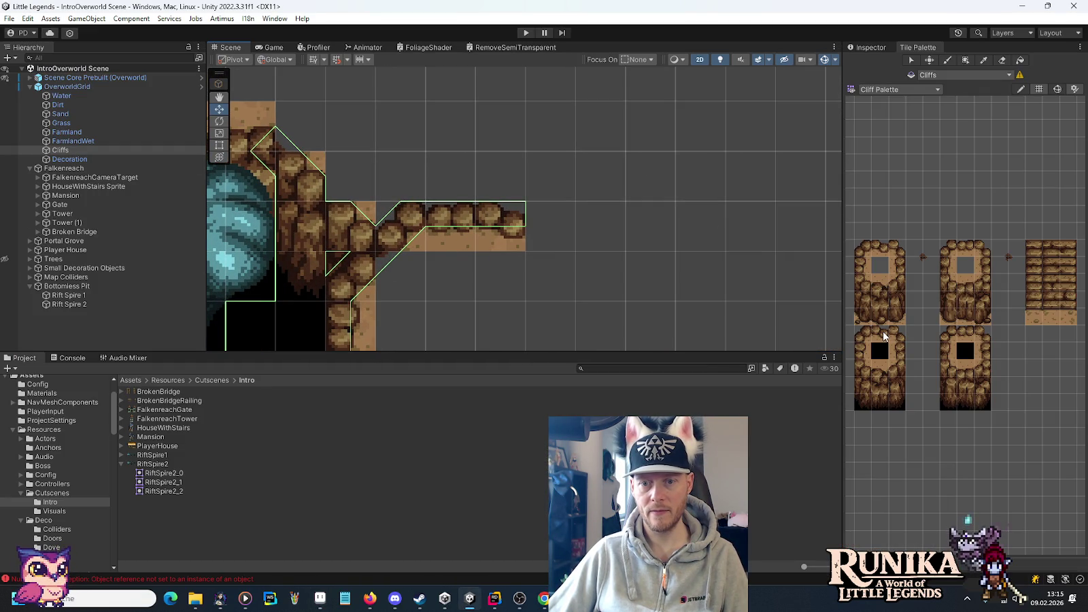
left_click(879, 249)
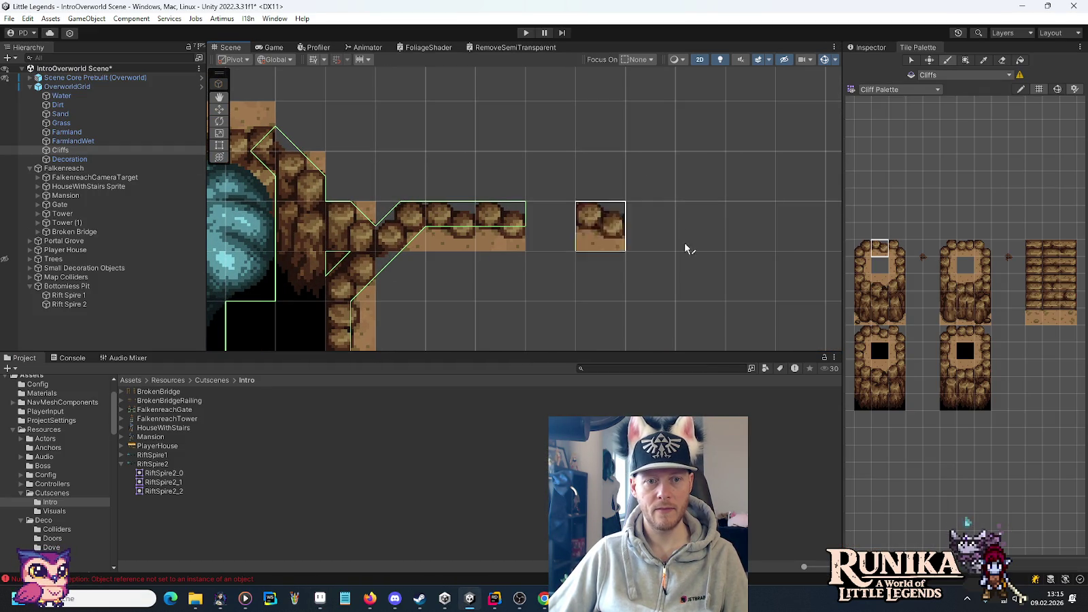
left_click(860, 248)
left_click(551, 176)
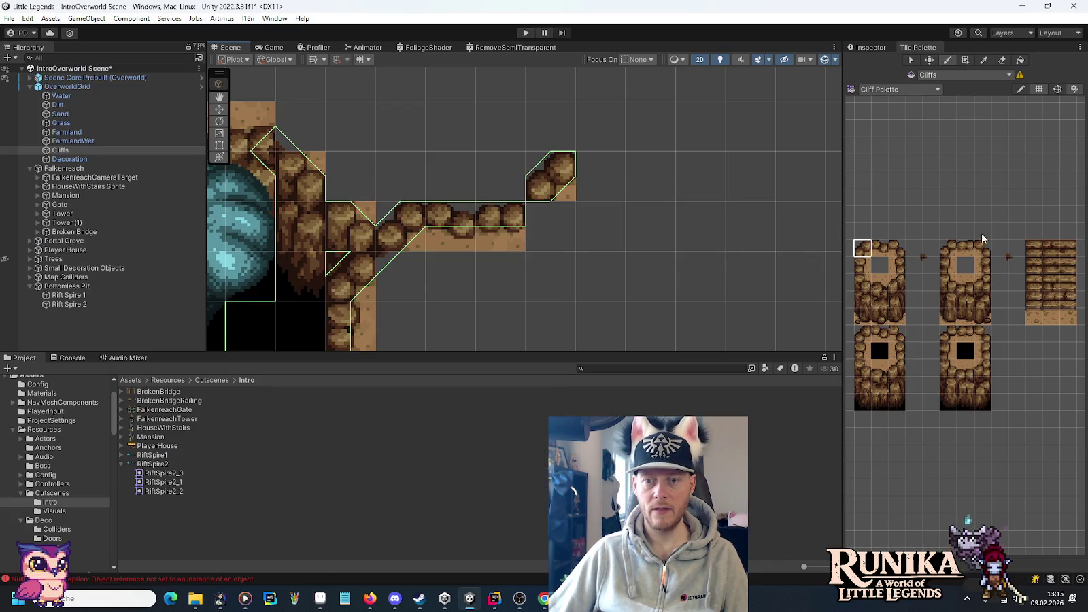
- Paint cliff top tiles stepping up to the right along the upper ledge
left_click(948, 248)
left_click(602, 126)
left_click(653, 126)
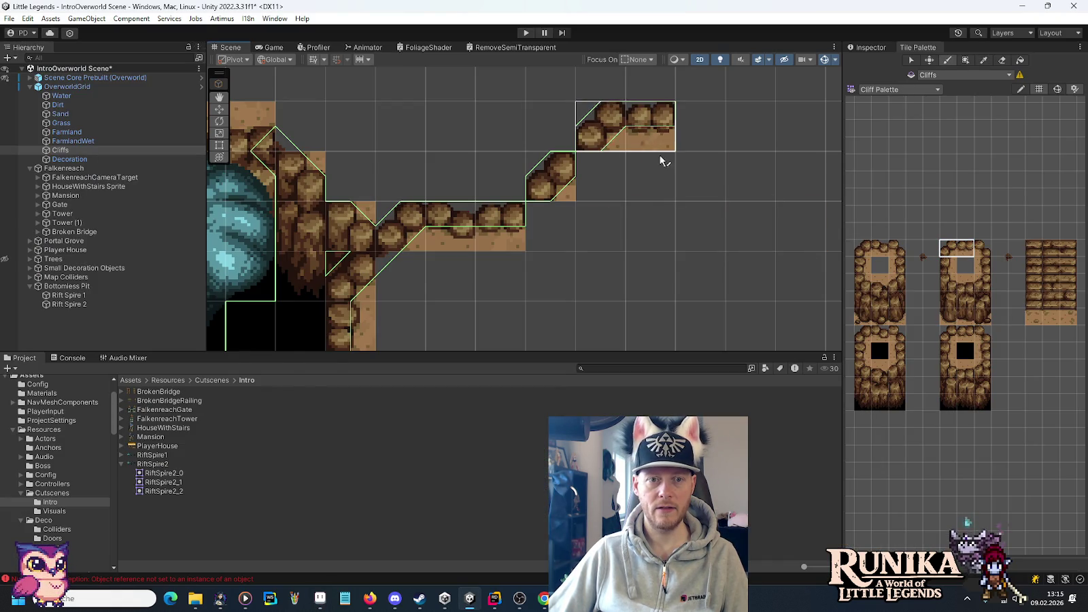
key("alt+Tab")
key("alt+Tab")
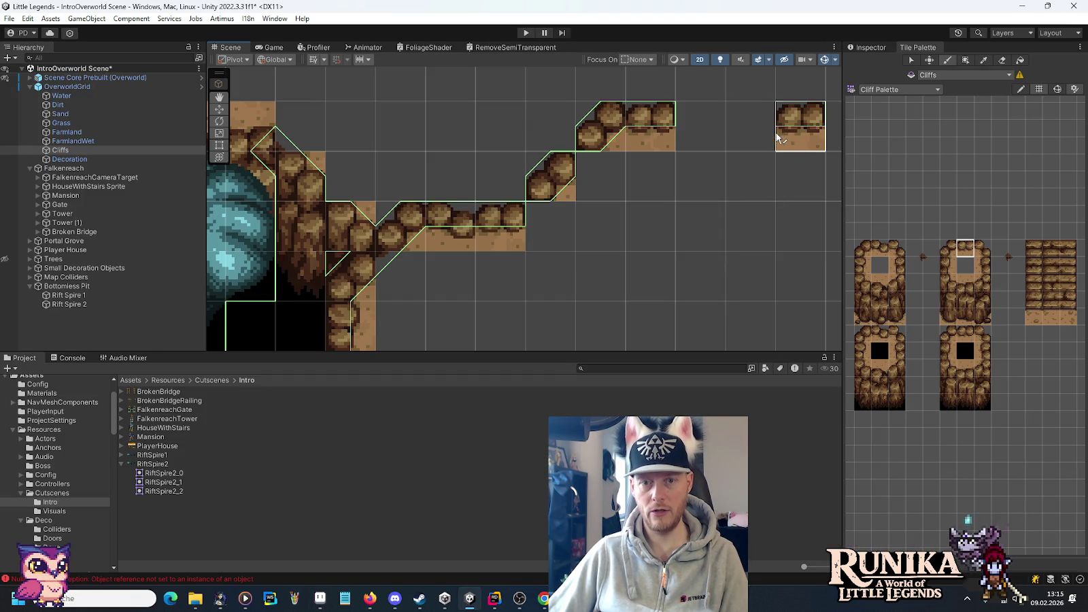
left_click(734, 136)
left_click(879, 248)
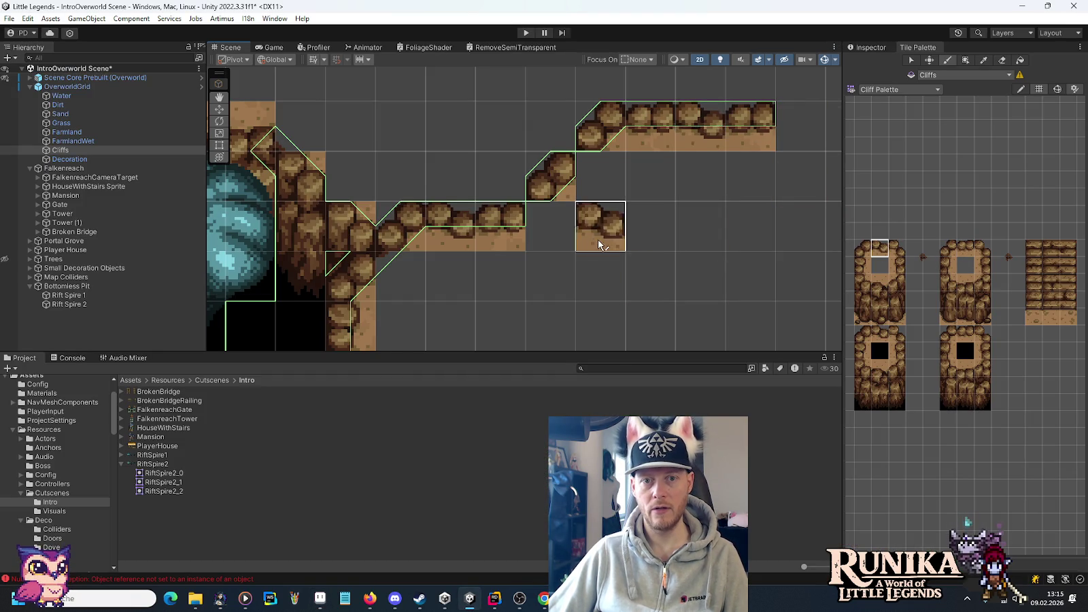
scroll(600, 234, "down", 3)
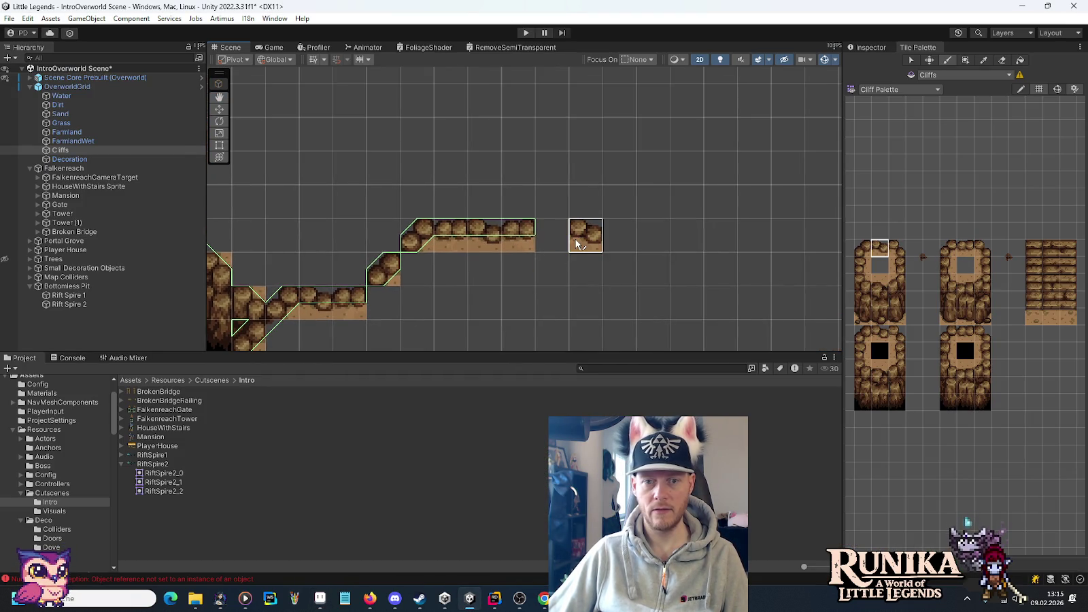
- Add a cliff corner tile where the ledge steps upward, matching the mockup
key("alt+Tab")
key("alt+Tab")
left_click(950, 248)
left_click(550, 202)
key("alt+Tab")
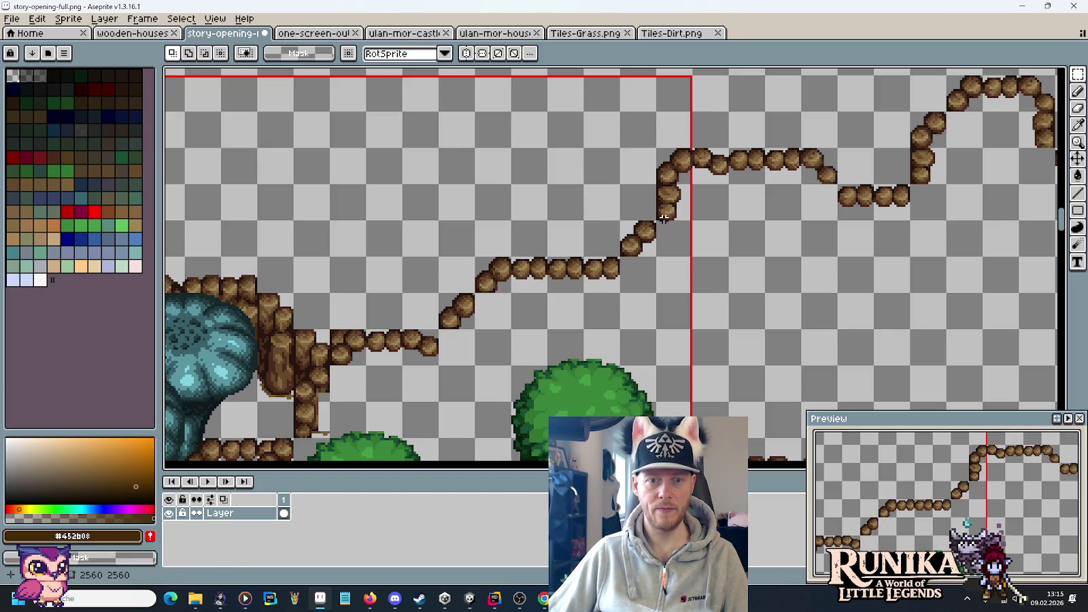
key("alt+Tab")
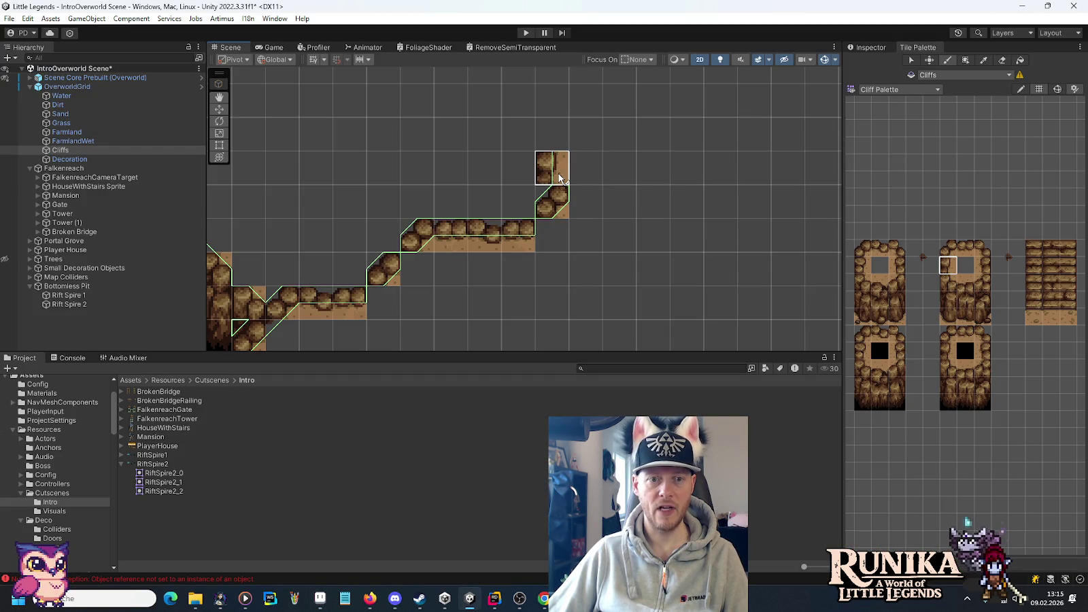
key("alt+Tab")
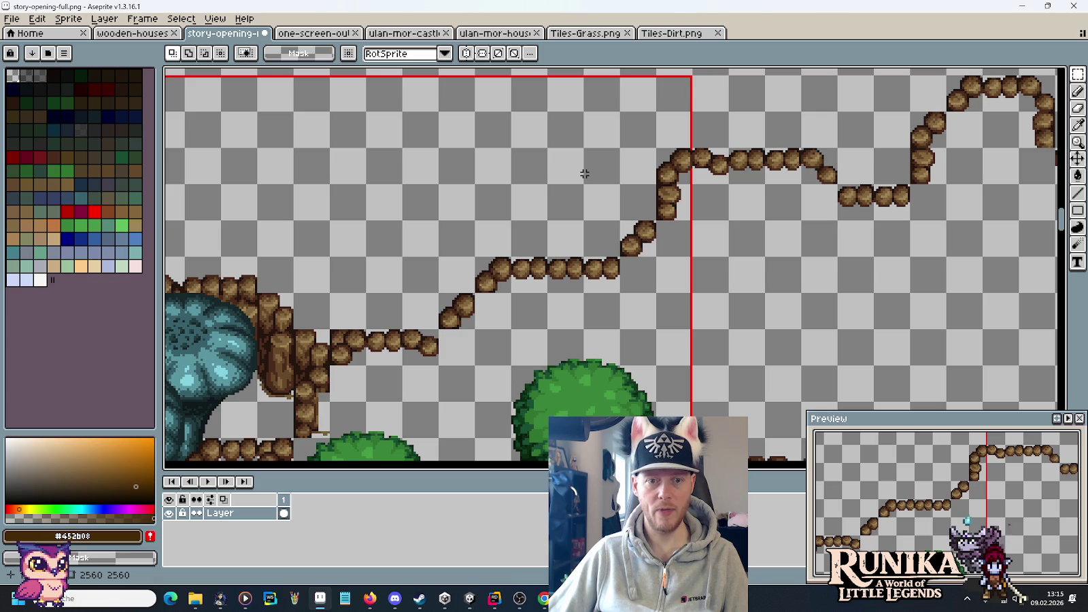
key("alt+Tab")
- Paint a two-tile cliff segment and fill the gap in the ledge's top row
left_click_drag(948, 248, 965, 248)
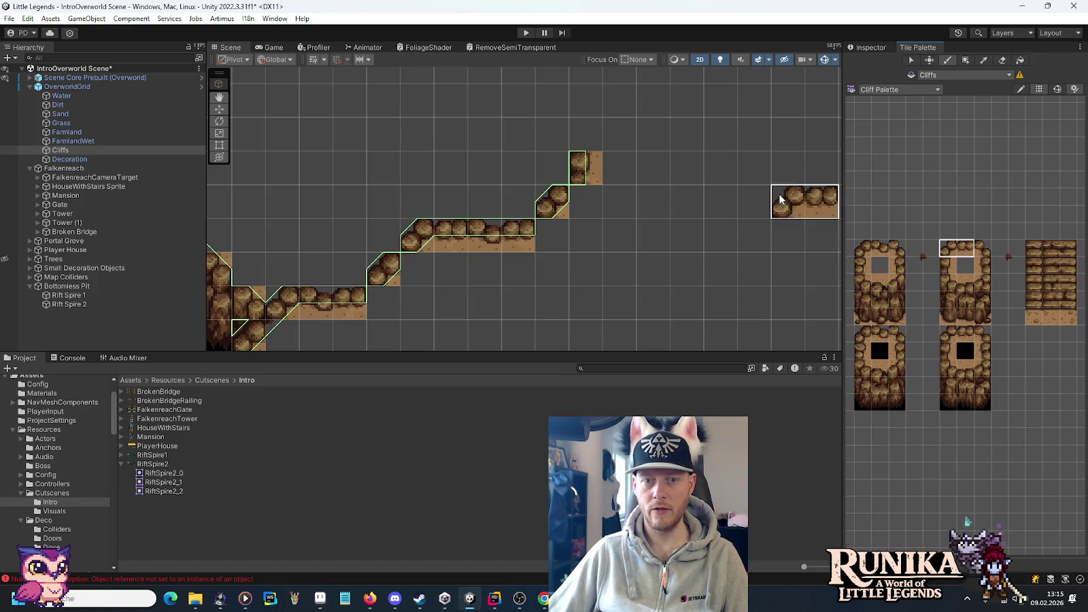
left_click(616, 141)
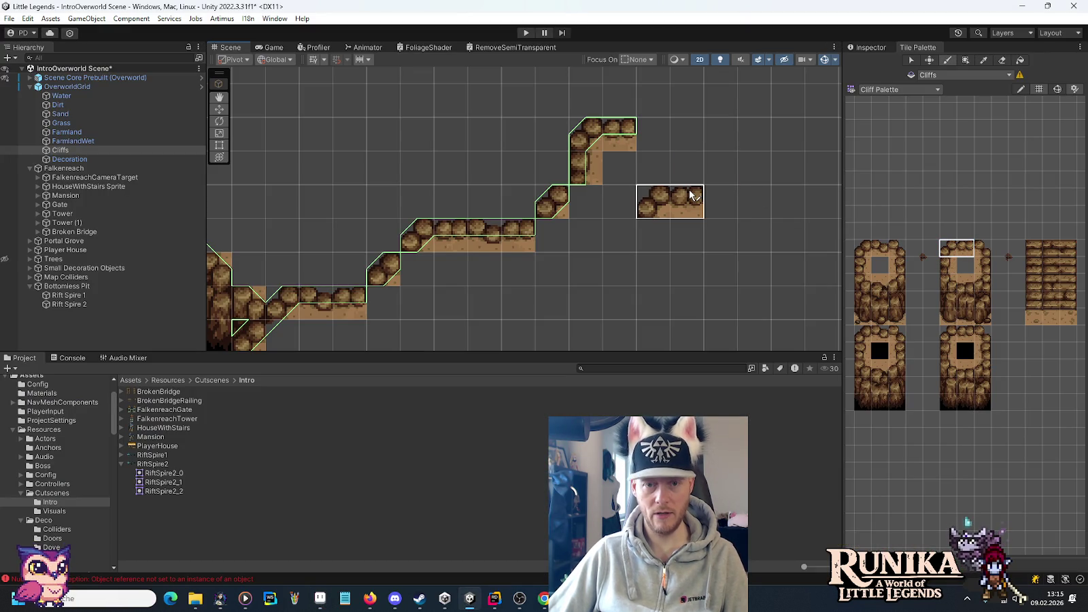
key("alt+Tab")
key("alt+Tab")
left_click(965, 248)
left_click(880, 248)
left_click(653, 133)
left_click_drag(745, 202, 712, 214)
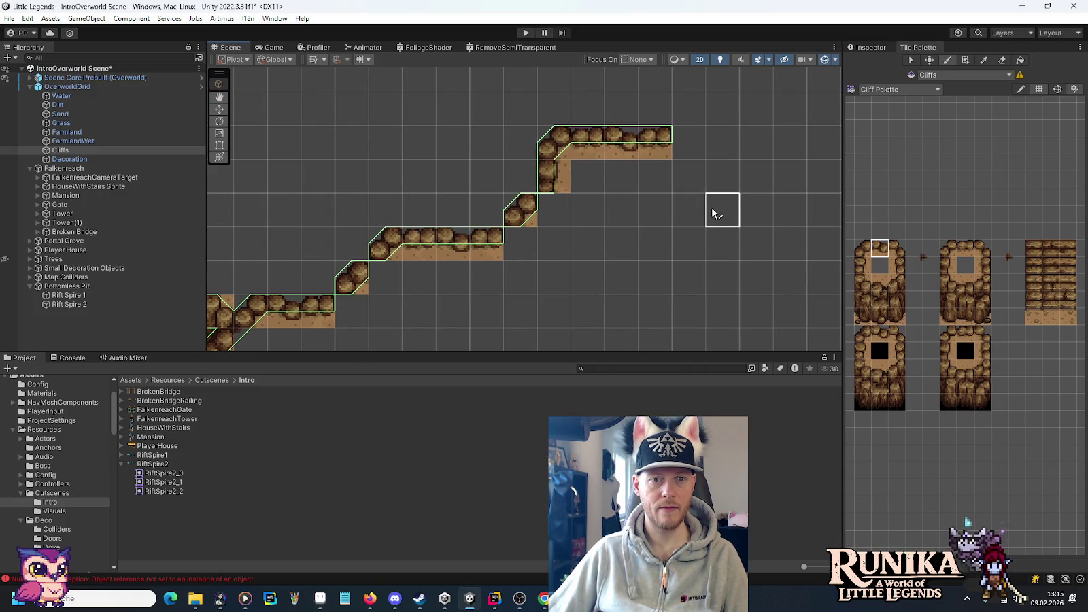
- Extend the upper cliff at its right end to follow the sketch
key("alt+Tab")
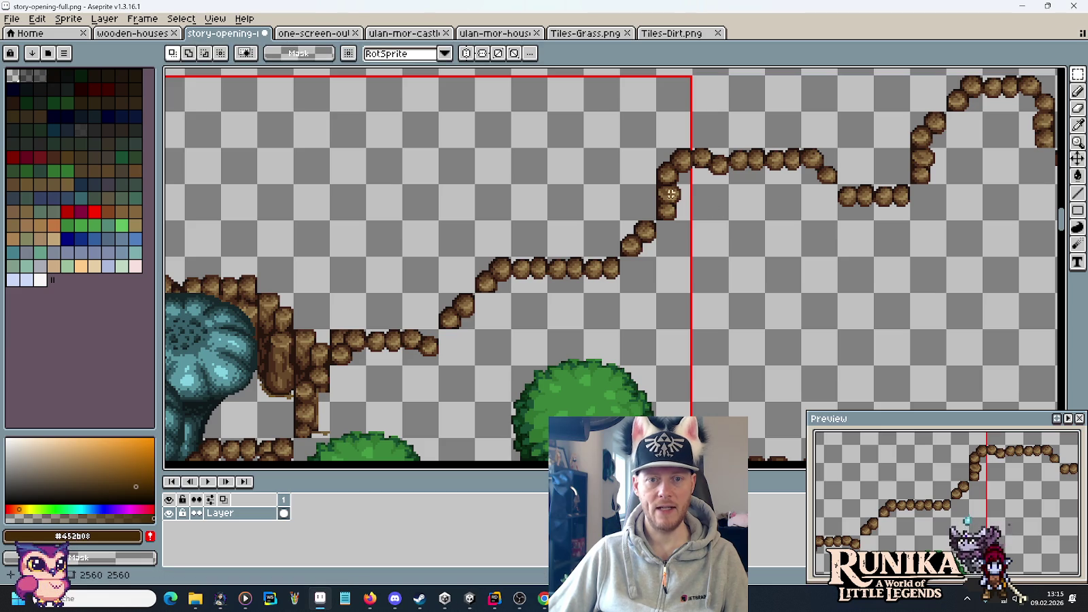
key("alt+Tab")
left_click(876, 255)
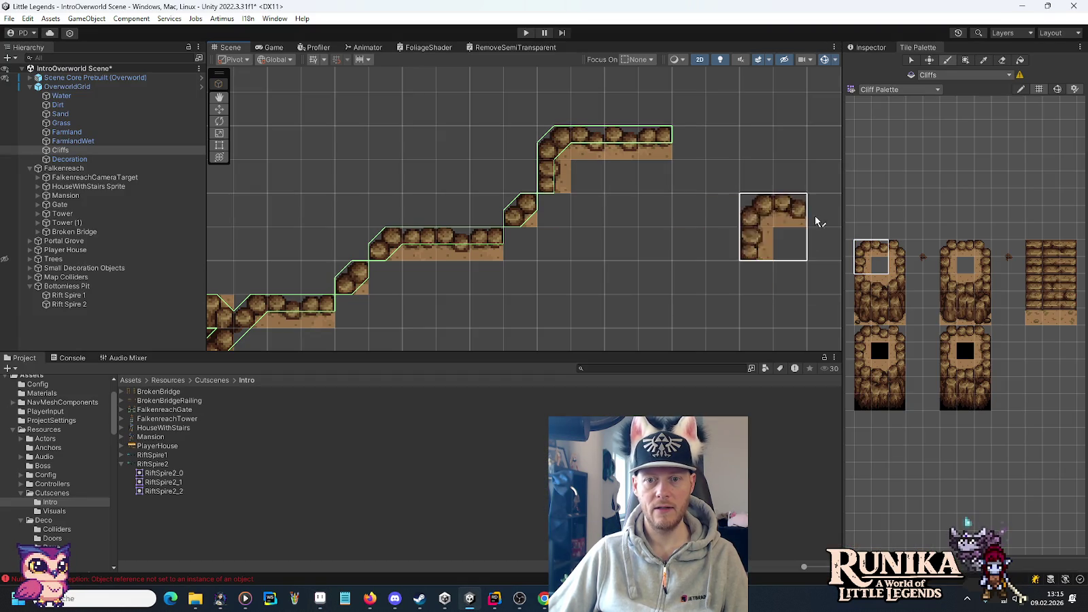
left_click(965, 249)
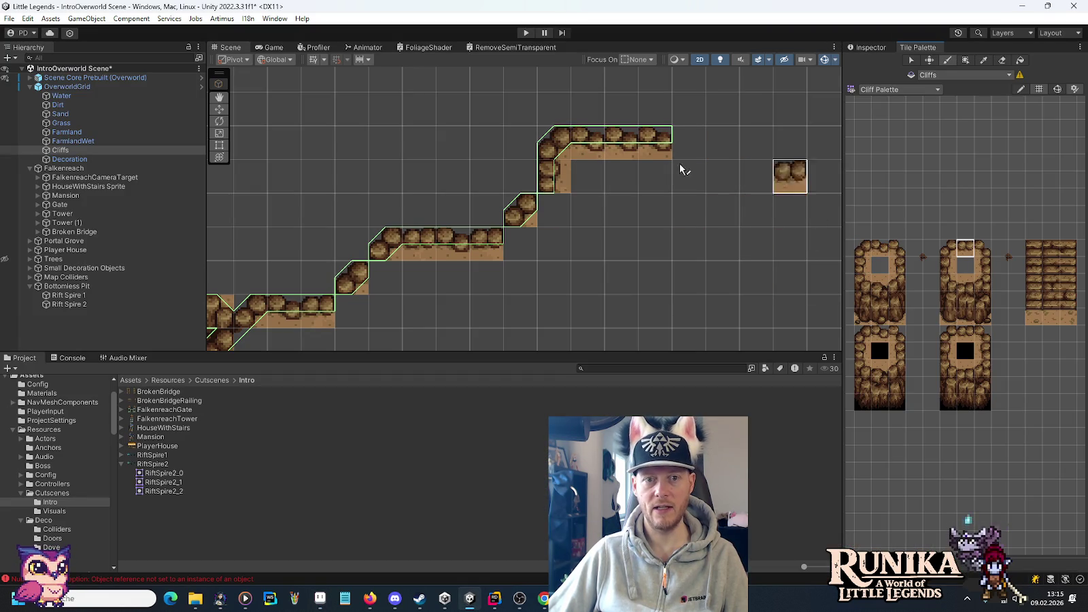
scroll(578, 201, "up", 2)
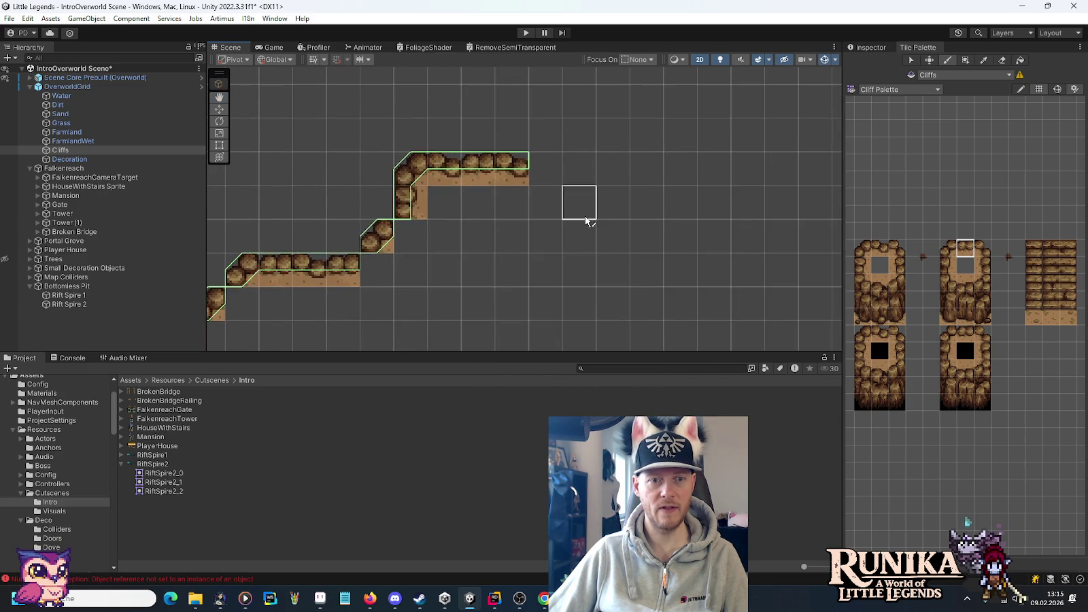
key("alt+Tab")
key("alt+Tab")
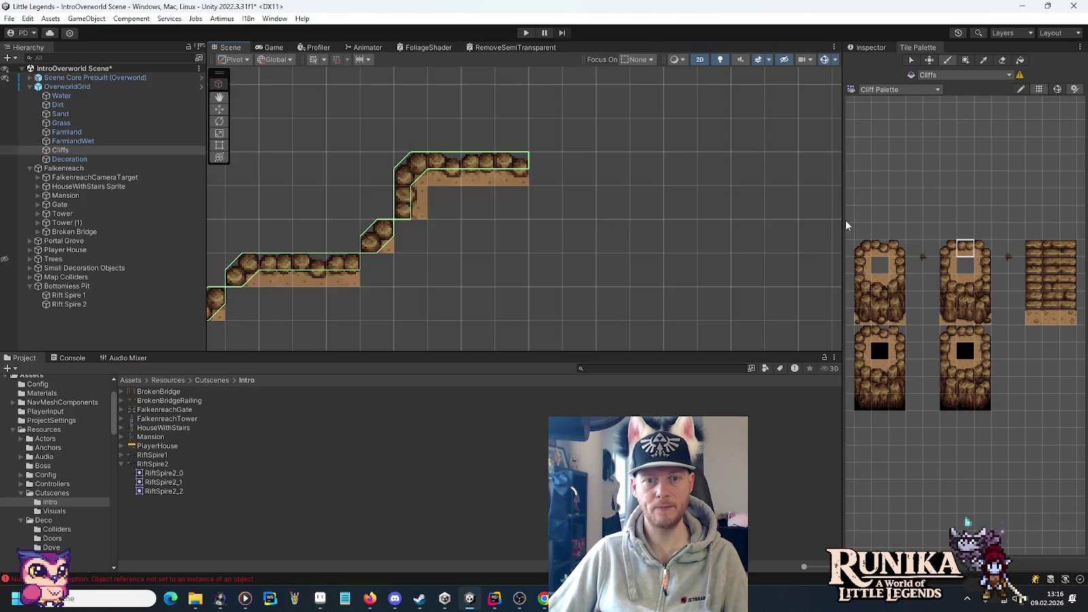
key("alt+Tab")
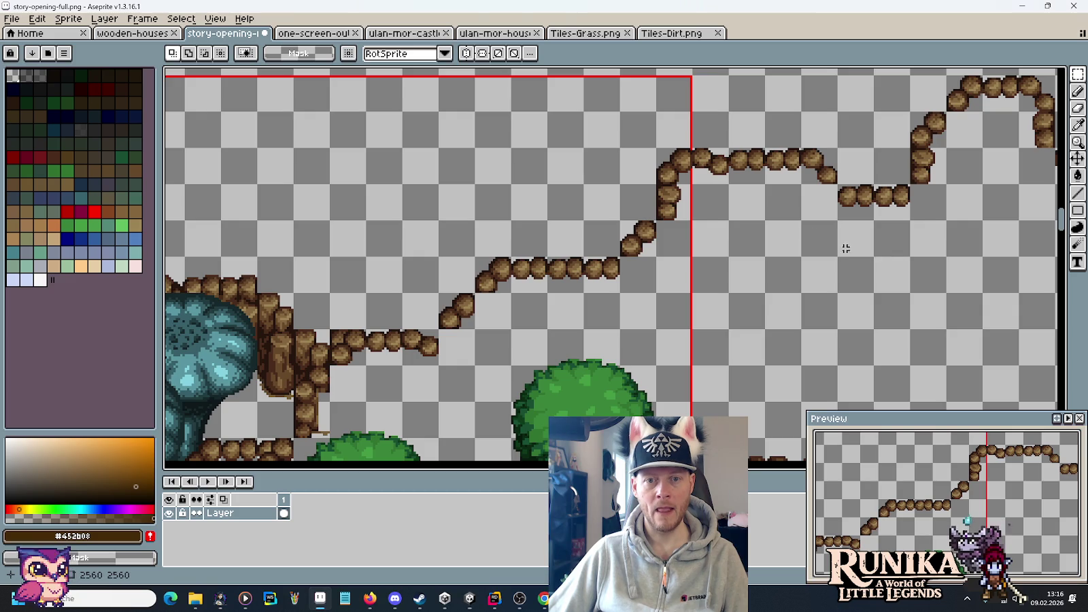
key("alt+Tab")
left_click(547, 167)
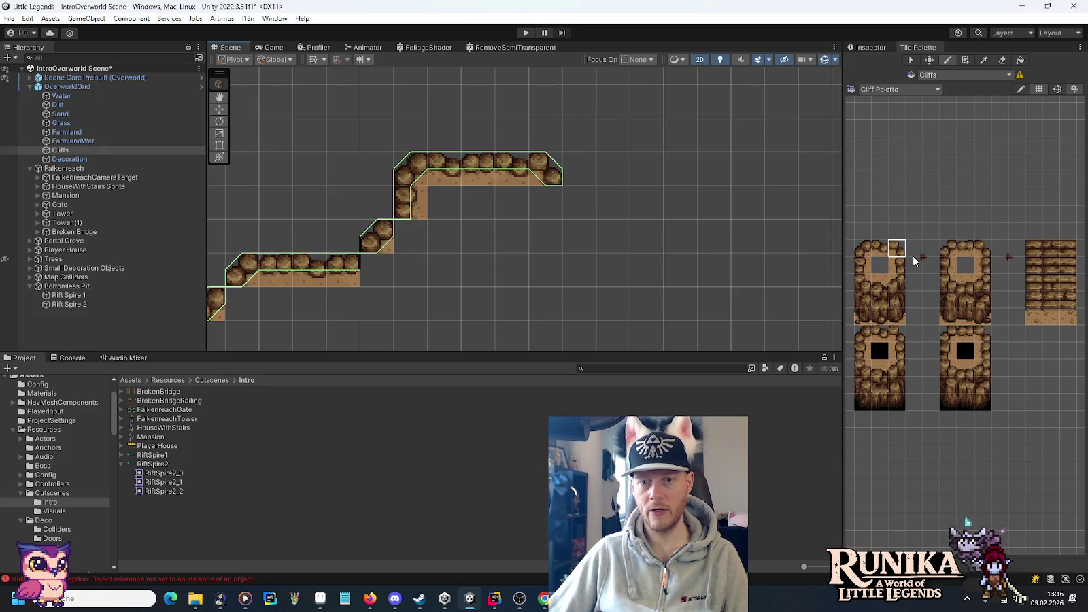
- Paint the left side of the next rise and cap it with a corner tile
left_click(966, 249)
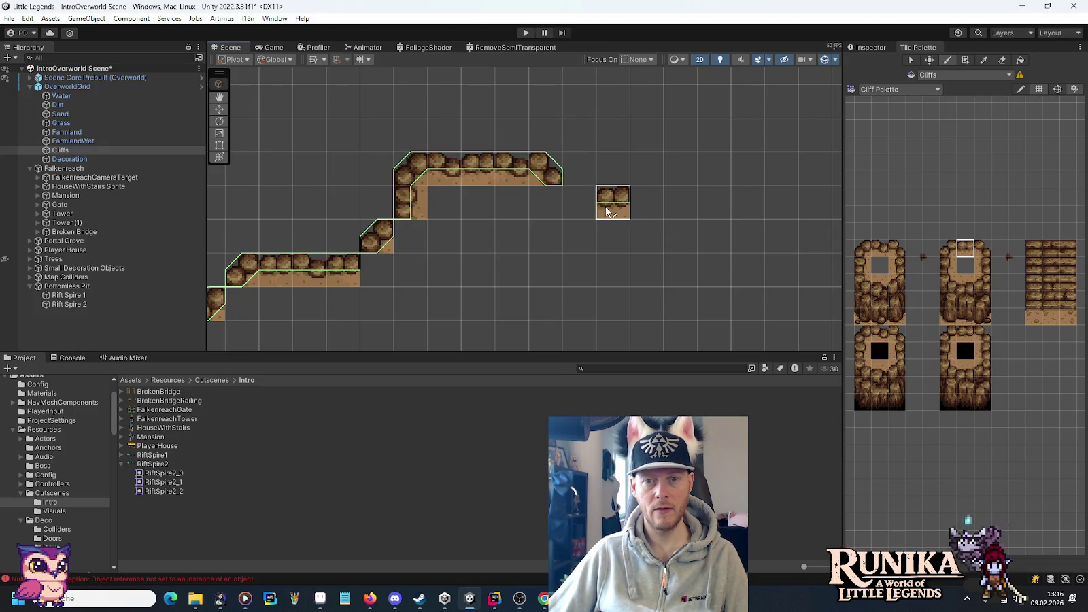
key("alt+Tab")
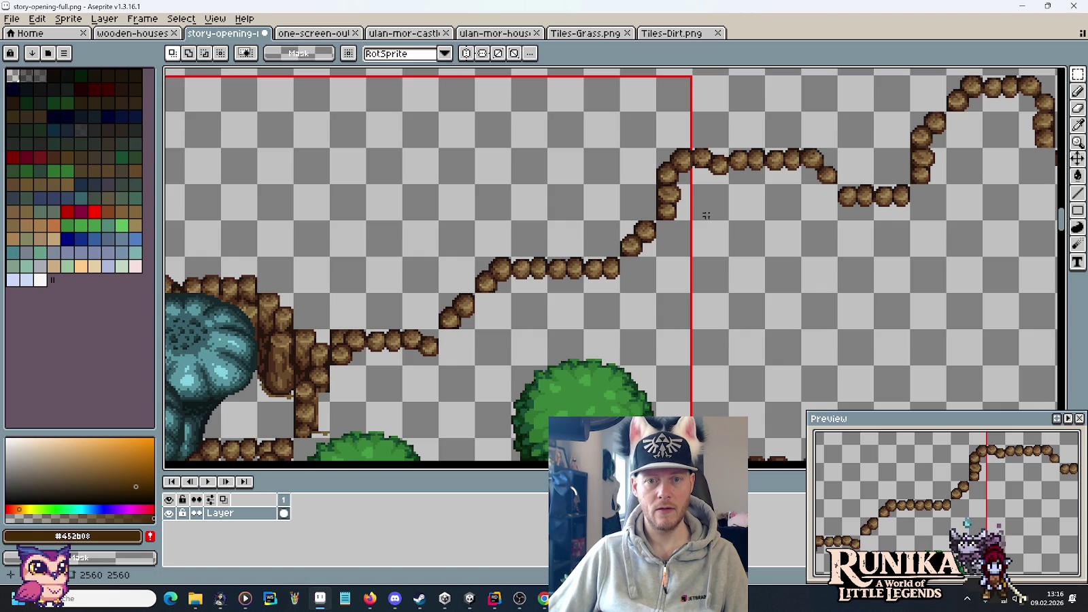
left_click_drag(895, 208, 592, 281)
key("alt+Tab")
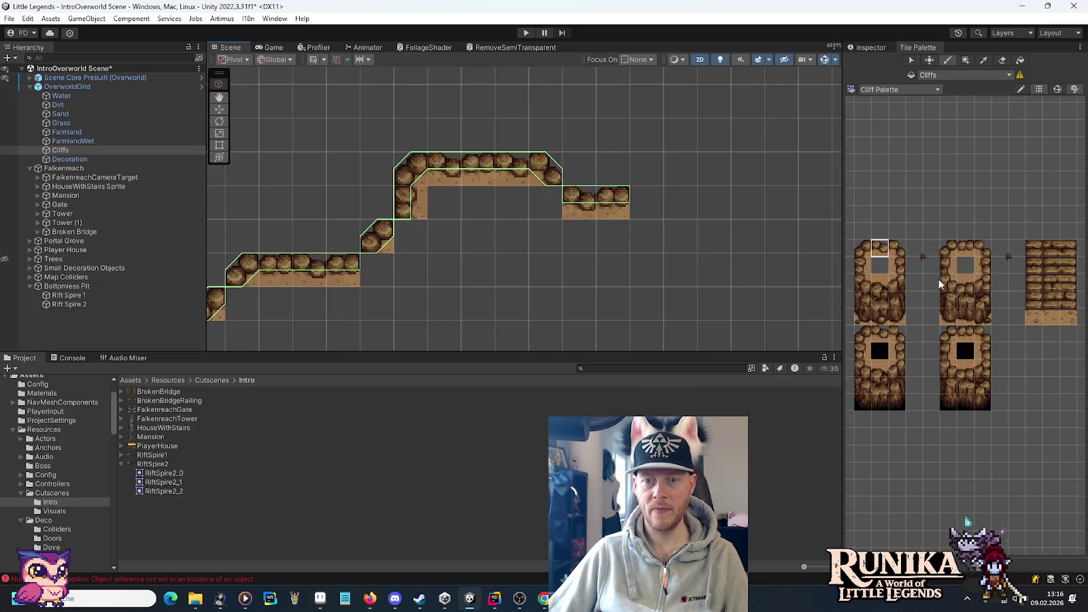
left_click(863, 265)
left_click(662, 180)
left_click(860, 249)
left_click(644, 136)
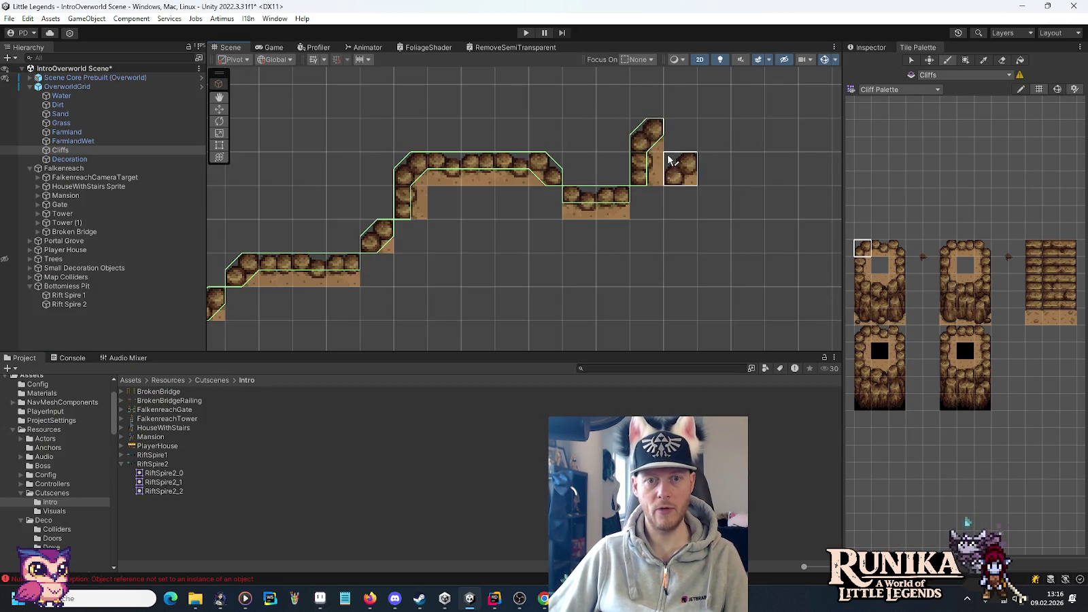
- Paint the middle top cliff tiles along the raised ledge's top
key("alt+Tab")
key("alt+Tab")
left_click(966, 249)
left_click(716, 119)
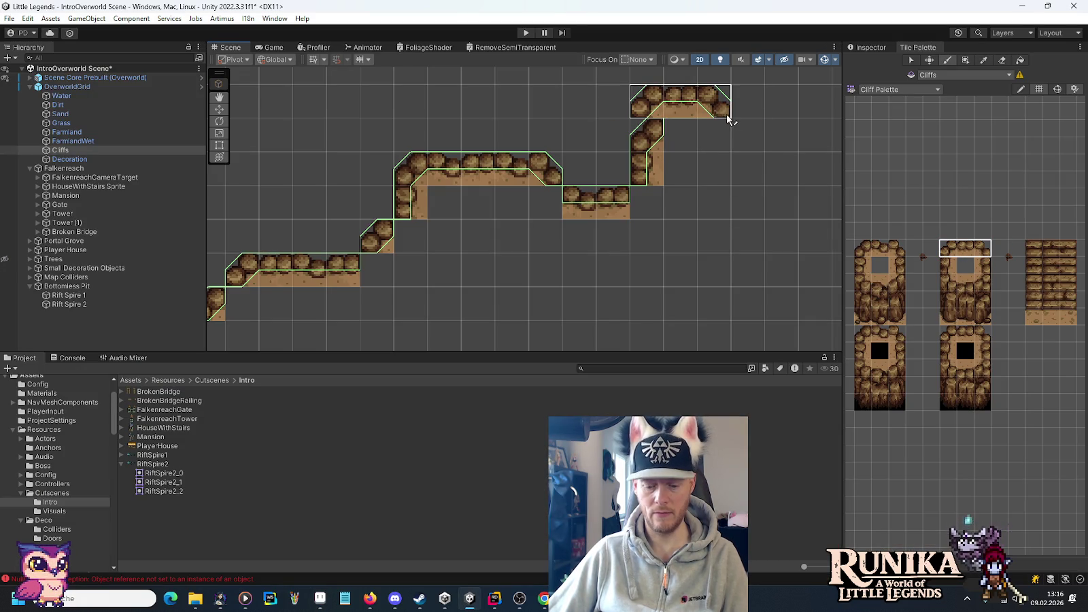
key("alt+Tab")
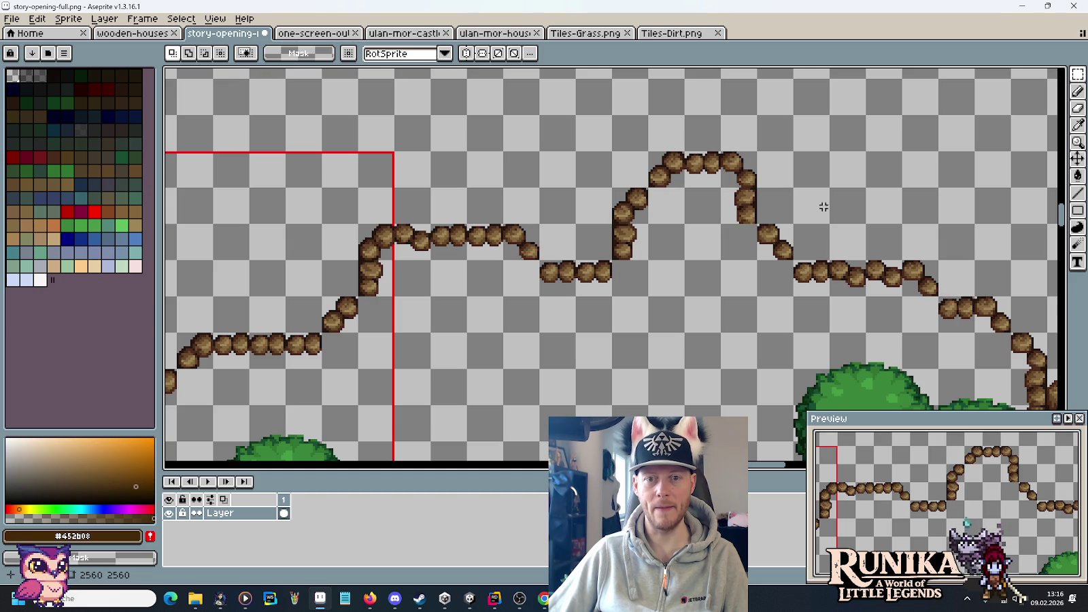
scroll(650, 243, "down", 1)
key("alt+Tab")
left_click(983, 265)
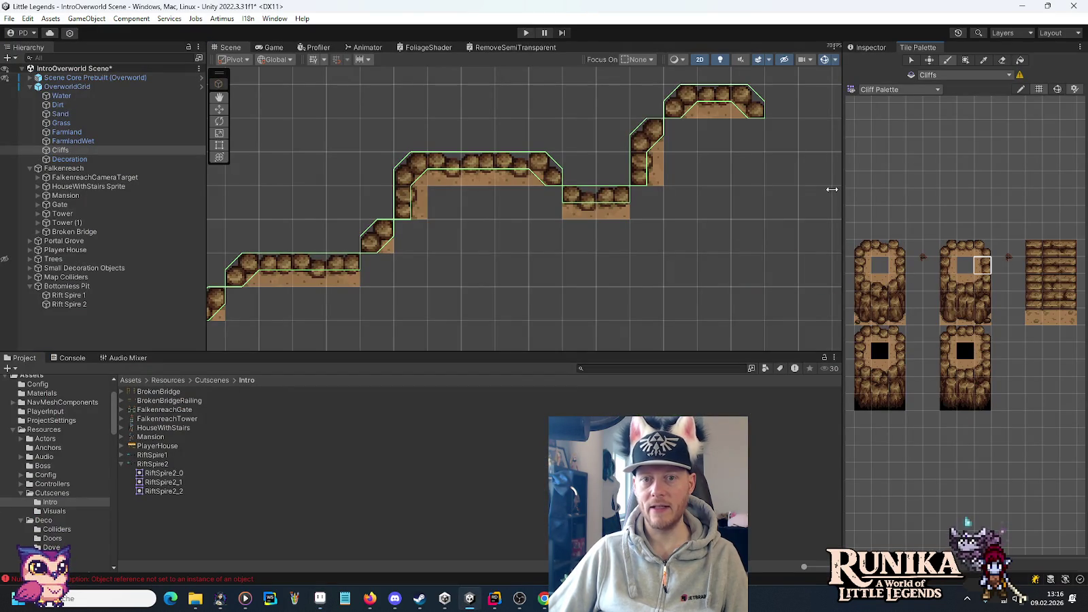
left_click_drag(761, 169, 583, 236)
- Paint cliff tiles below and right of the ledge, stepping it down
key("alt+Tab")
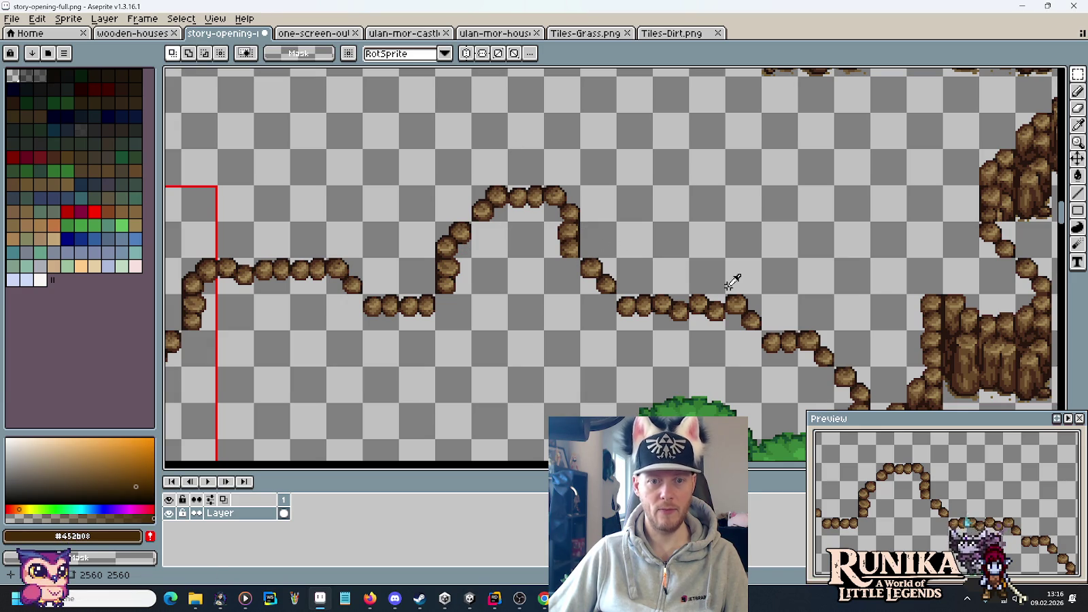
key("alt+Tab")
left_click(896, 250)
left_click(587, 224)
key("alt+Tab")
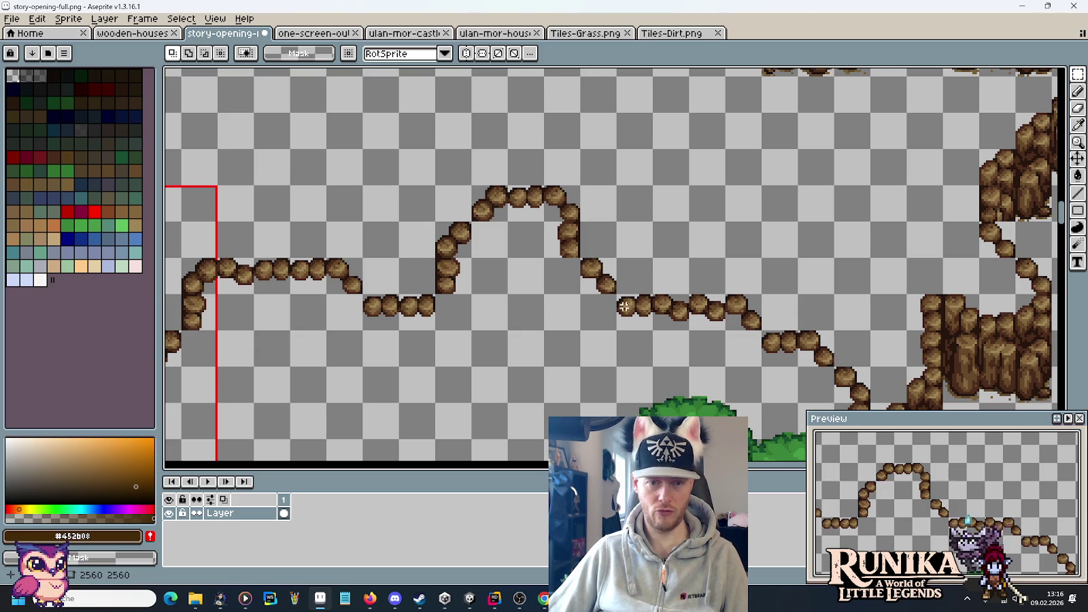
key("alt+Tab")
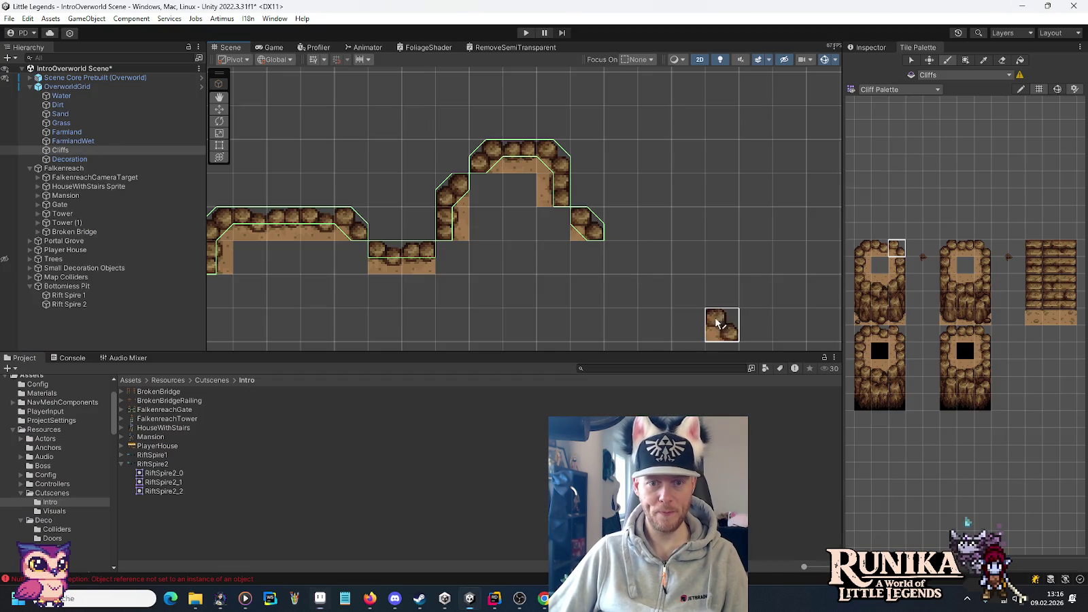
key("alt+Tab")
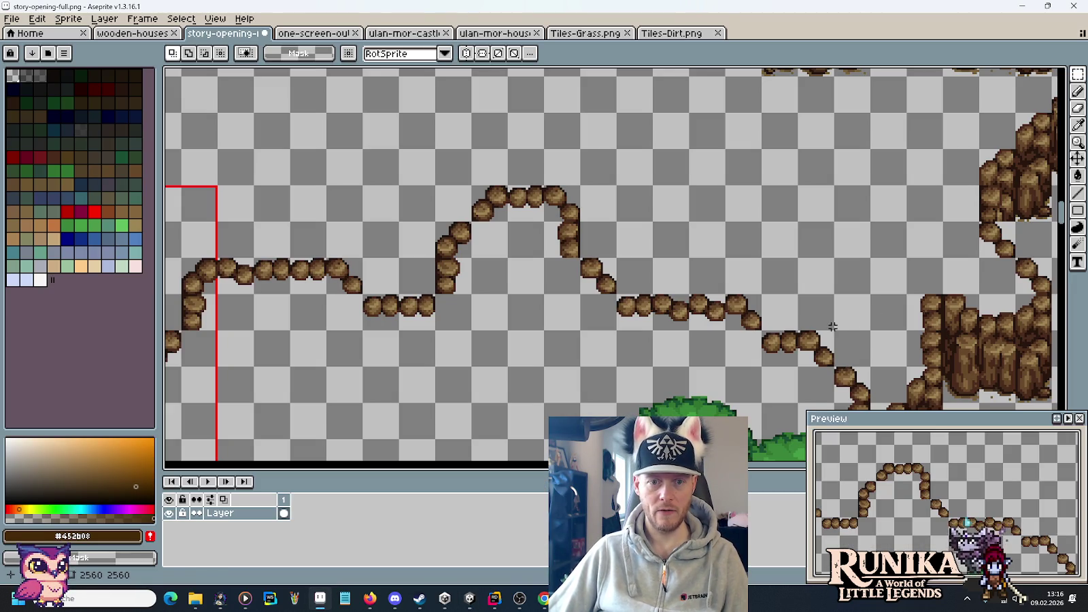
key("alt+Tab")
left_click(612, 253)
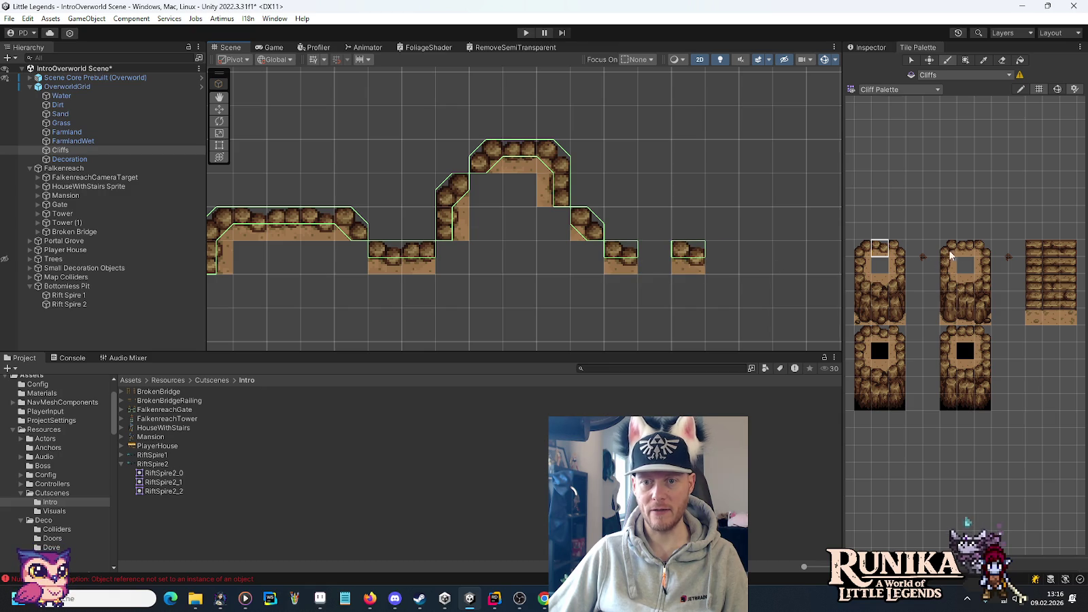
- Compare the painted ledge against the reference sketch
key("alt+Tab")
scroll(681, 266, "down", 3)
key("alt+Tab")
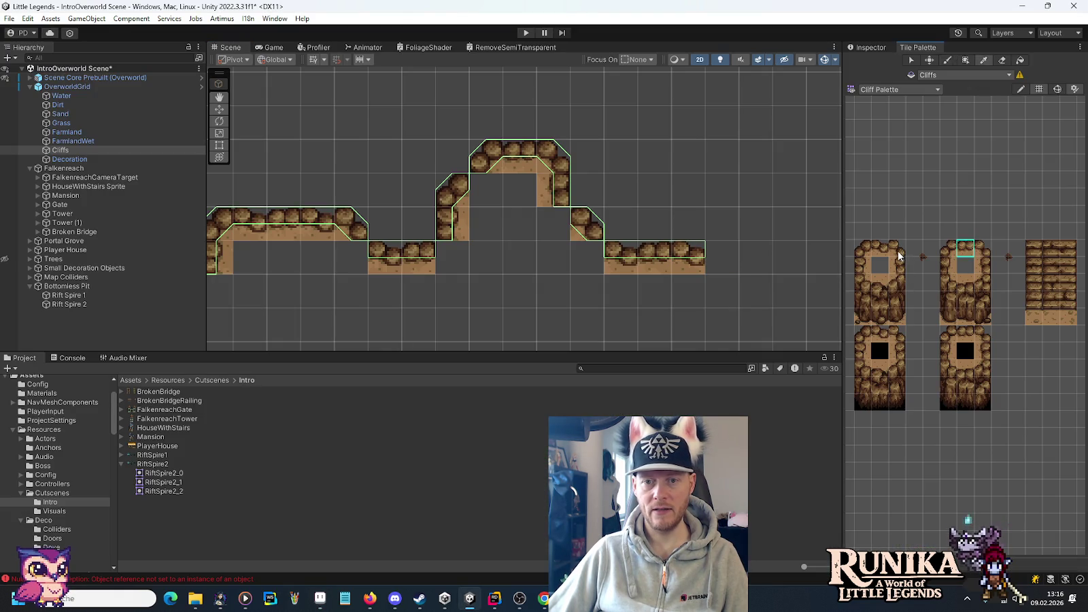
key("alt+Tab")
key("alt+Tab")
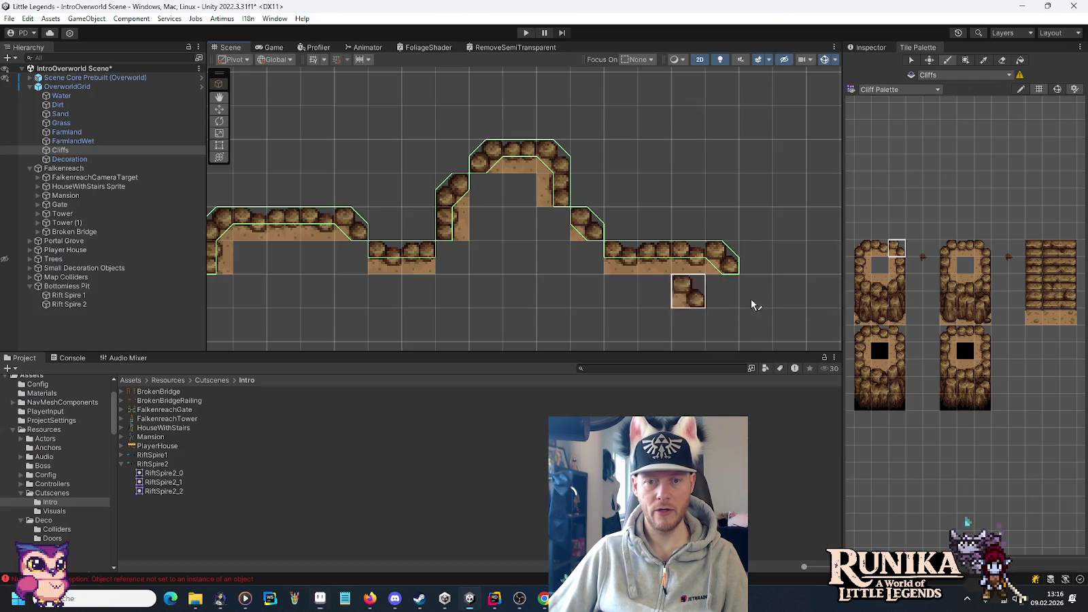
key("alt+Tab")
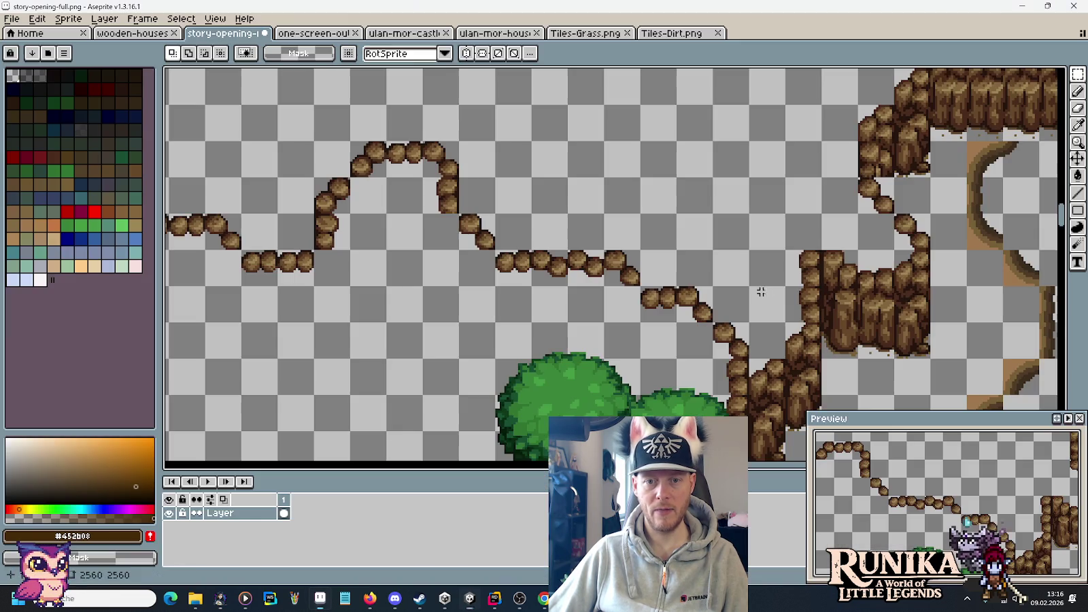
key("alt+Tab")
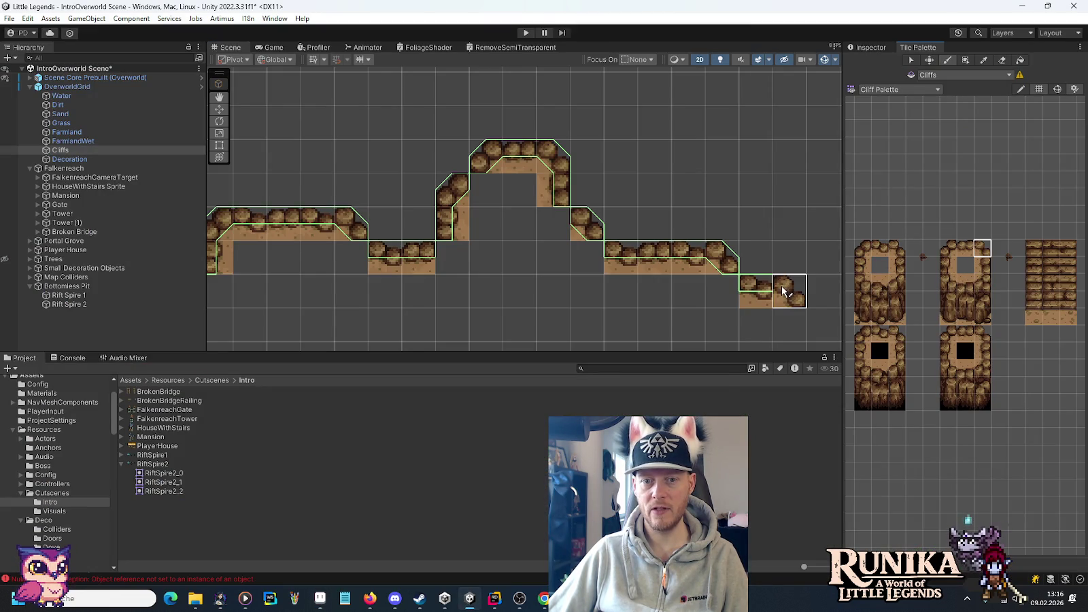
key("alt+Tab")
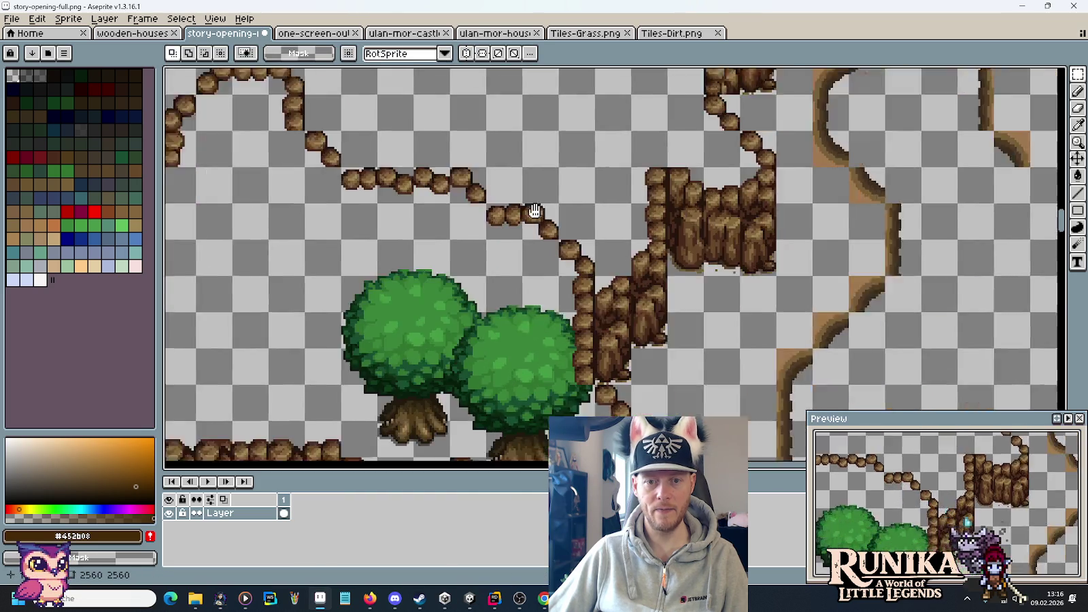
scroll(700, 302, "down", 3)
- Pick a cliff tile and bring the sketch's tree-filled plateau into view for comparison
key("alt+Tab")
left_click(897, 255)
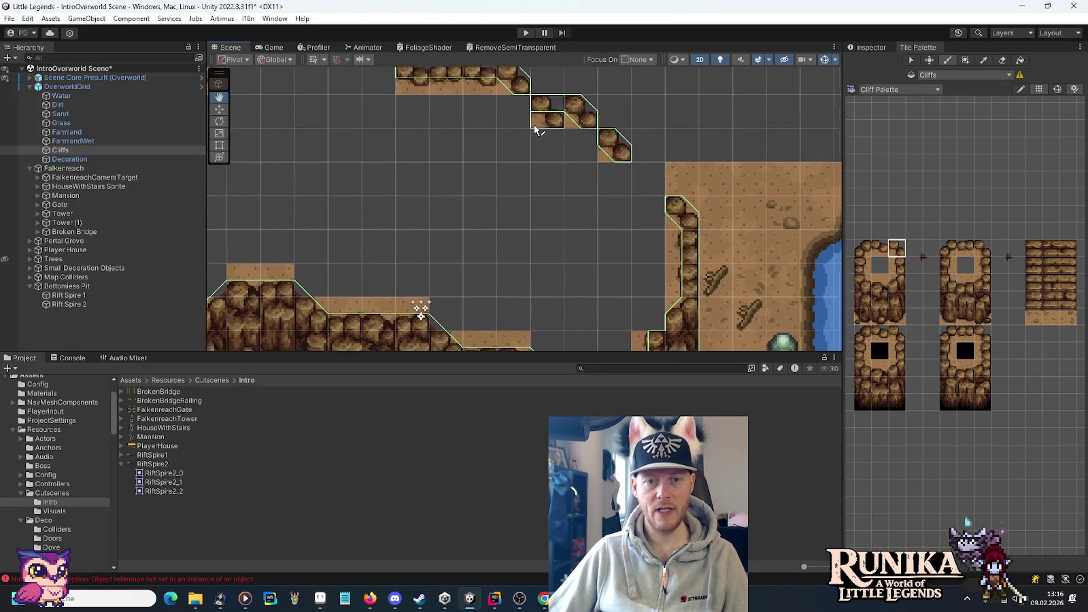
key("alt+Tab")
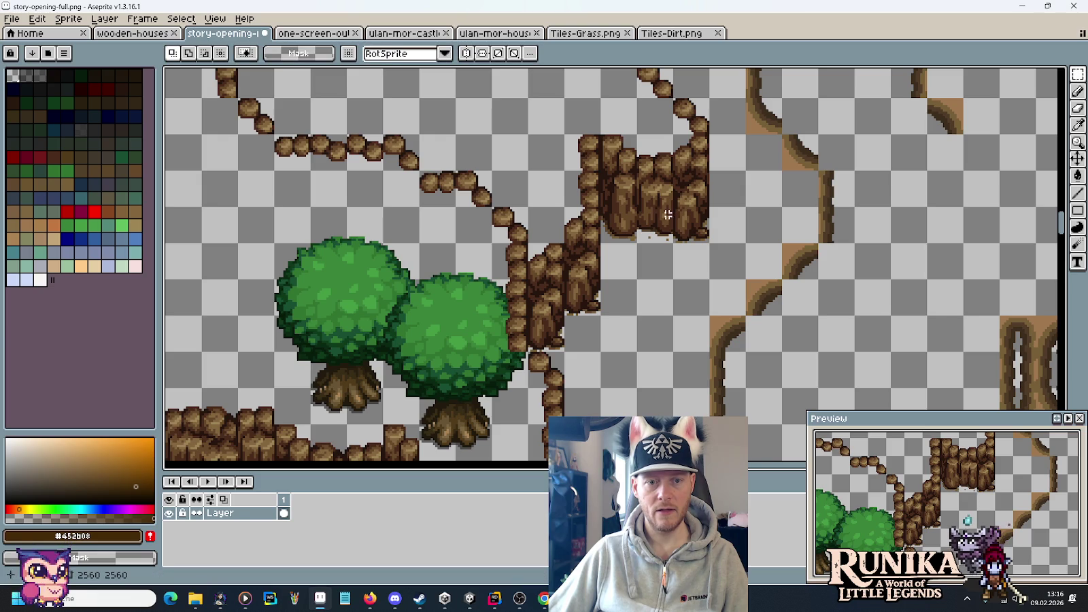
key("alt+Tab")
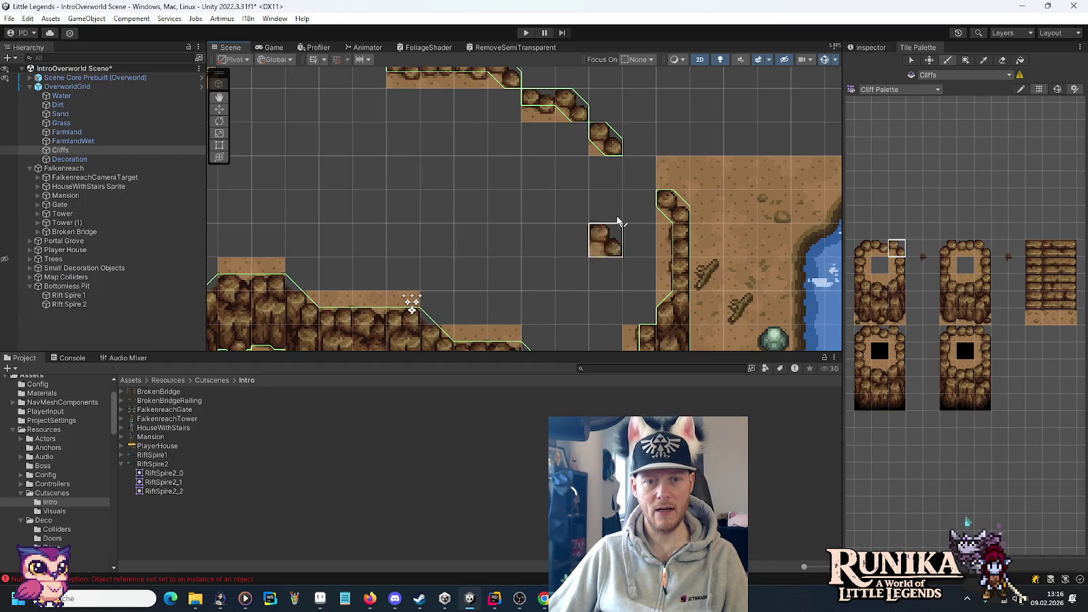
scroll(631, 224, "down", 4)
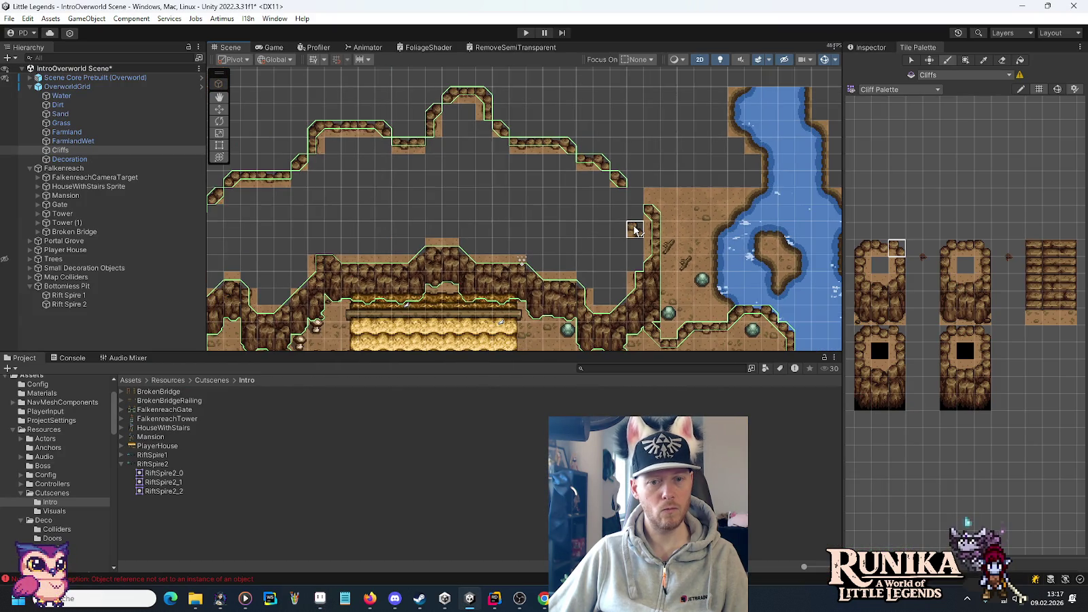
key("alt+Tab")
scroll(616, 287, "down", 3)
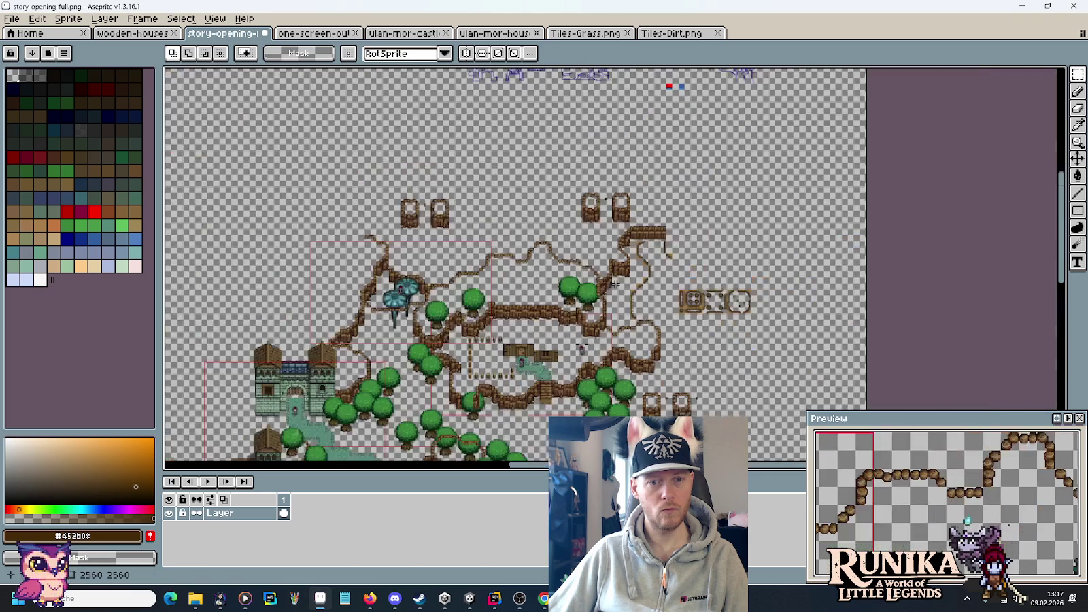
scroll(615, 284, "up", 2)
left_click_drag(442, 255, 590, 248)
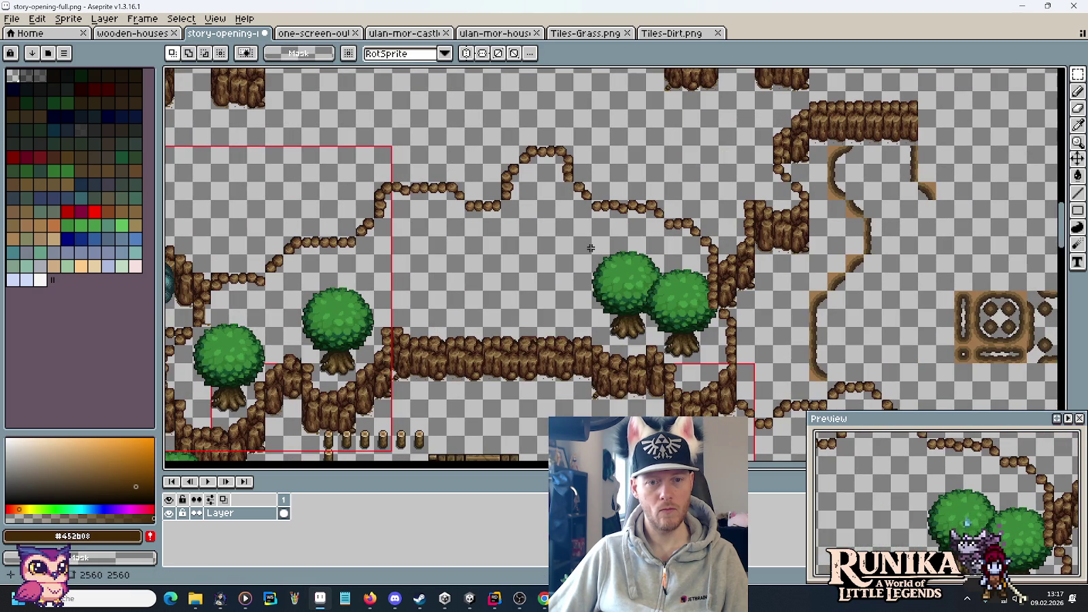
key("alt+Tab")
scroll(623, 228, "up", 3)
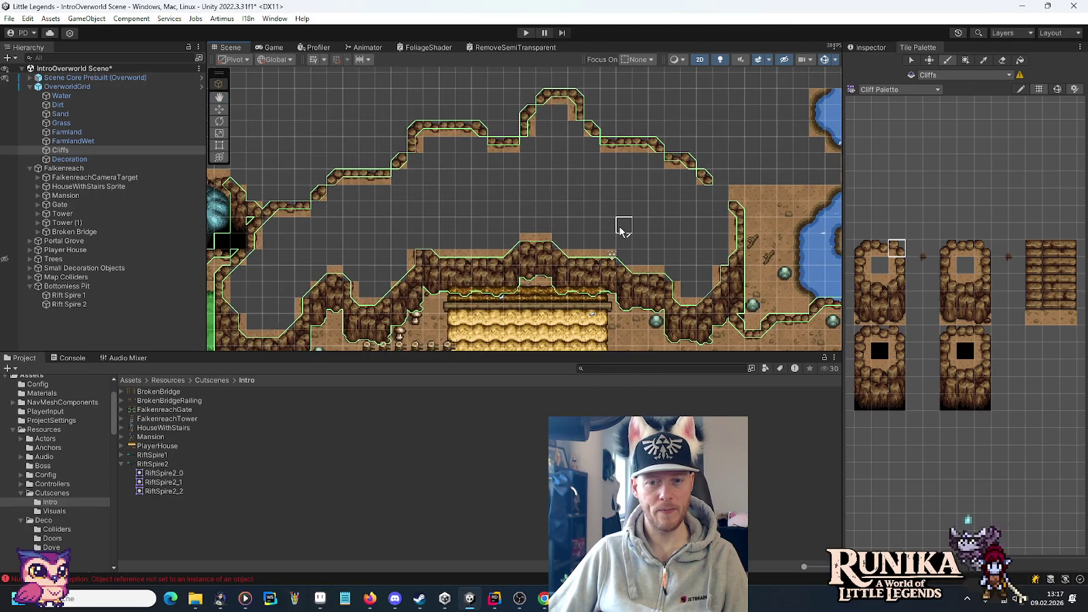
- Shift the tilemap view to the plateau's right edge and check it against the sketch
key("alt+Tab")
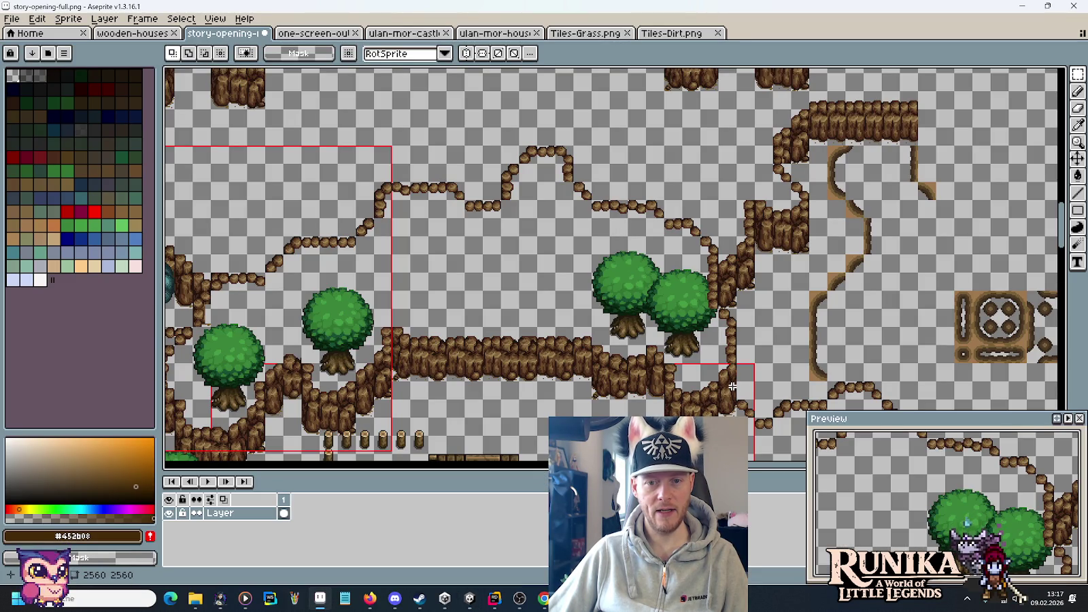
key("alt+Tab")
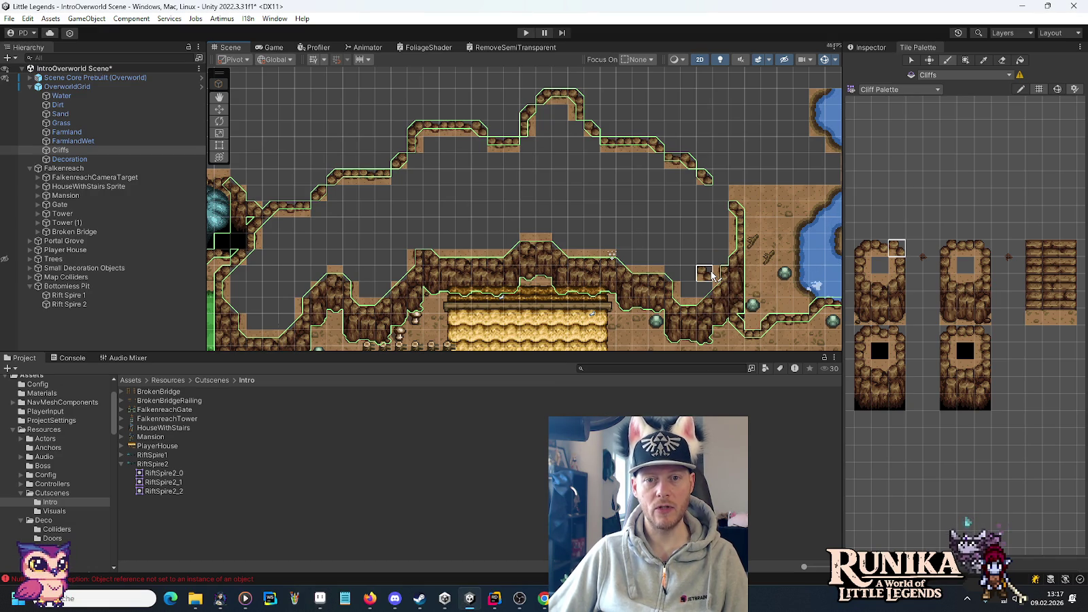
scroll(756, 261, "right", 3)
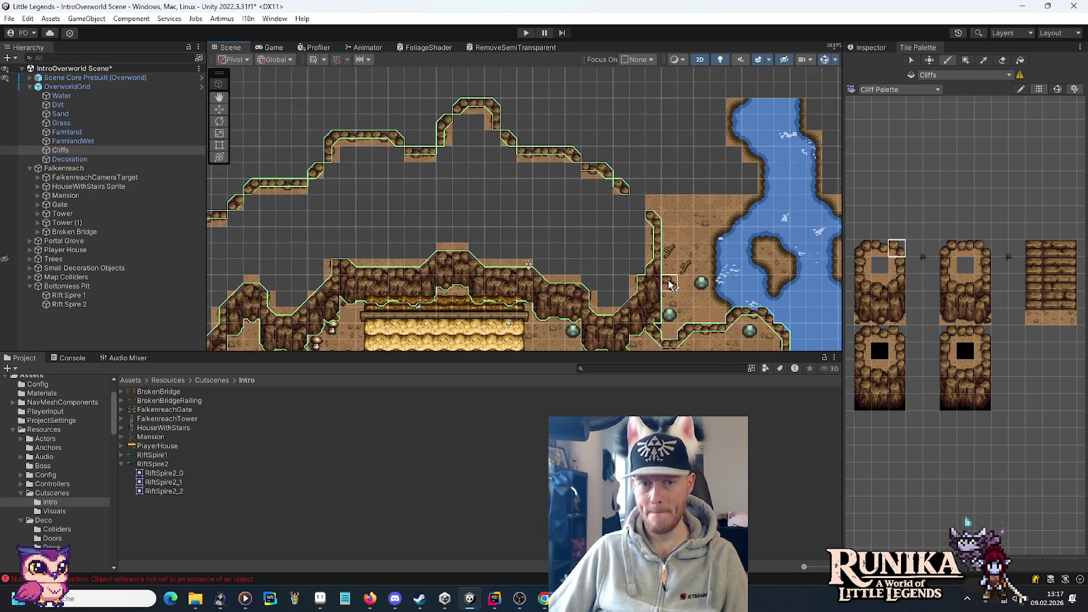
key("alt+Tab")
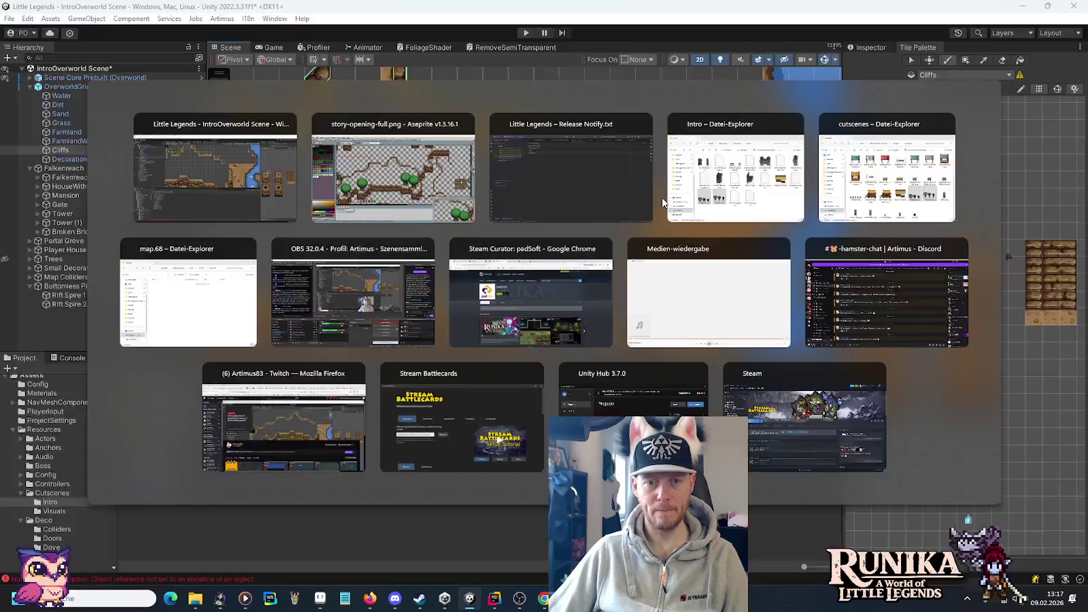
key("alt+Tab")
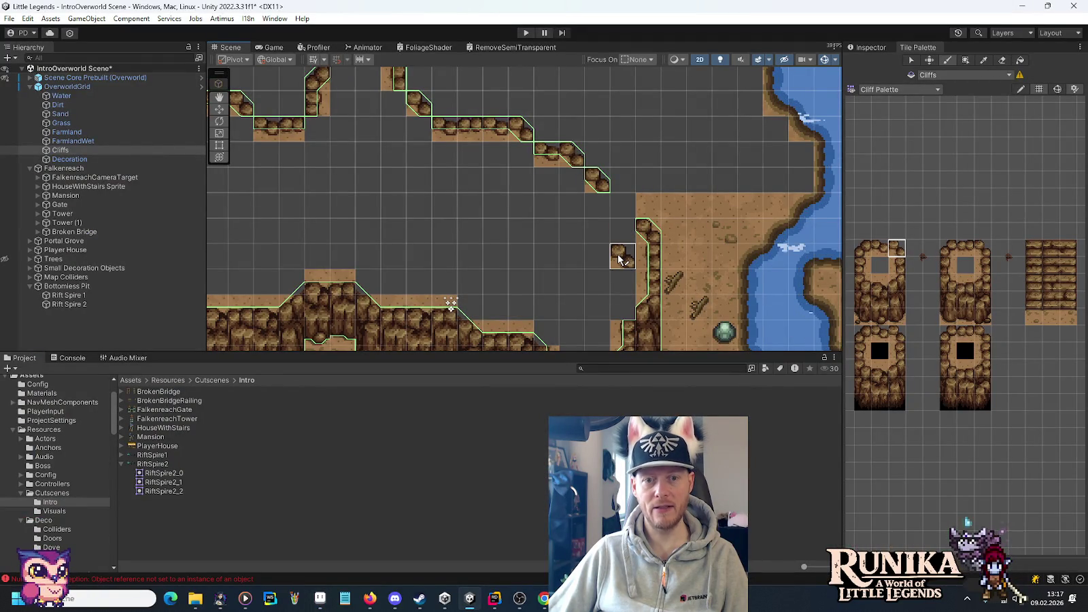
key("alt+Tab")
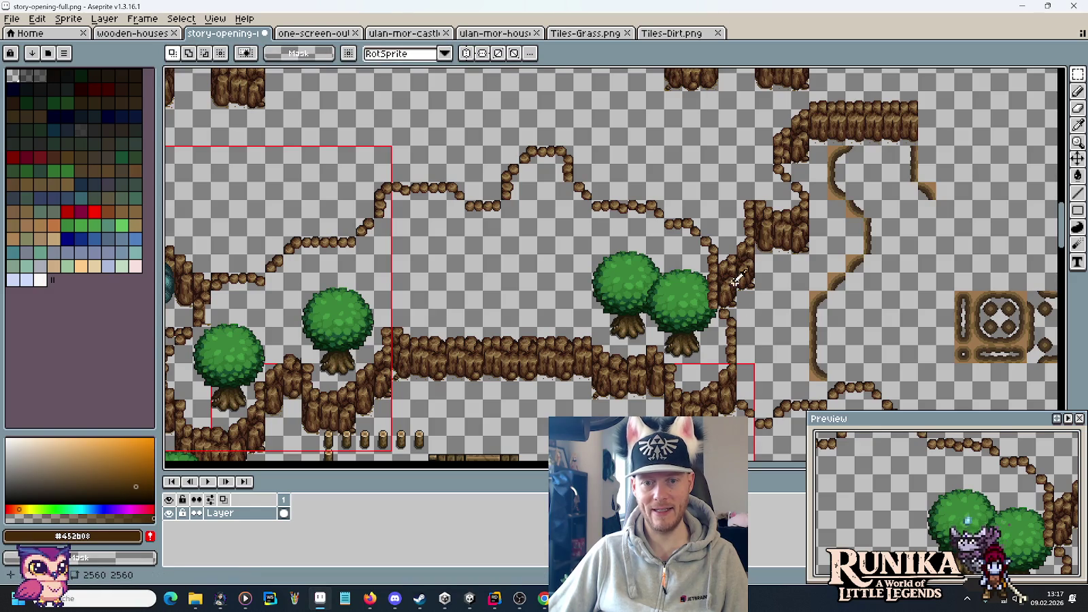
key("alt+Tab")
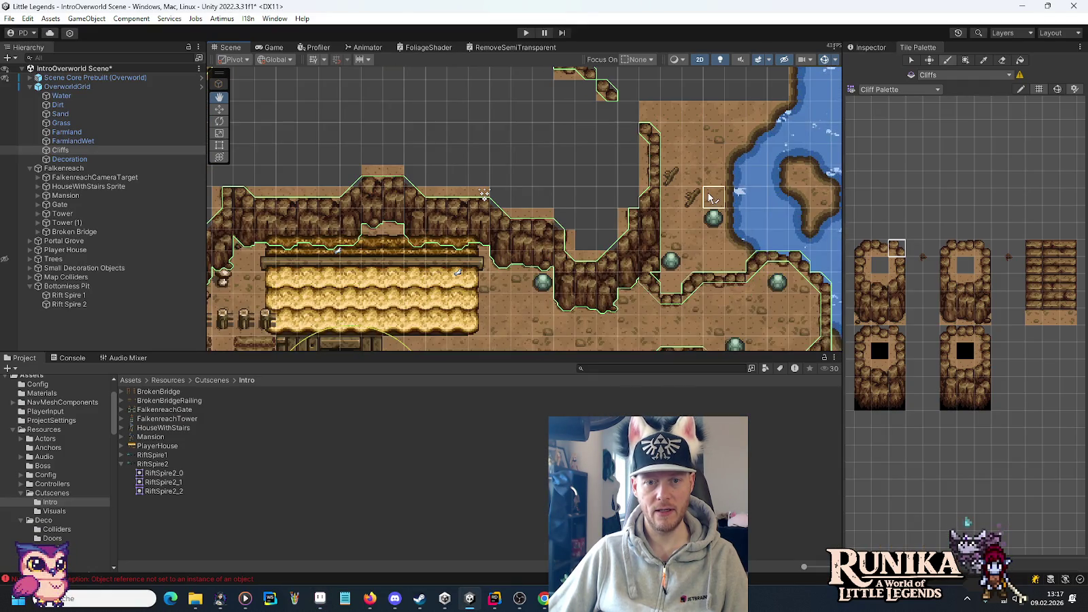
left_click_drag(707, 197, 711, 242)
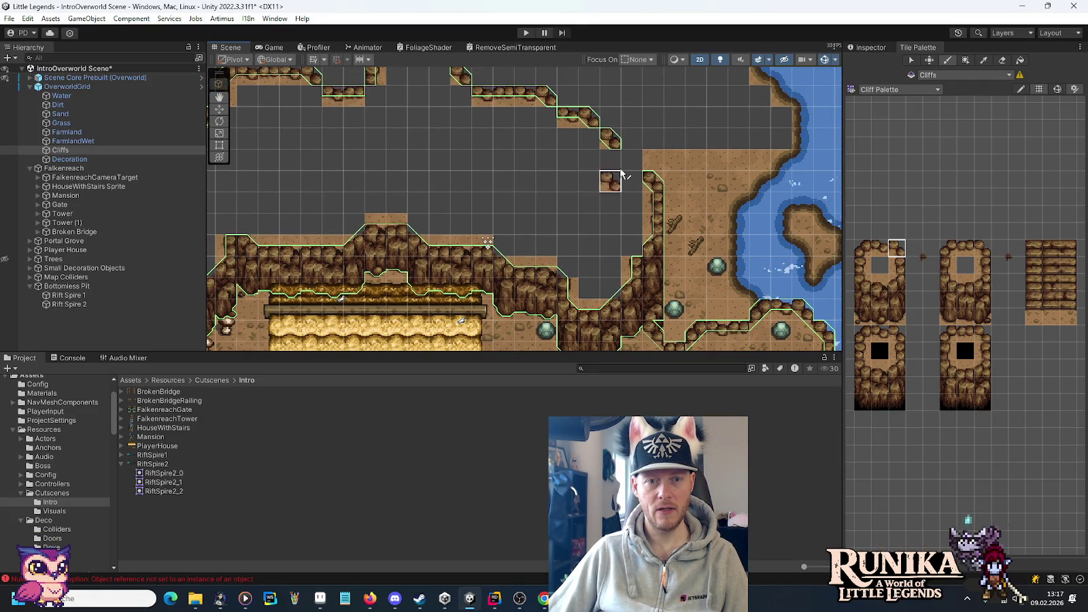
key("alt+Tab")
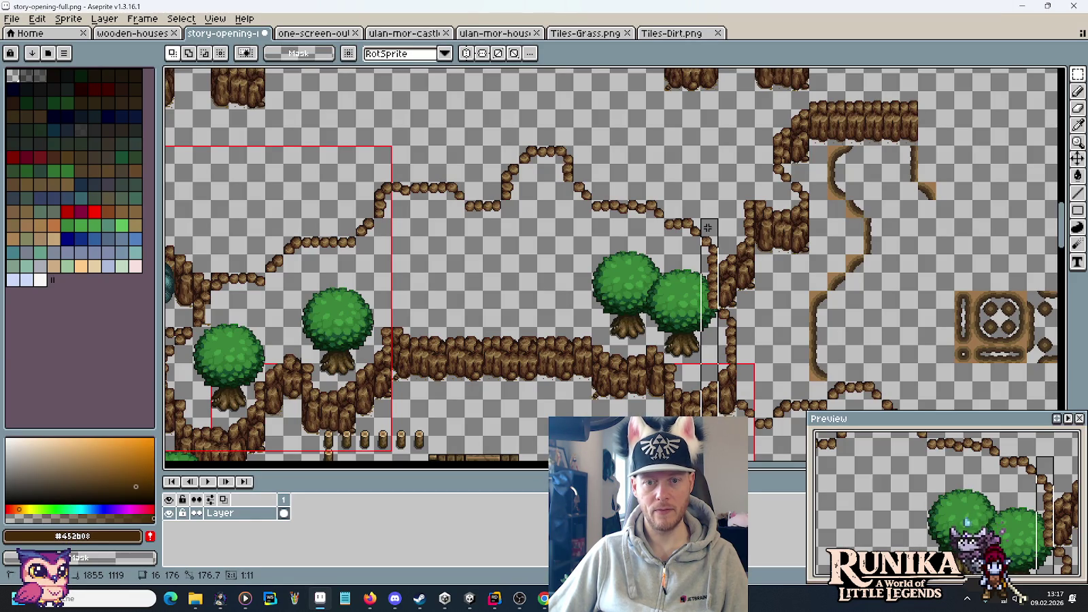
key("alt+Tab")
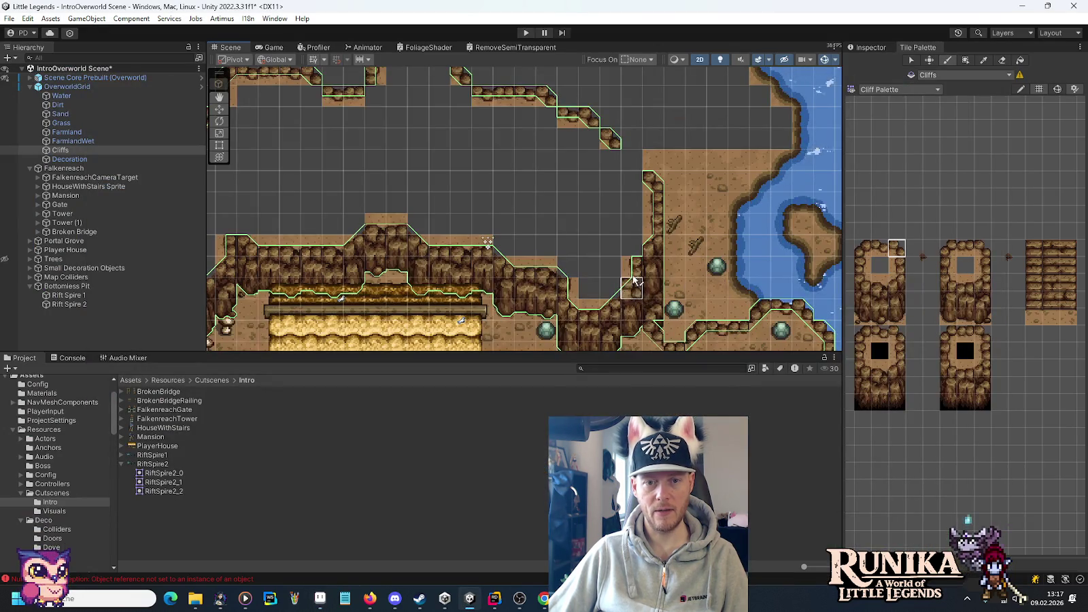
- Marquee-select the cliff edge beside the right-hand tree to read its 16×48 px size
key("alt+Tab")
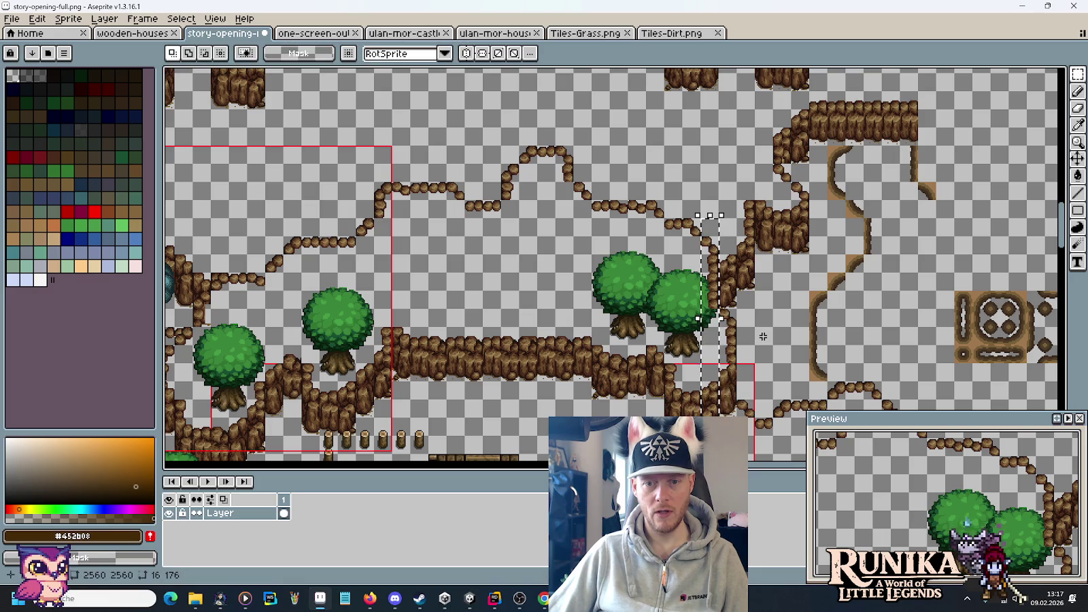
left_click(732, 349)
mouse_move(741, 335)
left_mouse_down()
mouse_move(748, 265)
mouse_move(747, 278)
left_mouse_up()
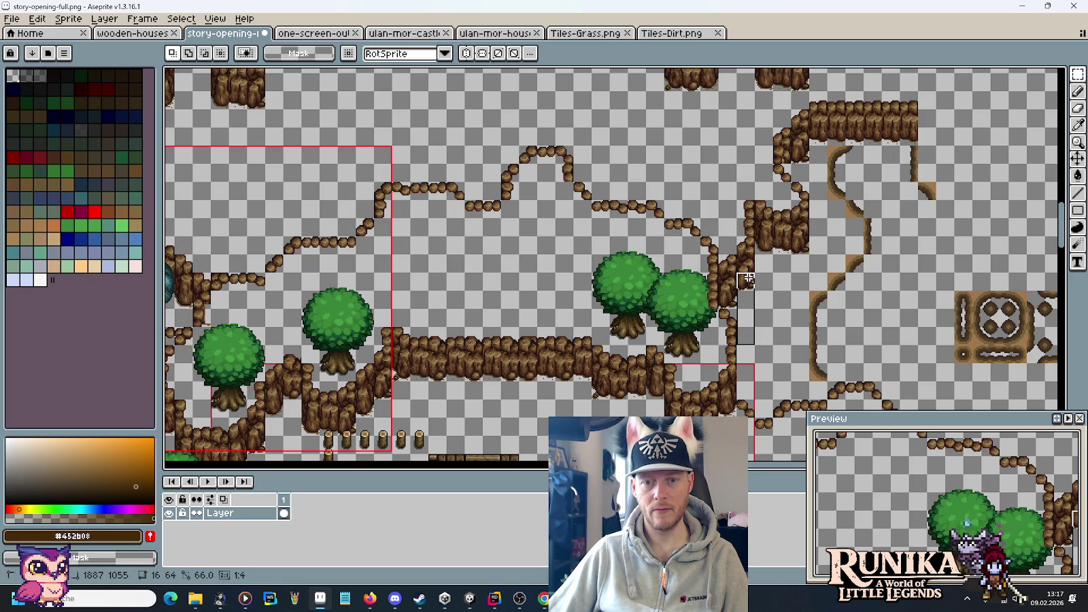
key("alt+Tab")
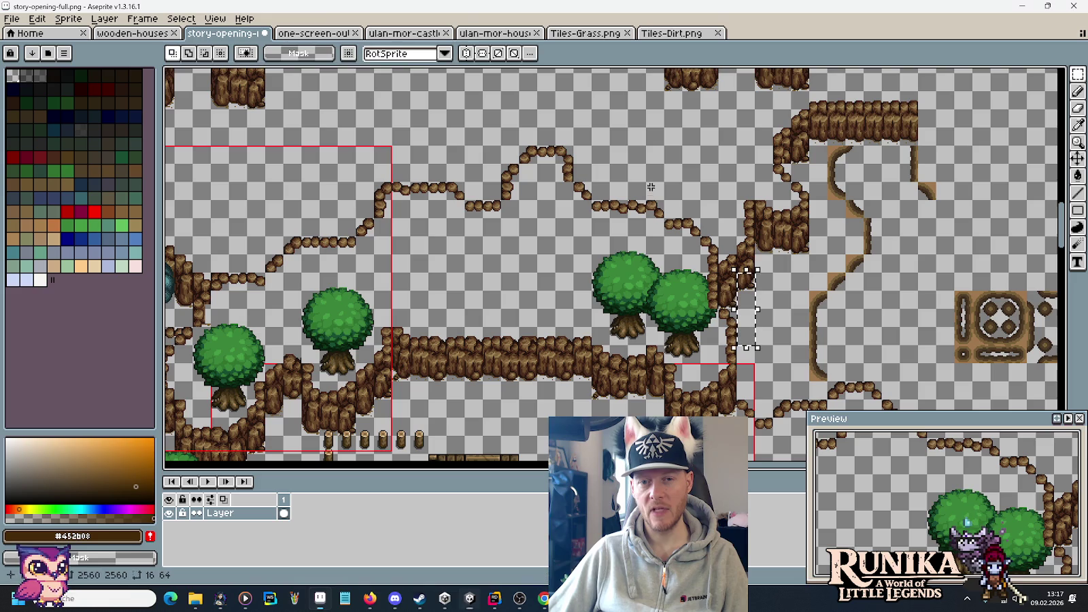
key("alt+Tab")
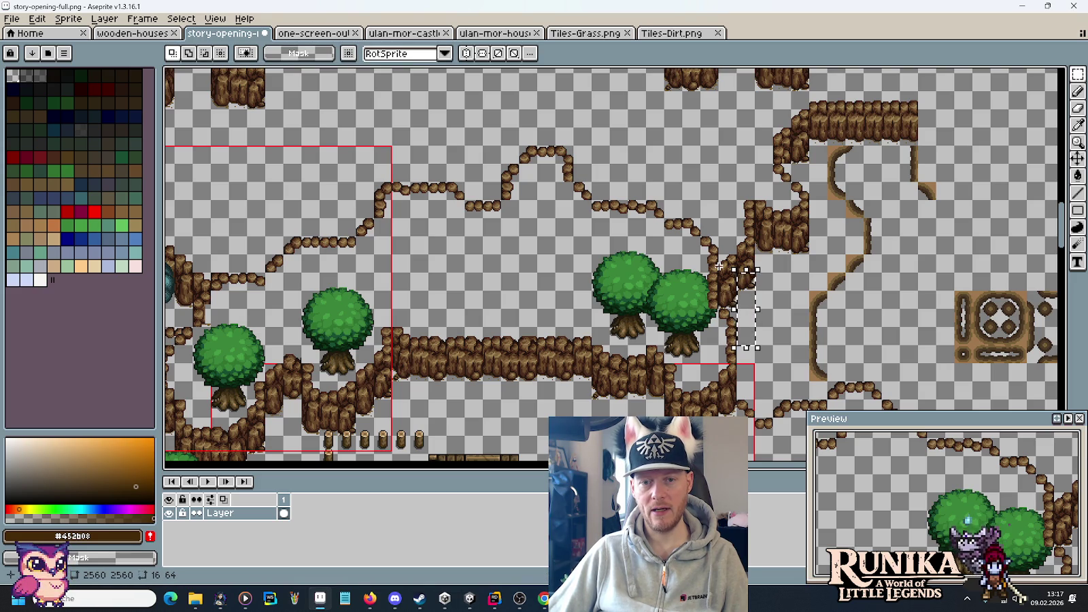
key("ctrl+d")
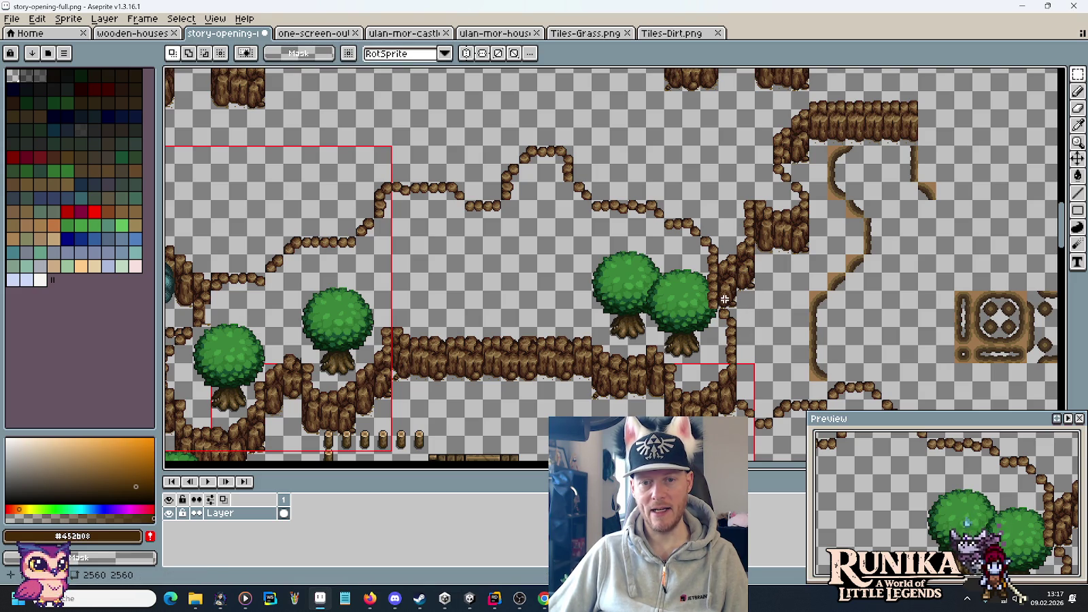
left_click_drag(746, 356, 744, 317)
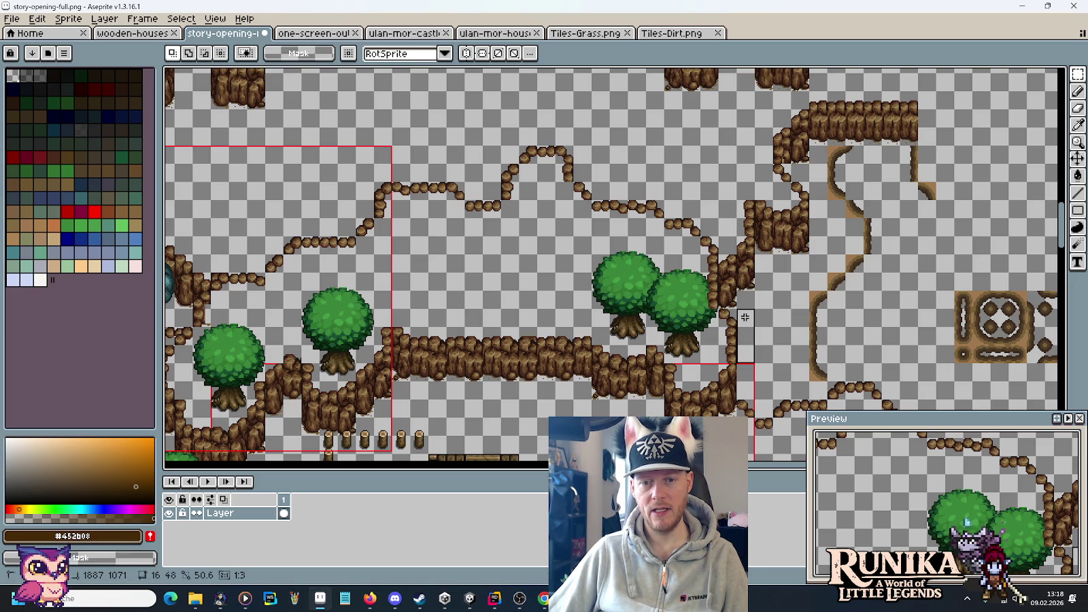
key("ctrl+d")
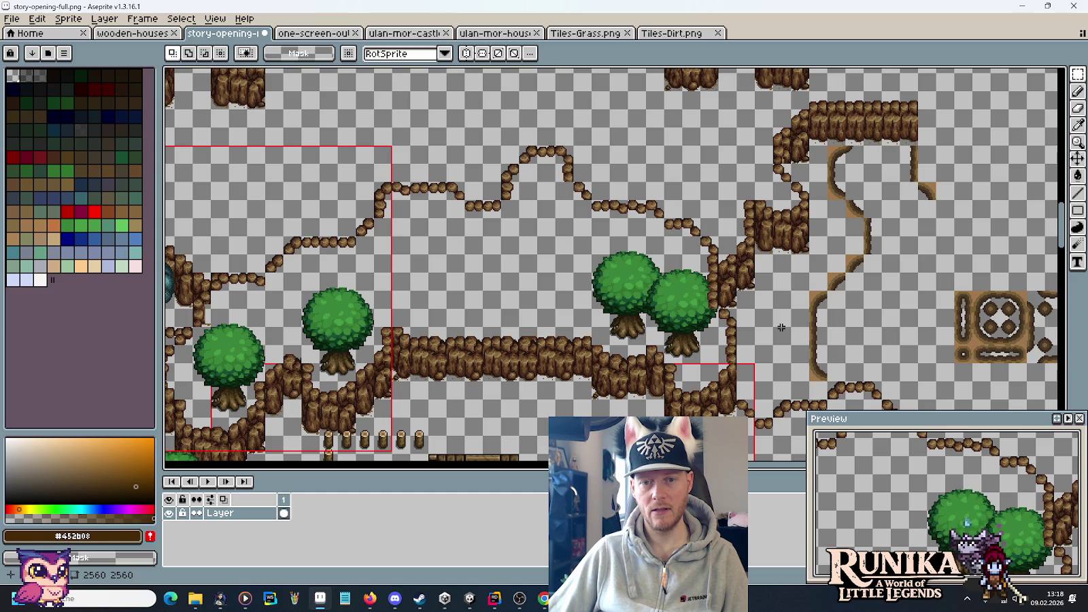
key("alt+Tab")
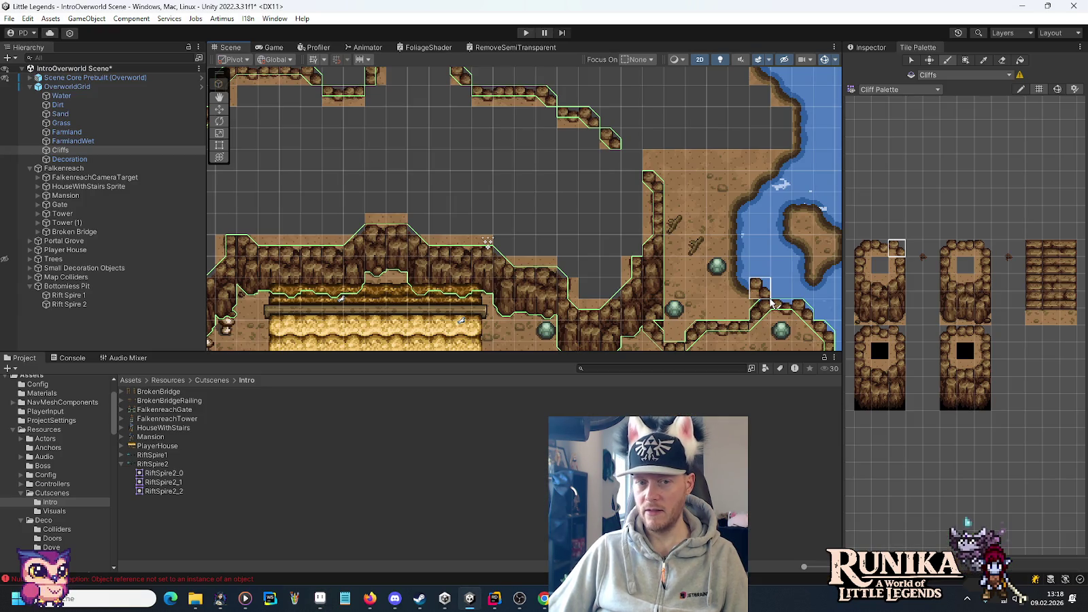
- Select the 4×4 block at the ledge's end and repaint it with cliff tiles joining the wall
left_click_drag(661, 158, 665, 221)
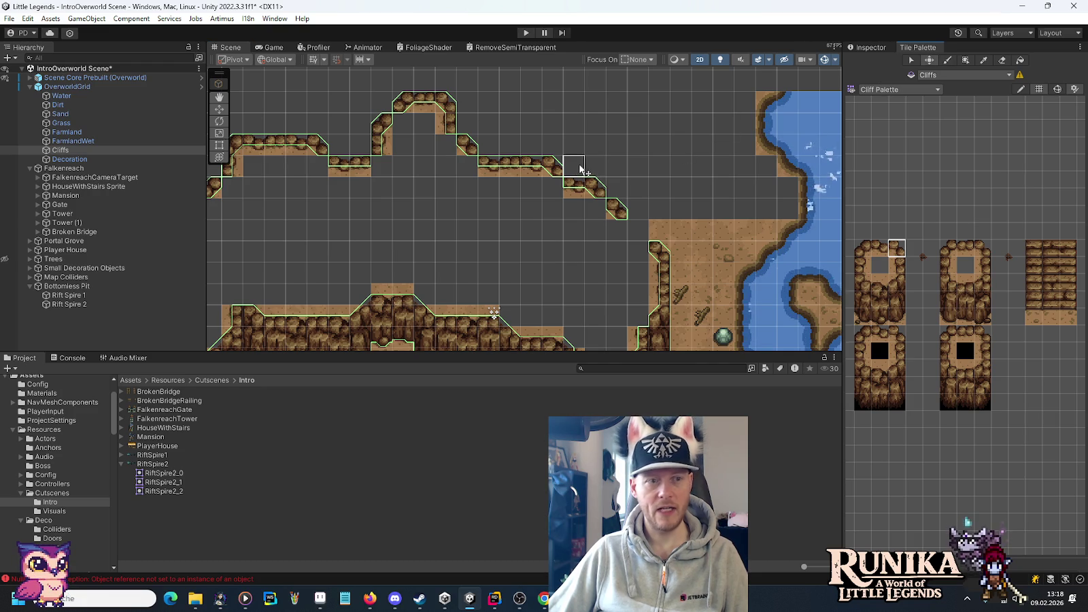
key("s")
mouse_move(581, 170)
left_mouse_down()
mouse_move(629, 237)
mouse_move(622, 212)
left_mouse_up()
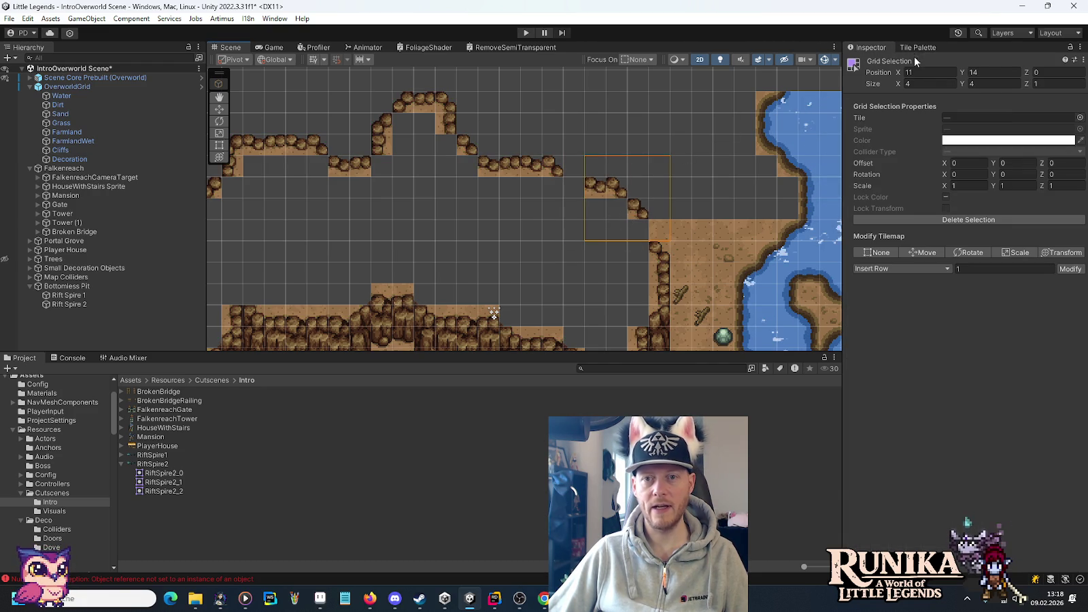
left_click(917, 47)
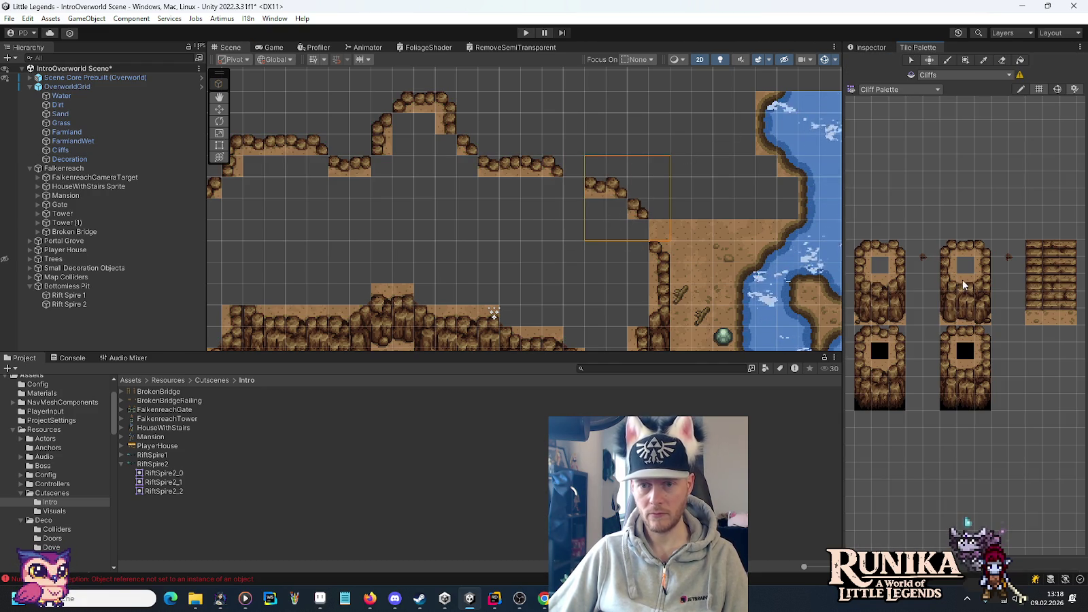
left_click(977, 269)
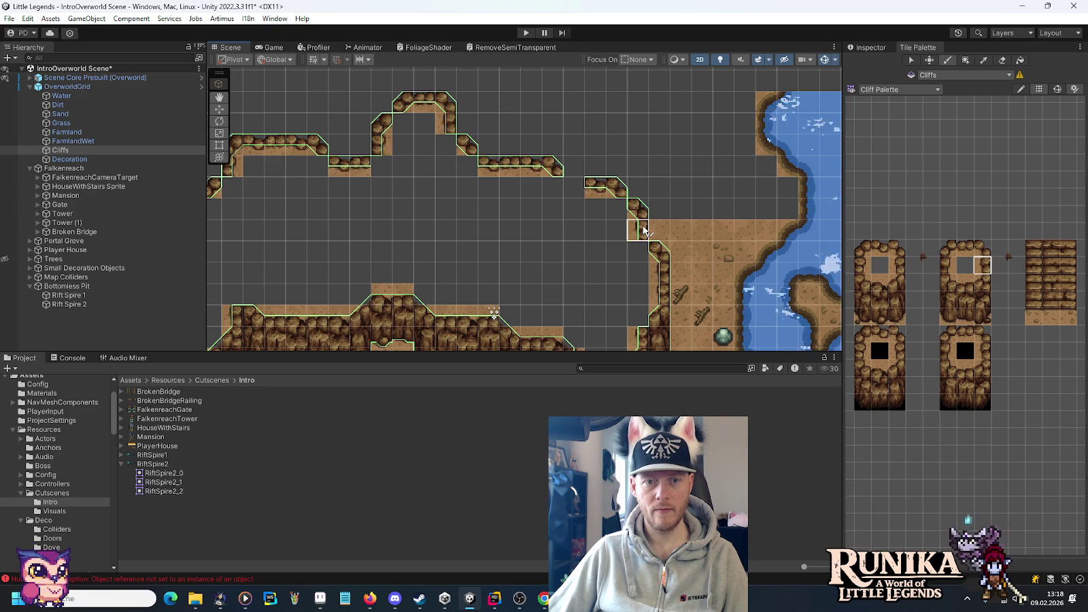
left_click(881, 248)
left_click(574, 189)
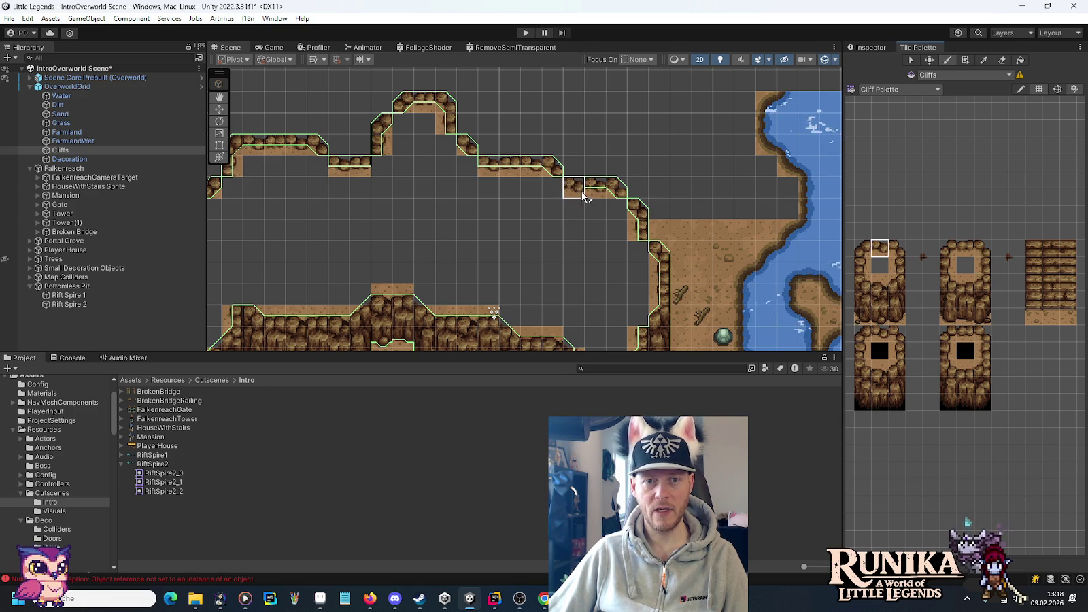
left_click(964, 248)
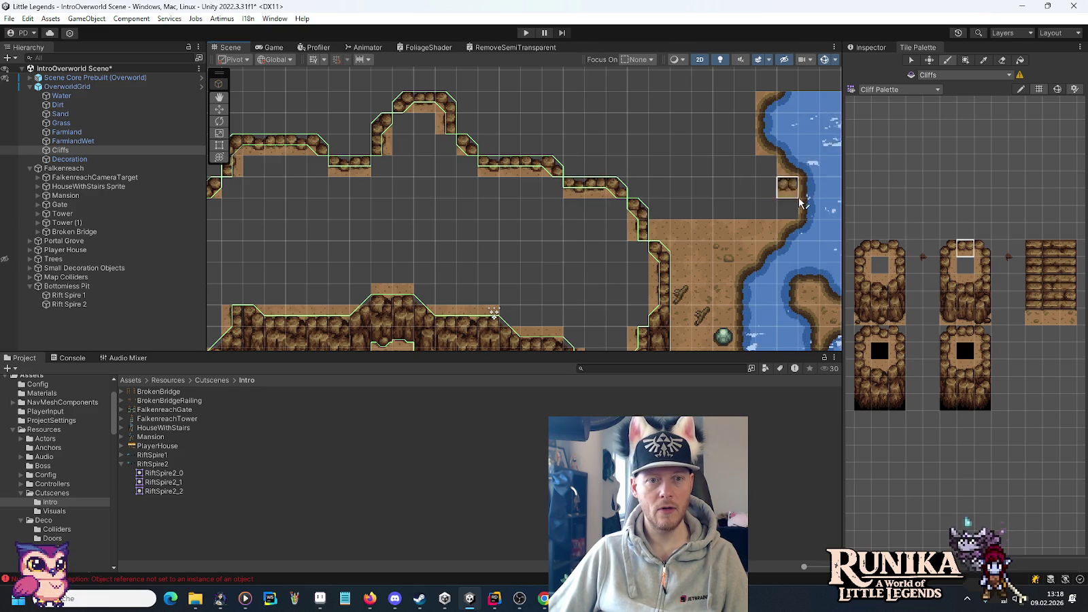
- Pan toward the river and show the mockup's upper cliffs
left_click_drag(720, 204, 653, 216)
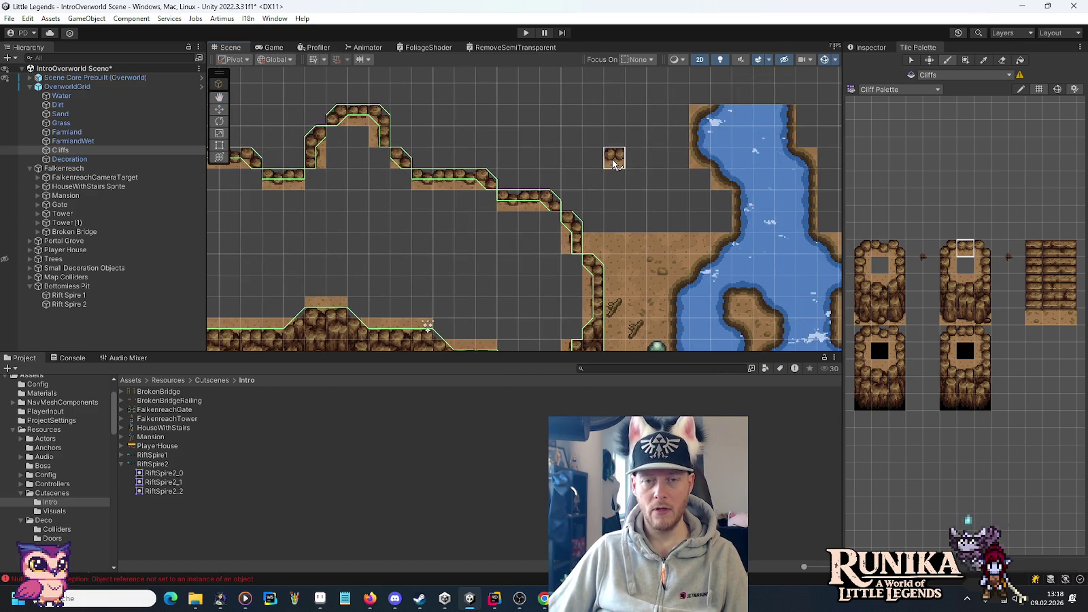
scroll(611, 160, "down", 3)
key("alt+Tab")
left_click_drag(807, 150, 779, 205)
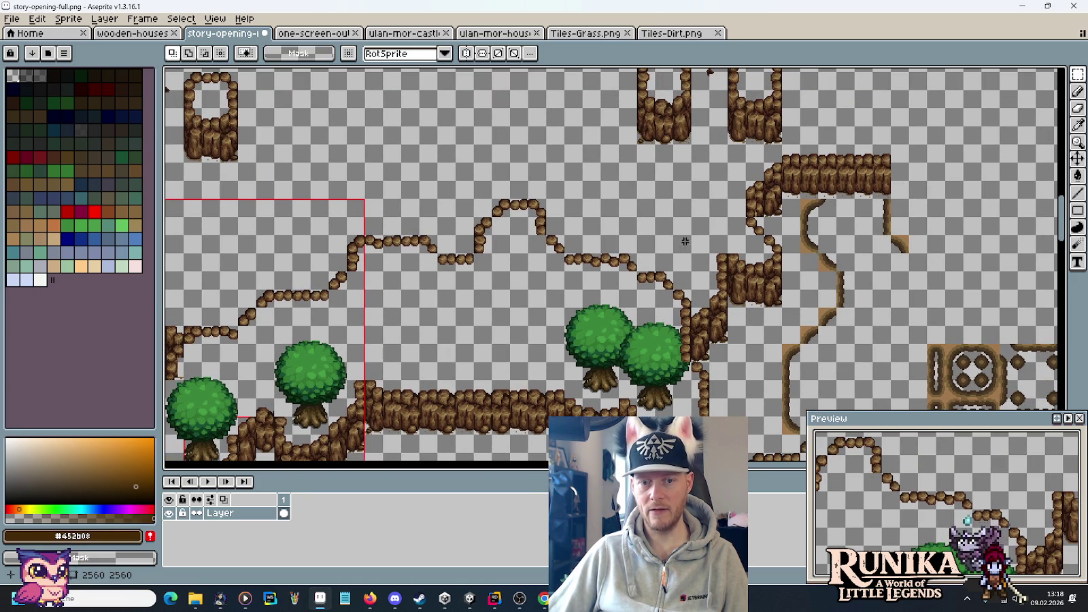
- Paint a three-tile-tall cliff wall across the top of the river inlet
key("alt+Tab")
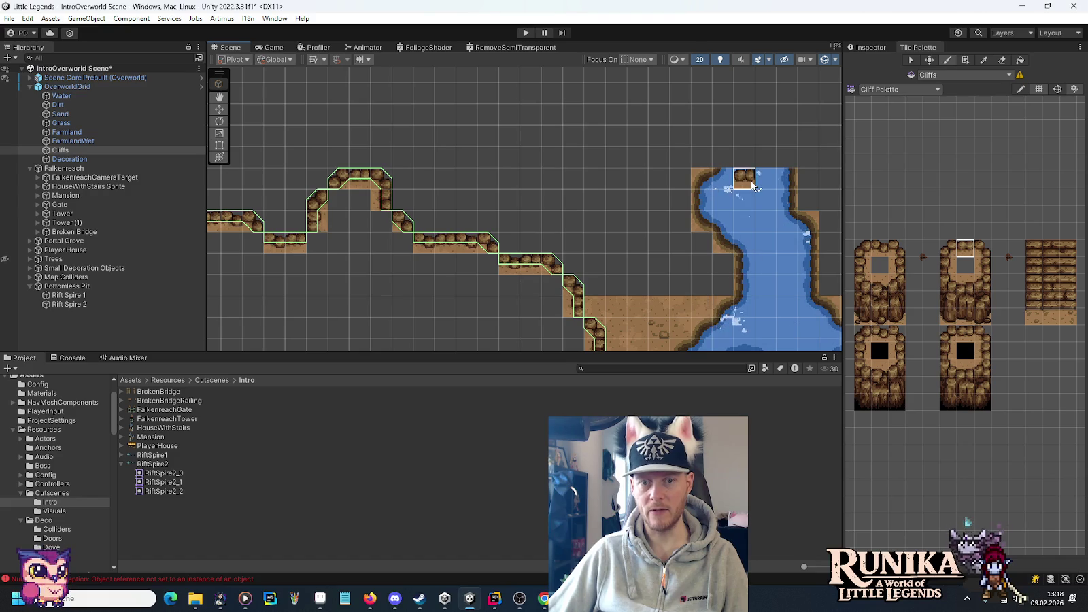
key("i")
left_click_drag(964, 317, 965, 278)
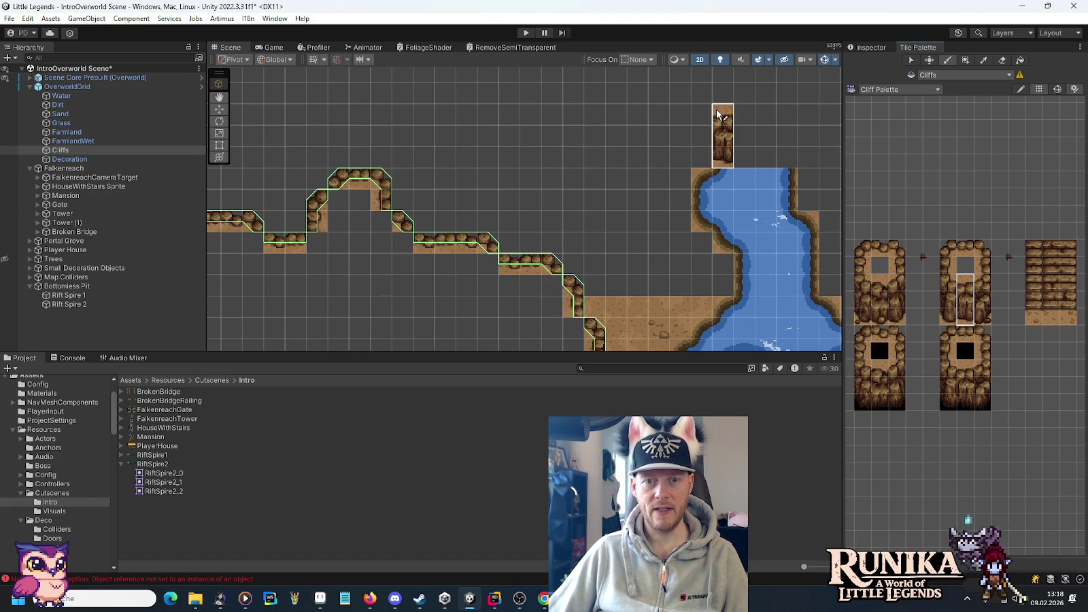
left_click_drag(718, 114, 785, 117)
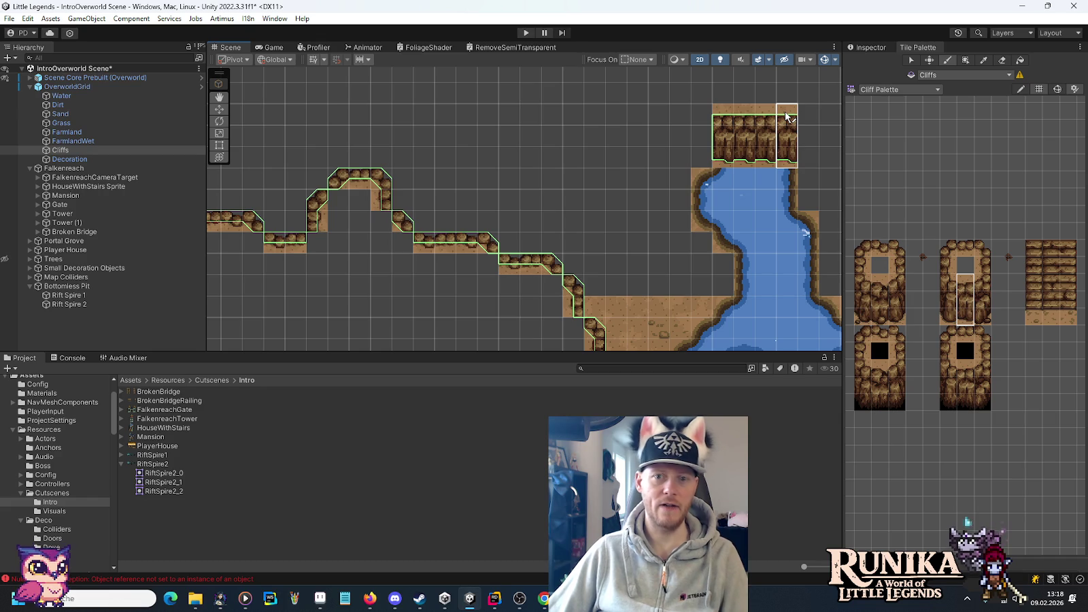
left_click(787, 117)
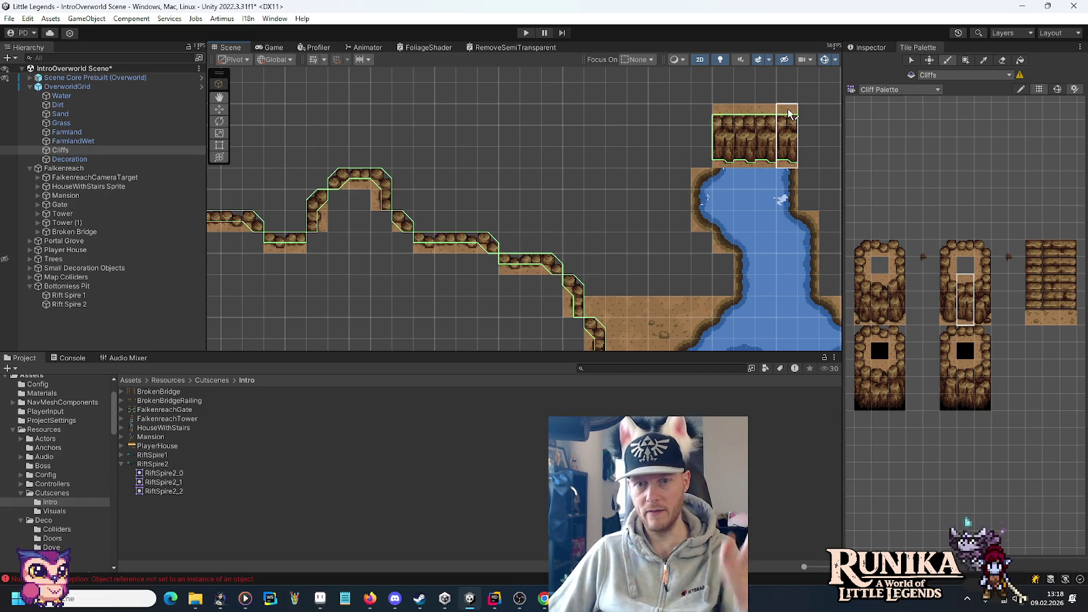
- Add an extra cliff column at the wall's left end, checking the mockup
left_click_drag(883, 319, 878, 295)
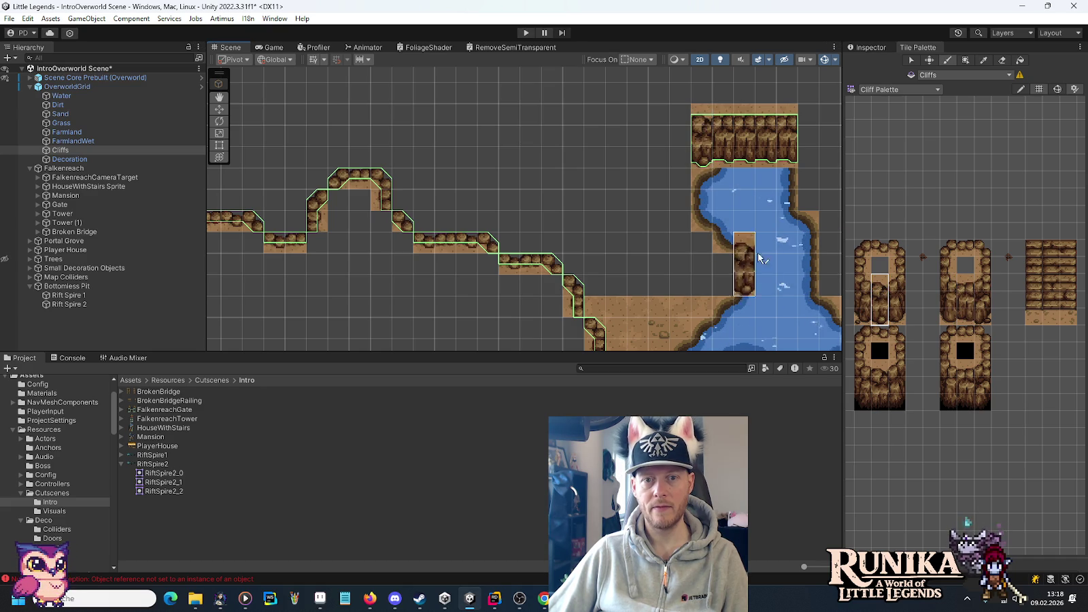
key("alt+Tab")
key("alt+Tab")
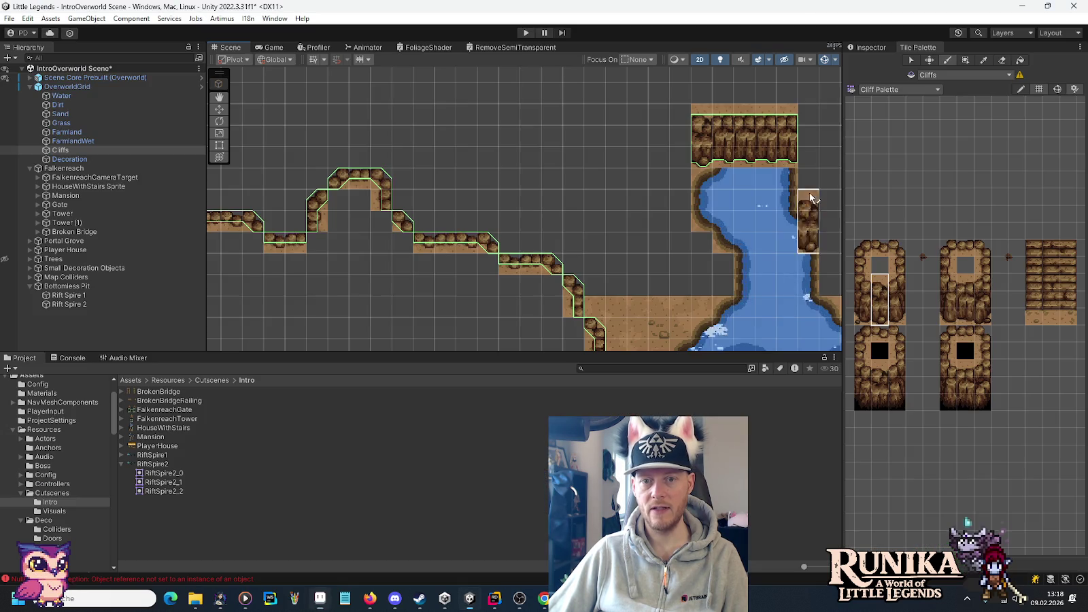
left_click(685, 117)
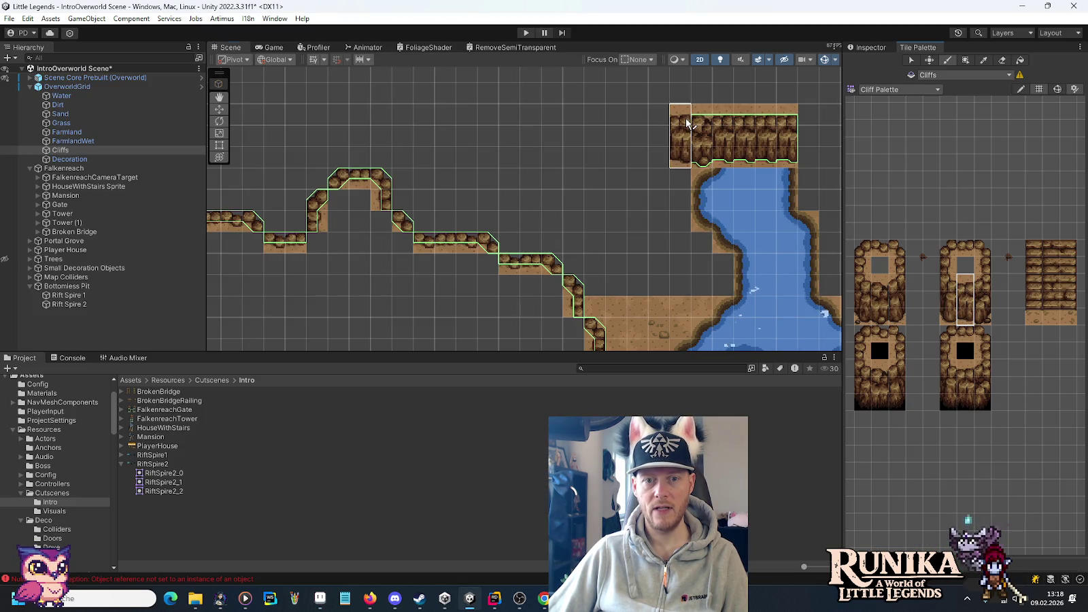
left_click_drag(892, 320, 892, 275)
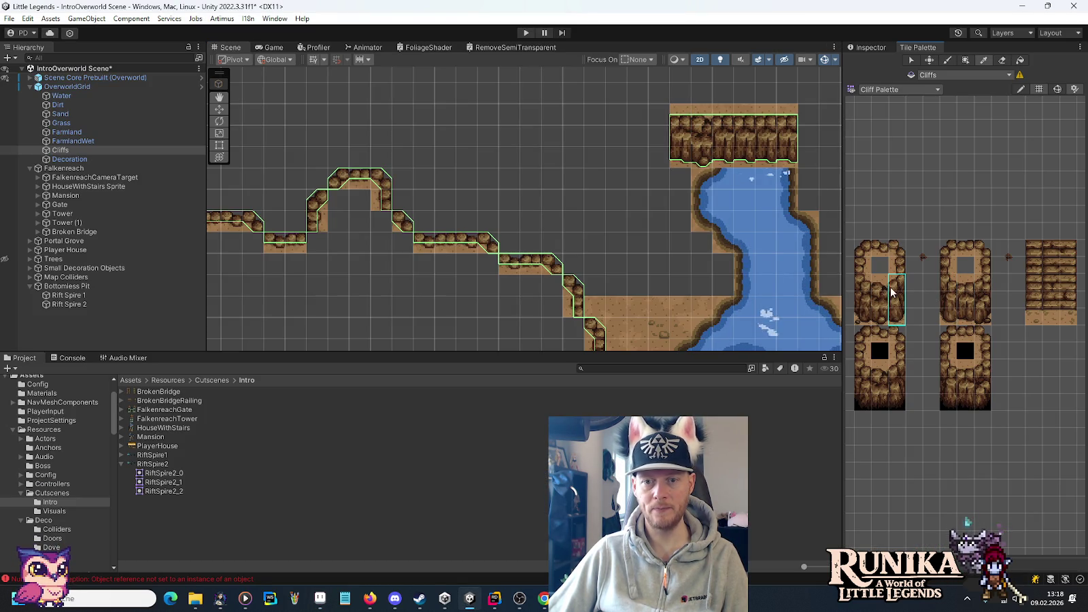
key("alt+Tab")
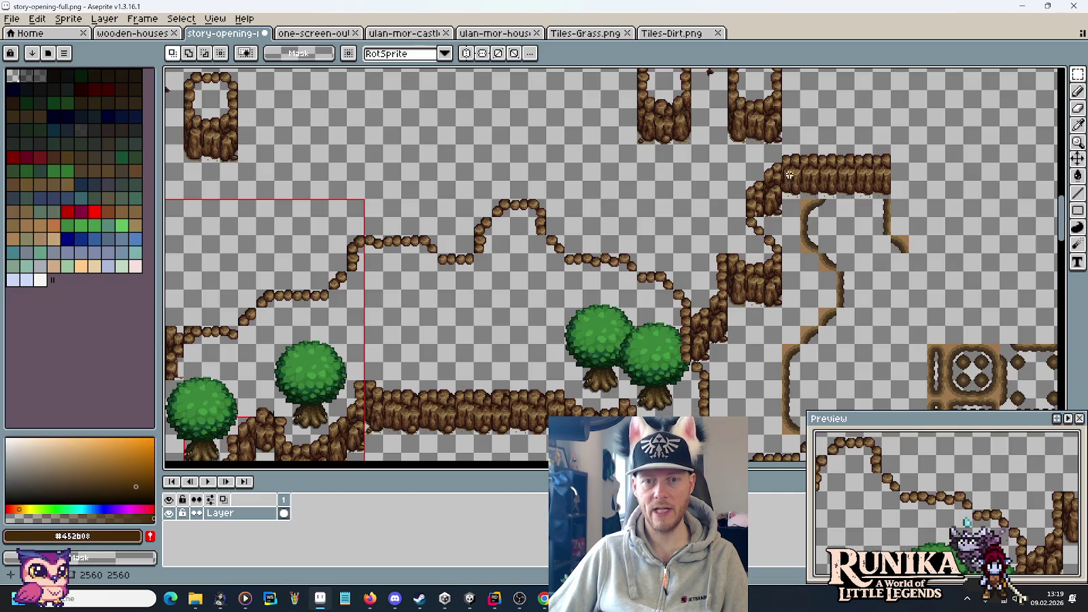
- Repaint the river-head wall's left column with cliff edge strips and pick corner tiles for a stepped ledge
key("alt+Tab")
left_click_drag(976, 321, 979, 277)
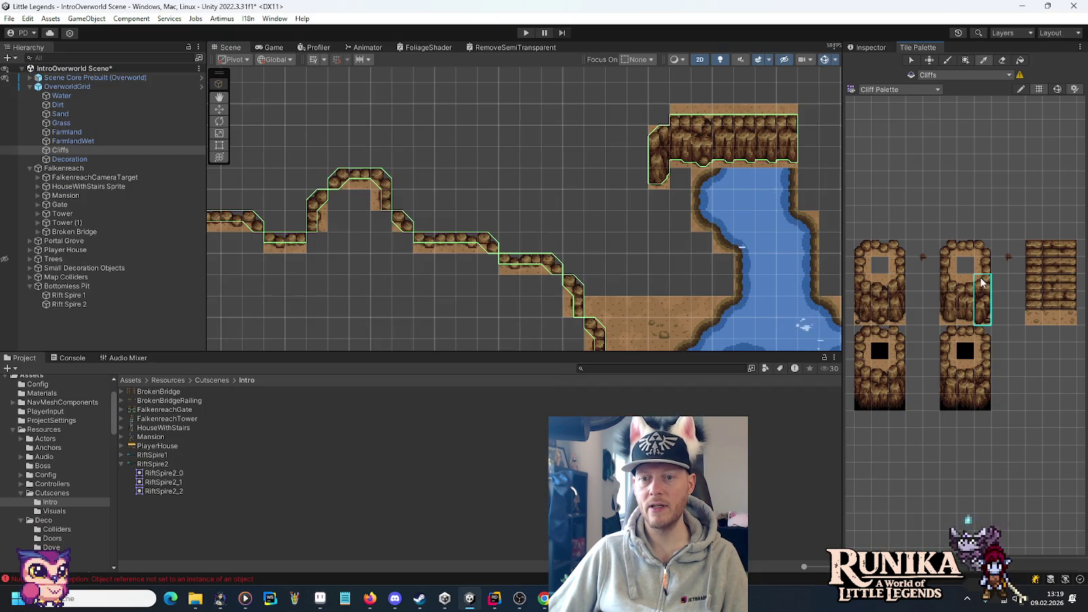
left_click(665, 151)
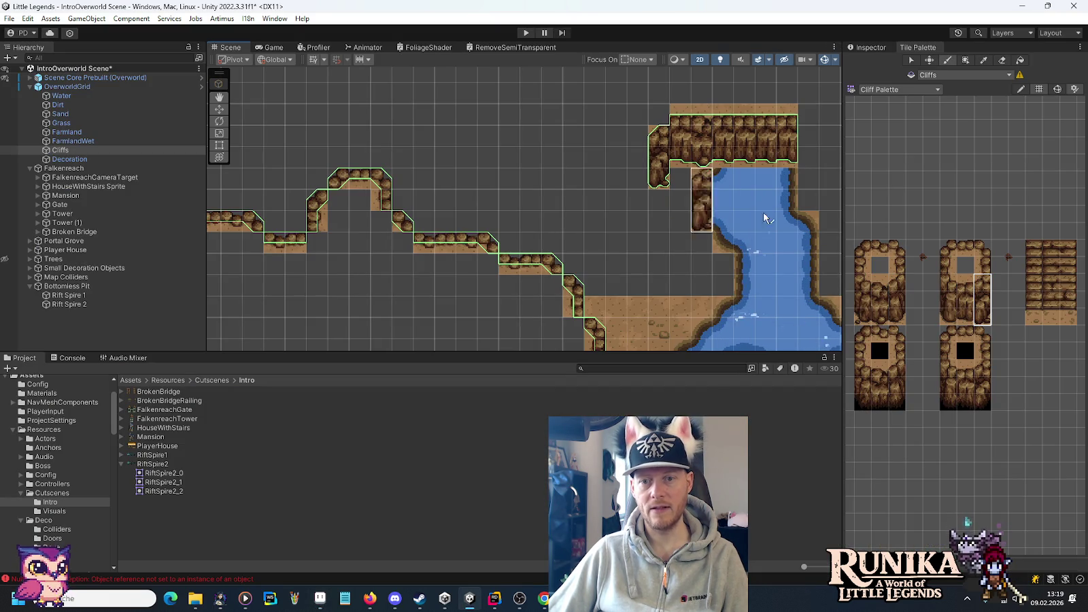
left_click_drag(896, 323, 896, 276)
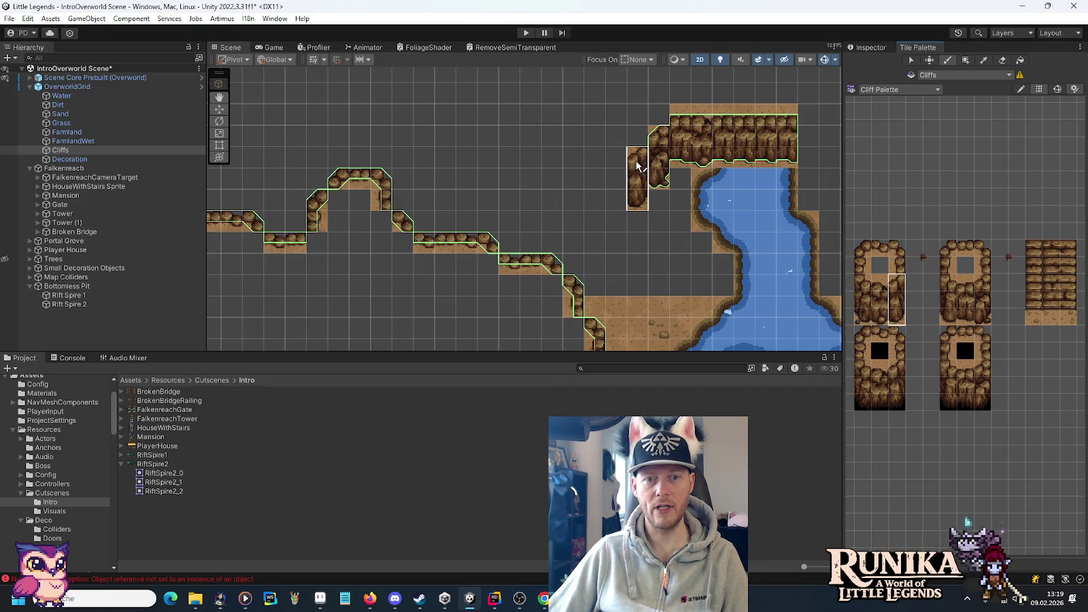
key("alt+Tab")
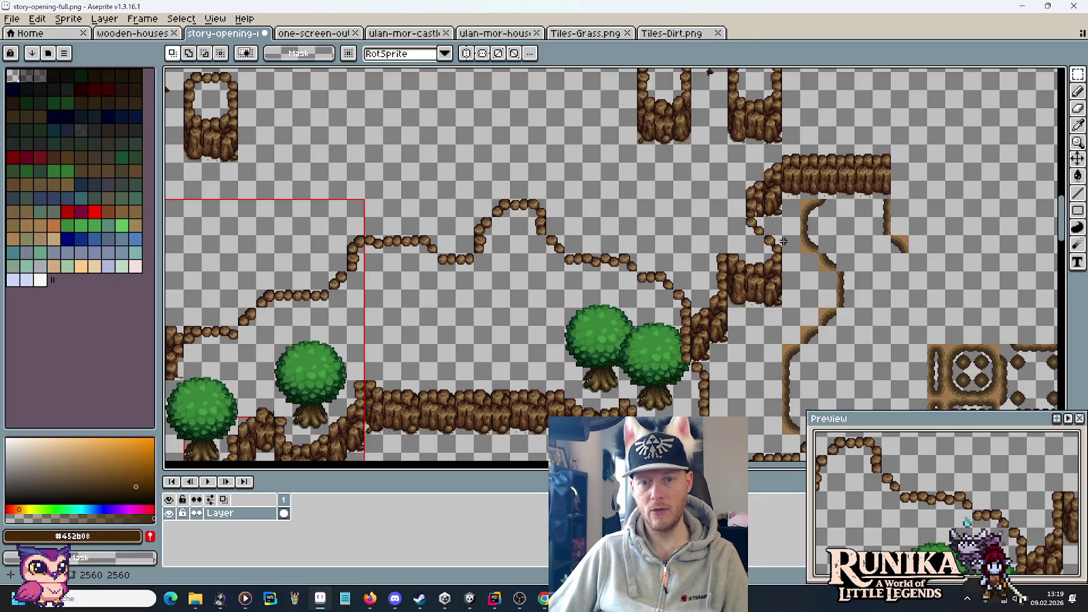
key("alt+Tab")
left_click(982, 265)
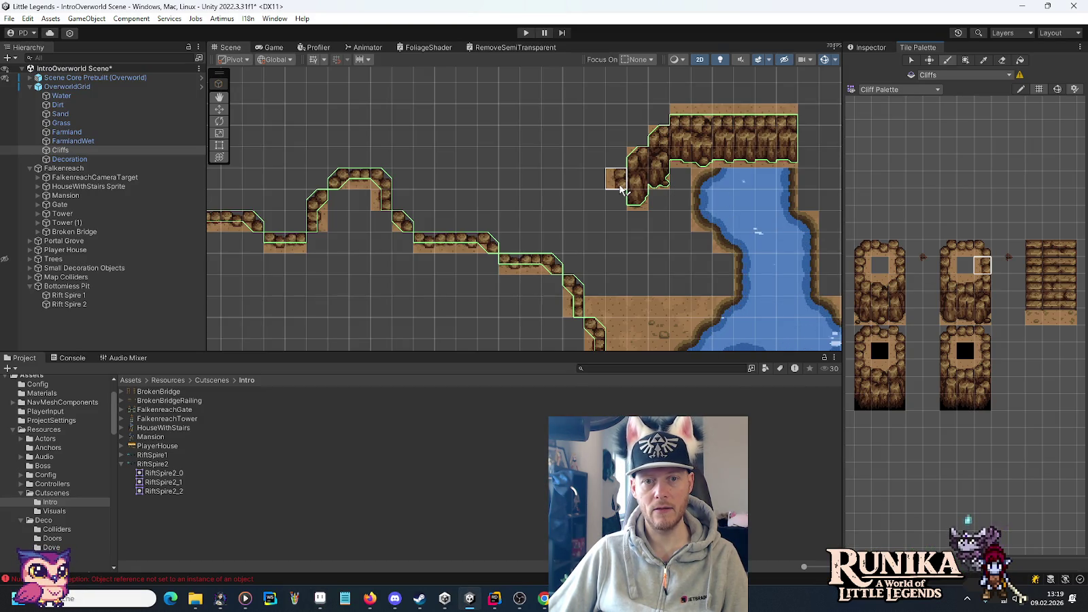
key("alt+Tab")
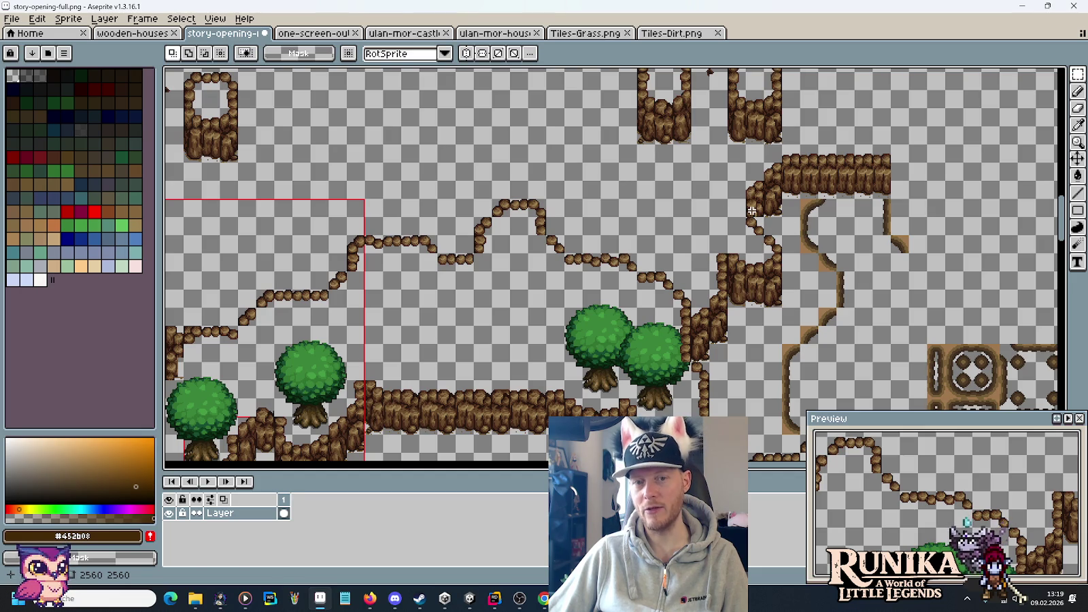
key("alt+Tab")
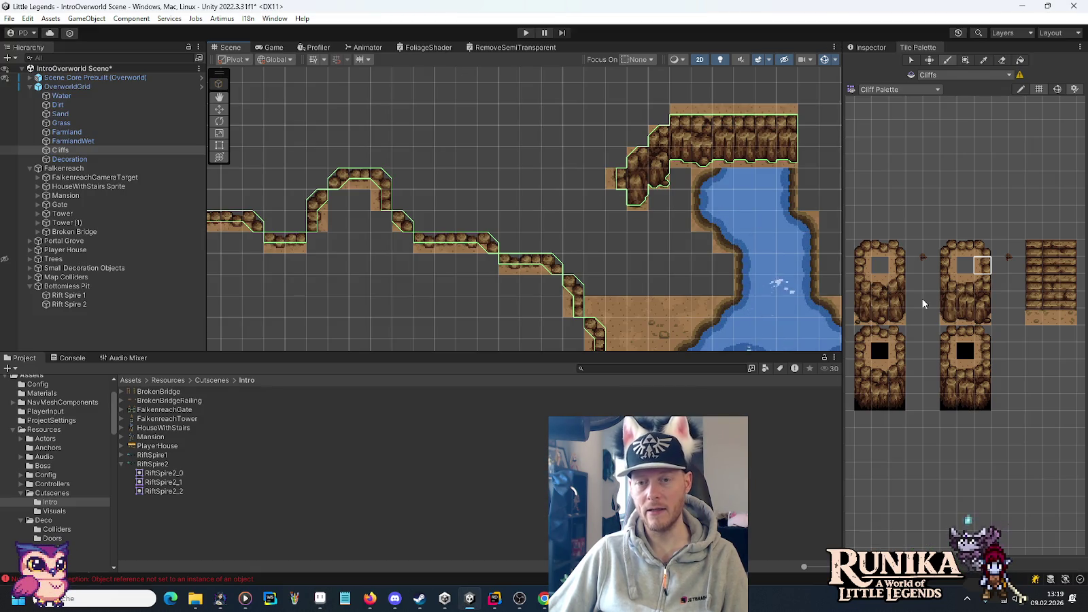
left_click(982, 248)
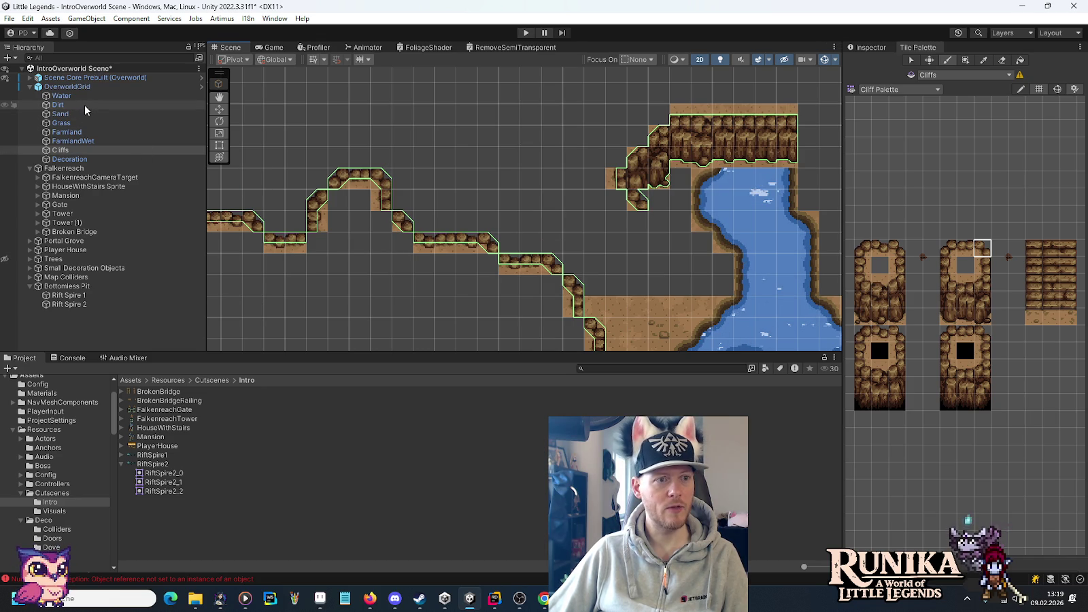
- Pick bottom-right and top cliff tiles for the Cliffs tilemap, checking them against the Aseprite mockup
left_click(61, 105)
left_click(896, 315)
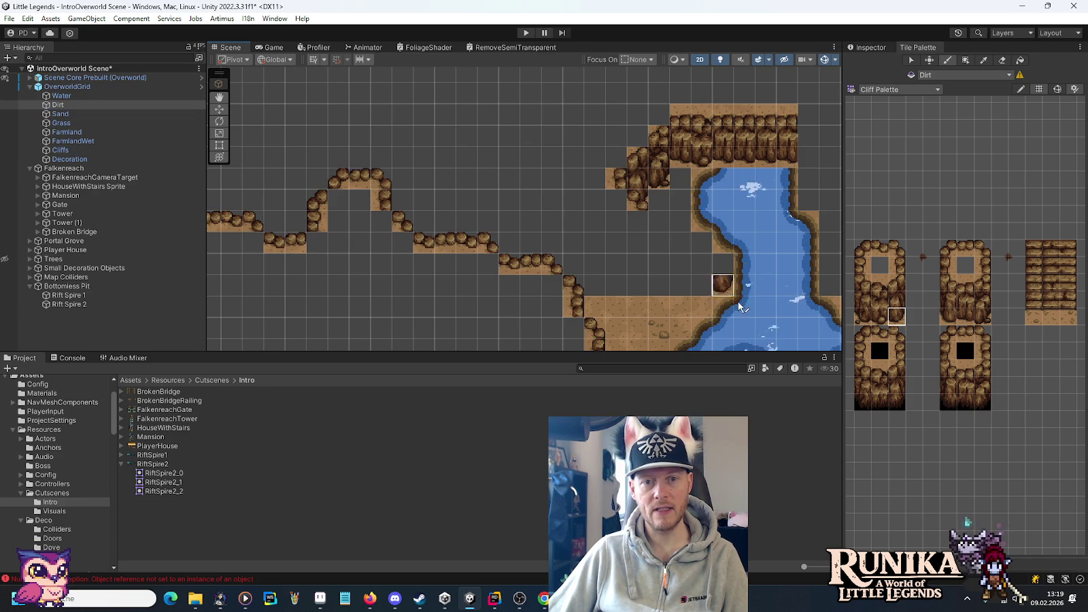
left_click(60, 150)
key("alt+Tab")
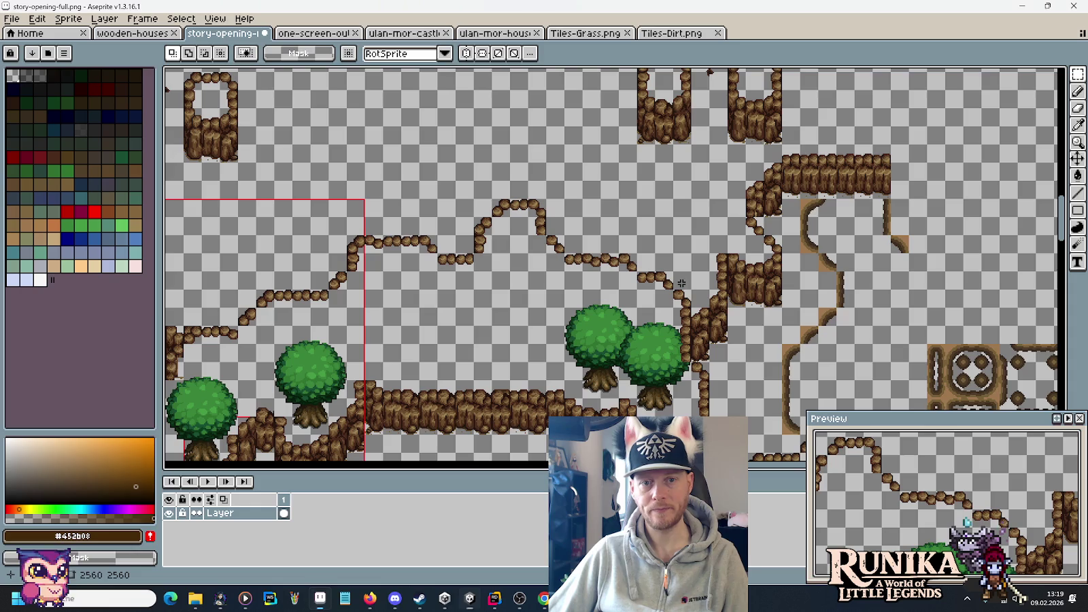
key("alt+Tab")
left_click(896, 248)
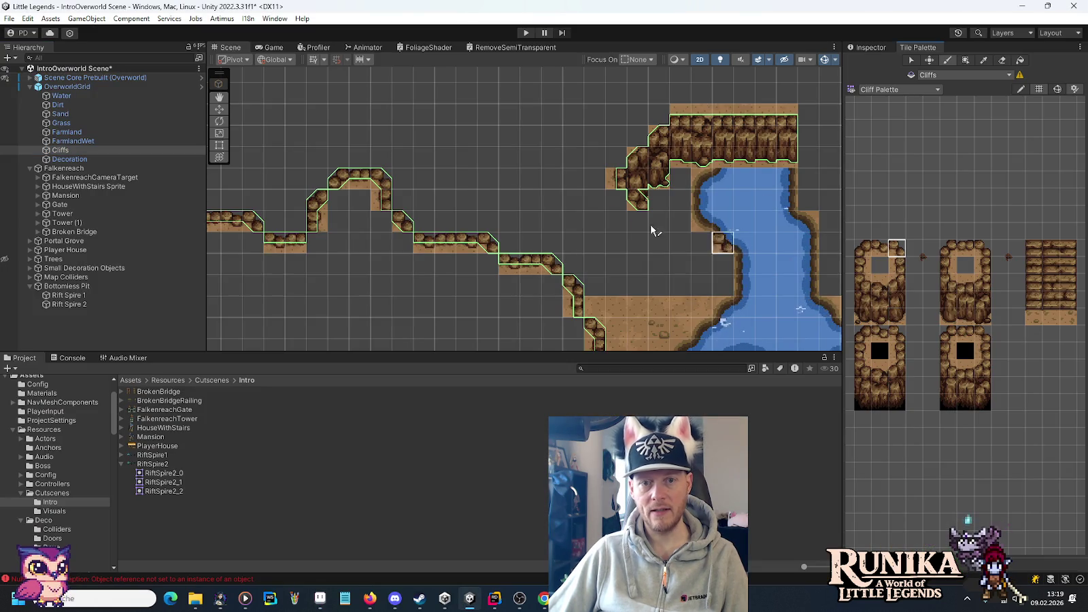
key("alt+Tab")
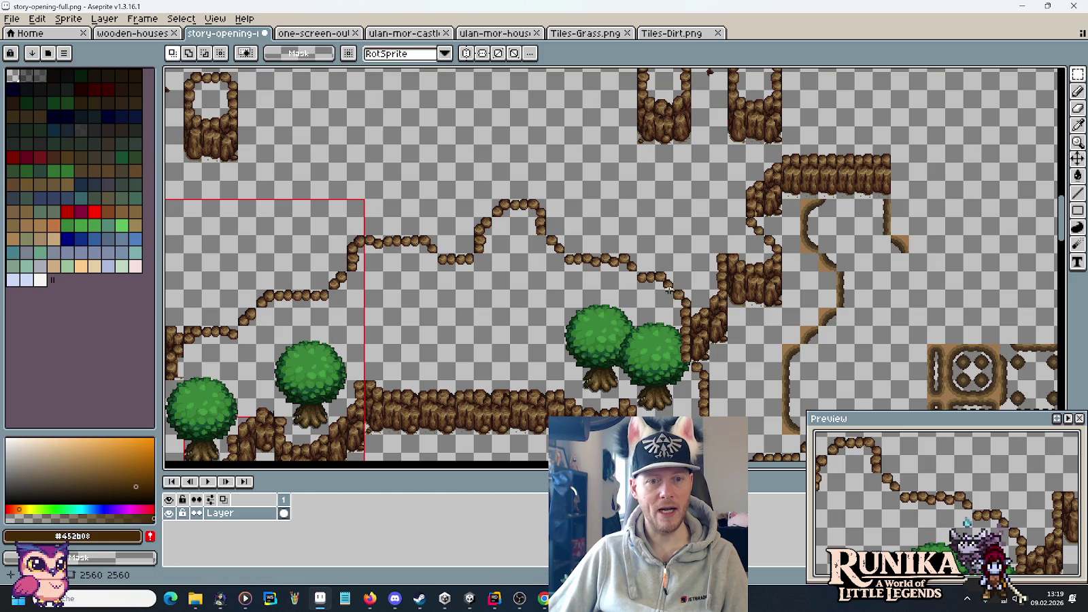
key("alt+Tab")
- Paint cliff columns left of the new cliff block and along the plateau edge down to the dirt
left_click_drag(982, 320, 985, 289)
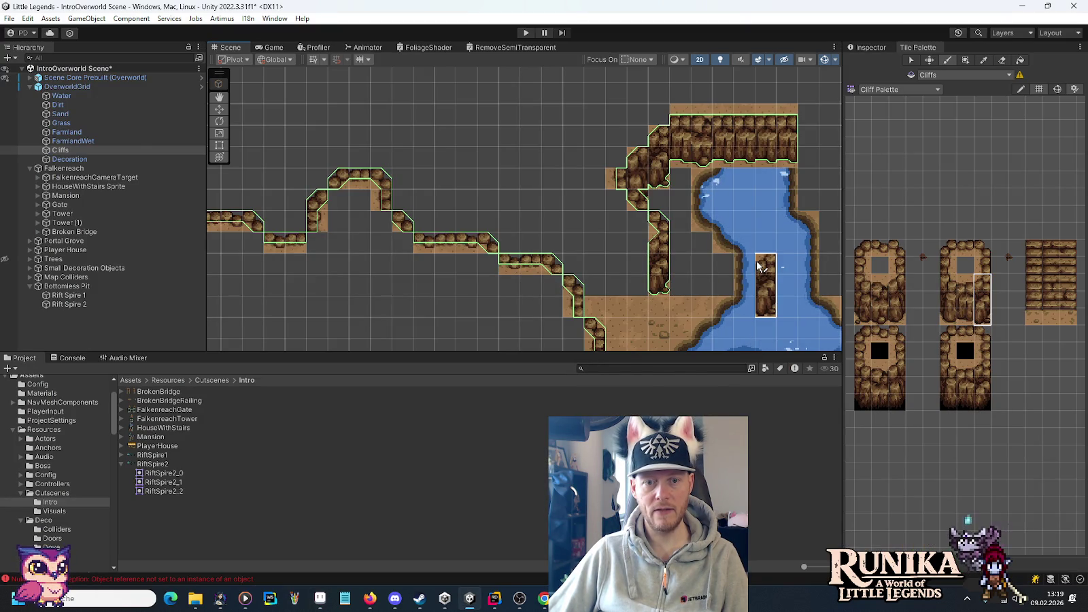
key("alt+Tab")
key("alt+Tab")
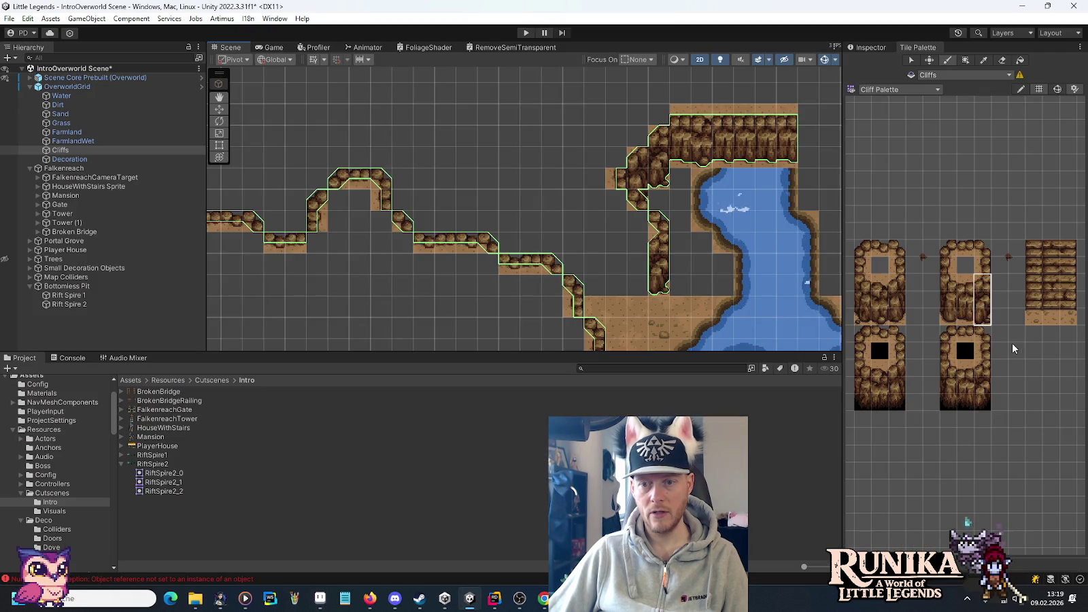
left_click_drag(948, 319, 965, 283)
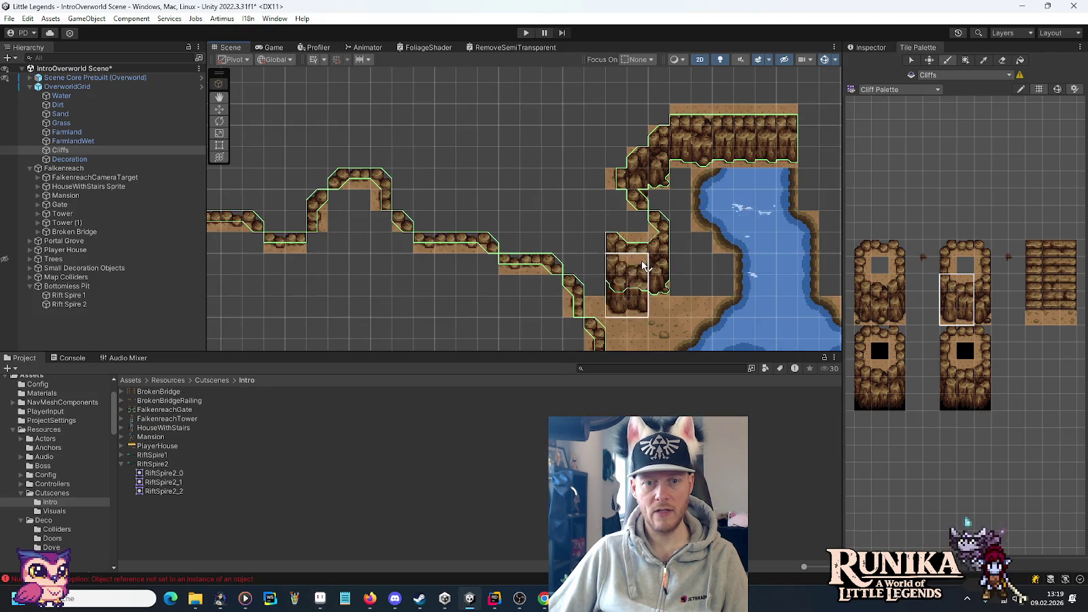
key("alt+Tab")
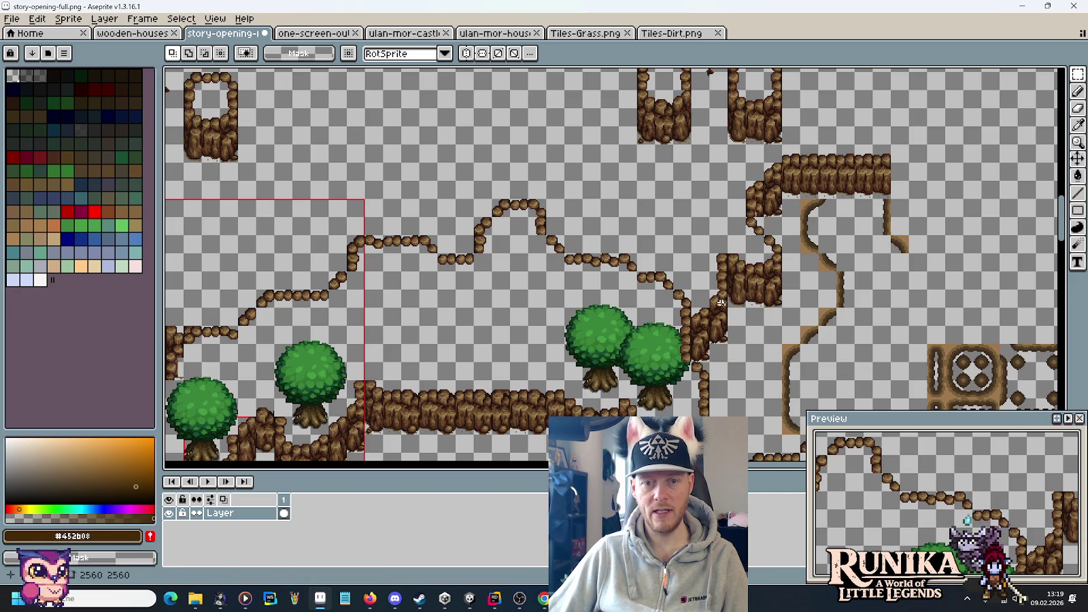
key("alt+Tab")
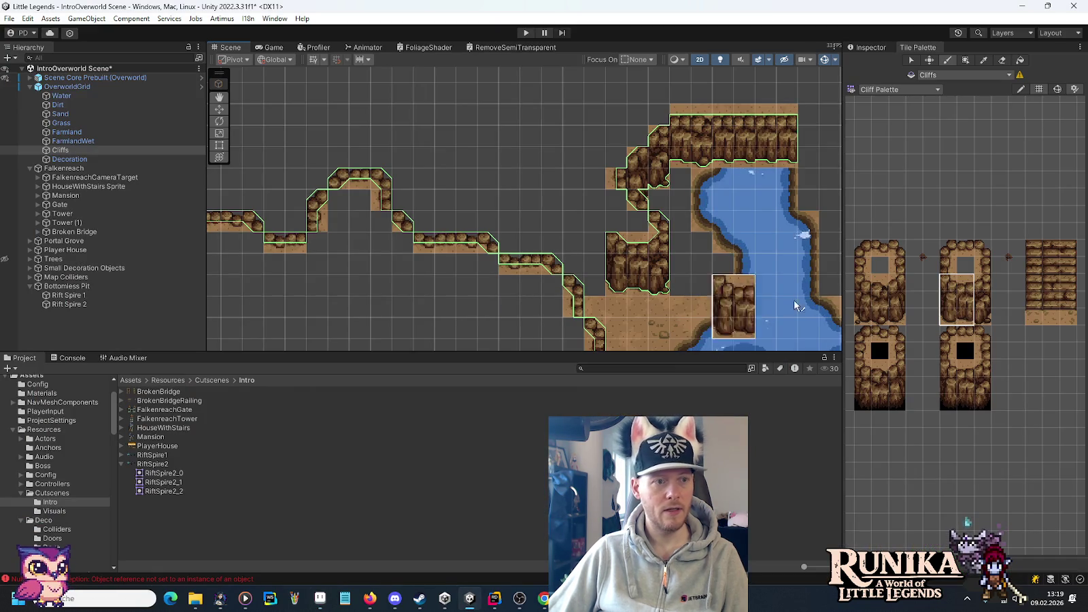
left_click_drag(896, 262, 896, 320)
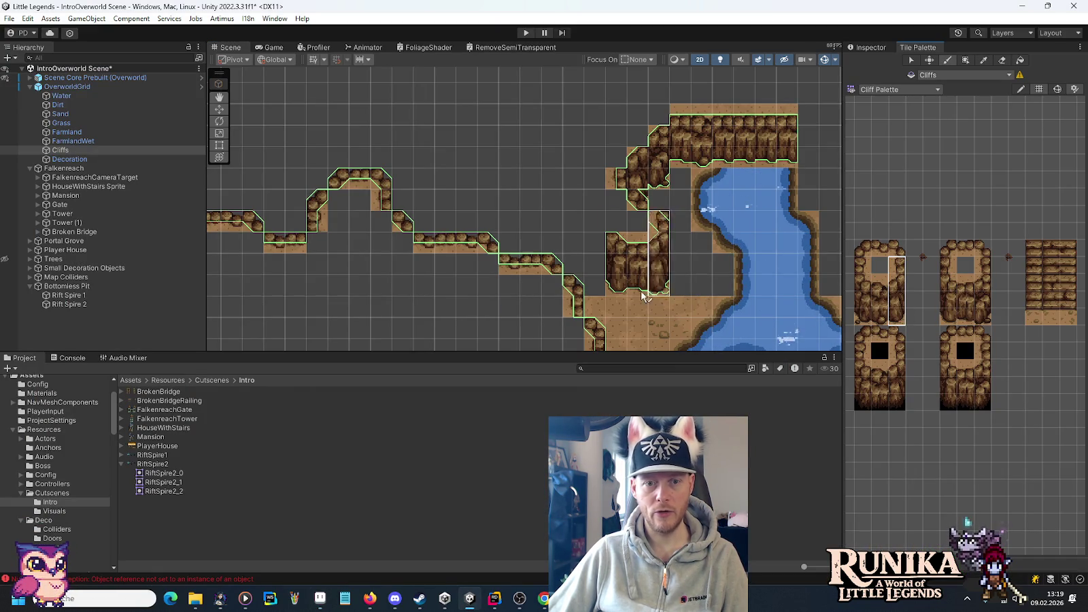
left_click(595, 306)
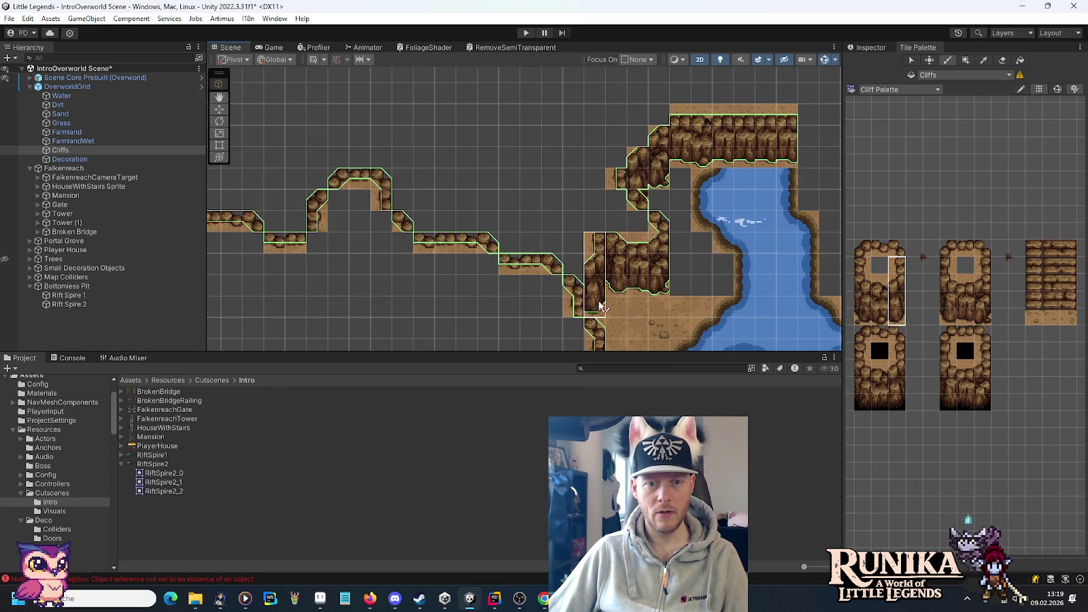
scroll(695, 216, "down", 5)
left_click(705, 223)
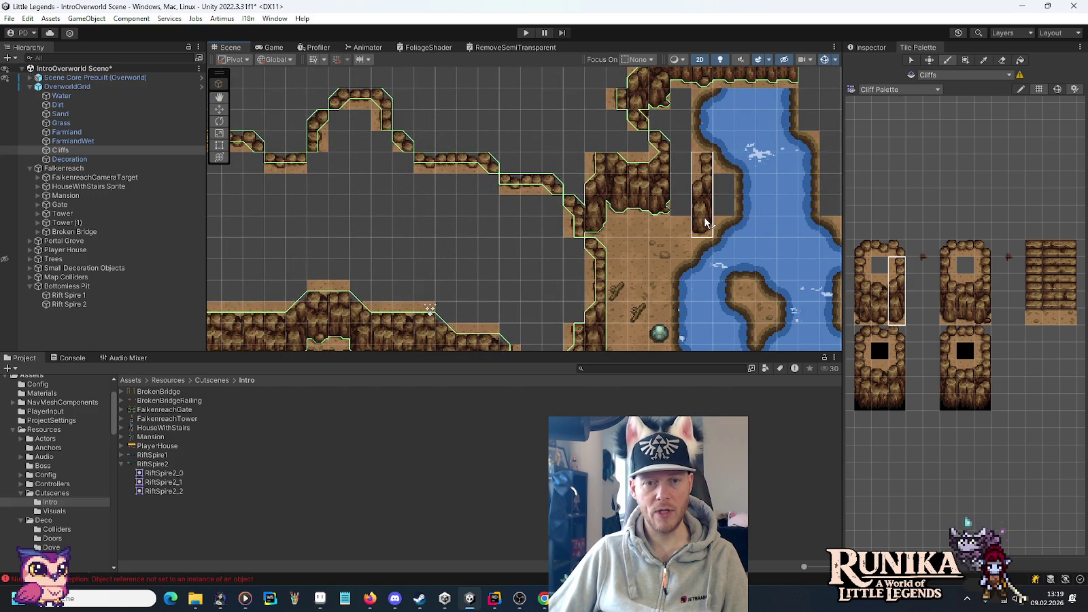
- Place a single tile at the cliff corner, then fix the cliff edge one cell higher
left_click(98, 106)
left_click(982, 283)
left_click(579, 208)
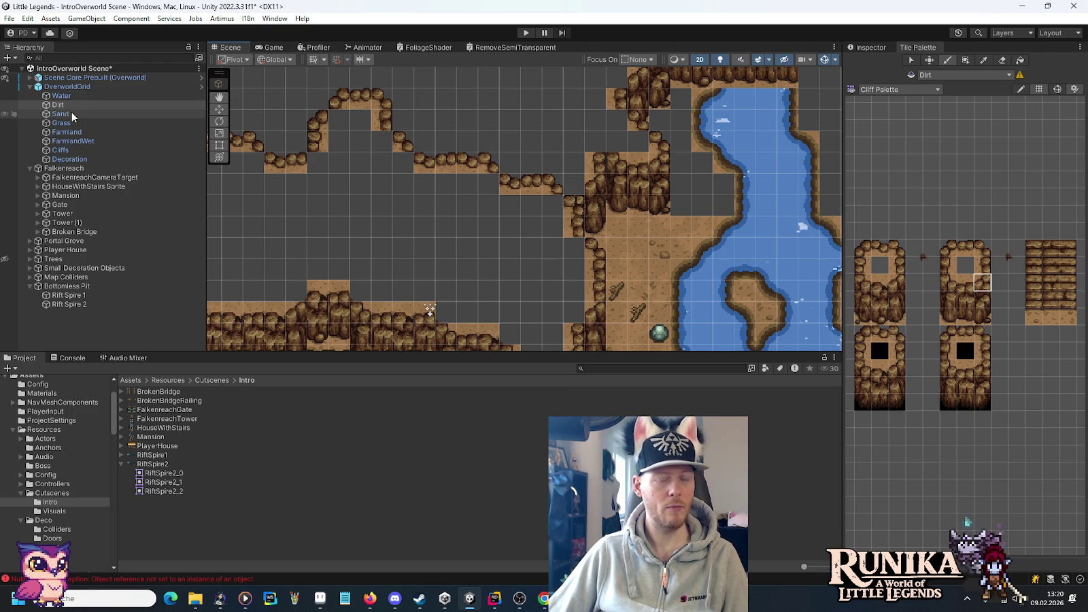
left_click(60, 150)
left_click(914, 265)
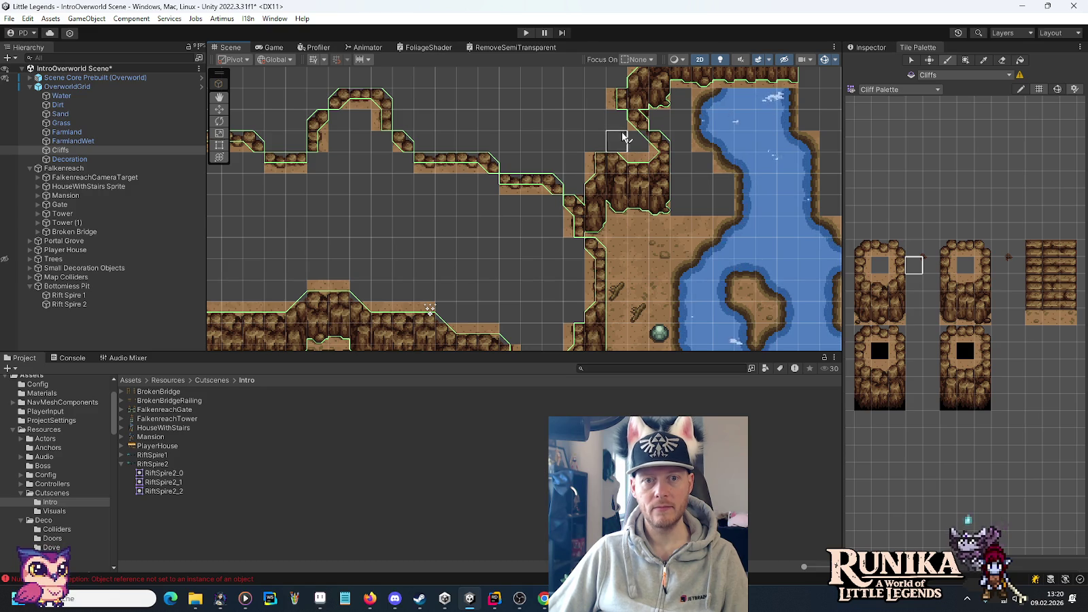
left_click_drag(622, 126, 639, 224)
left_click(634, 175, "ctrl")
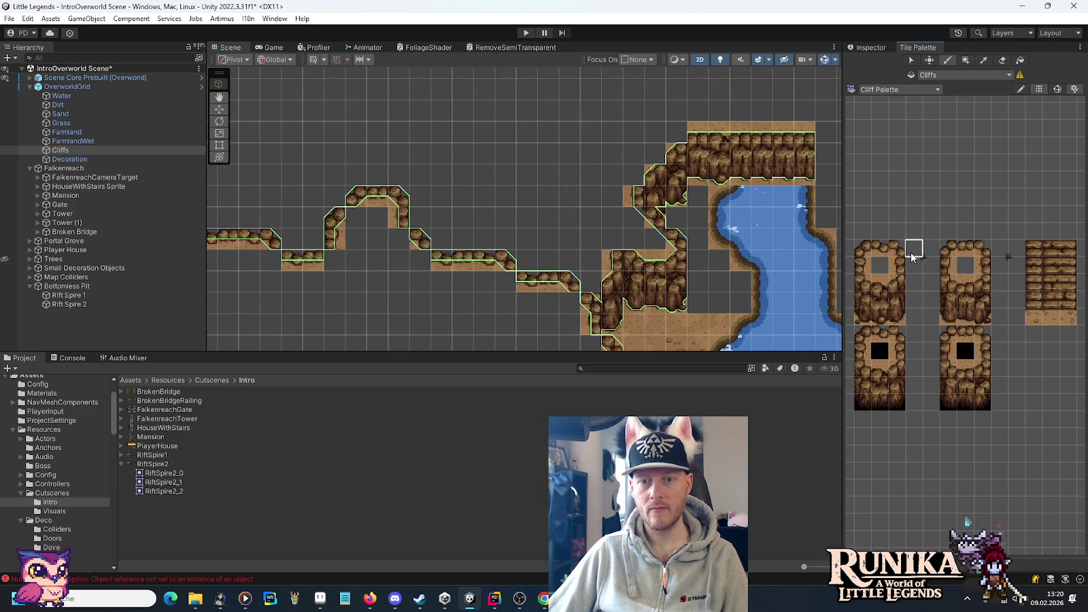
- Touch up the remaining cliff corner tiles across the map, then select the Dirt tilemap
mouse_move(673, 126)
left_mouse_down()
mouse_move(552, 206)
mouse_move(832, 233)
left_mouse_up()
left_click(754, 224, "ctrl")
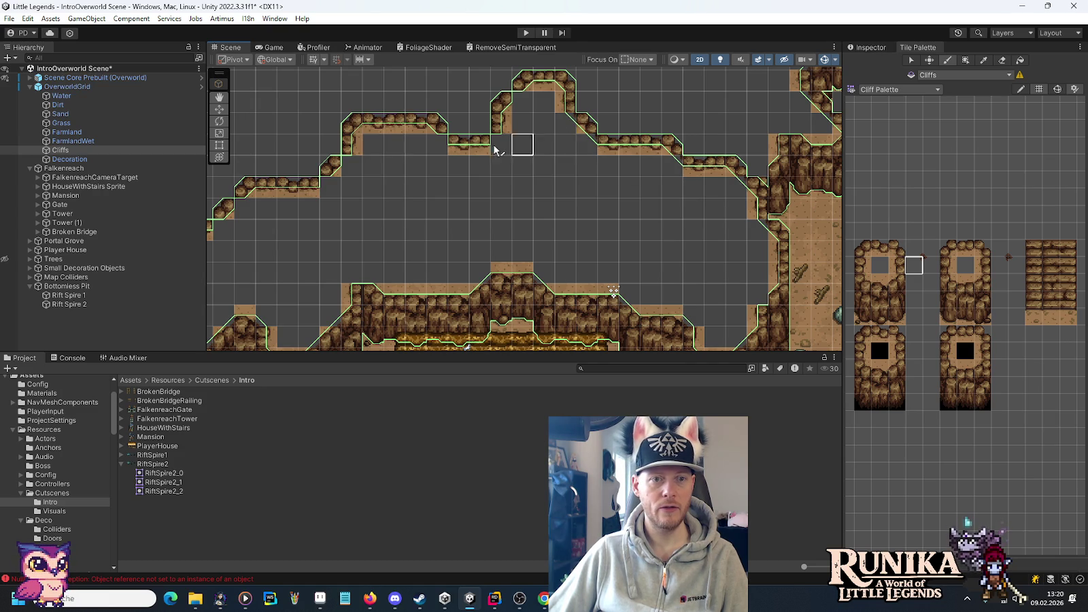
left_click_drag(352, 188, 542, 159)
left_click(581, 176, "ctrl")
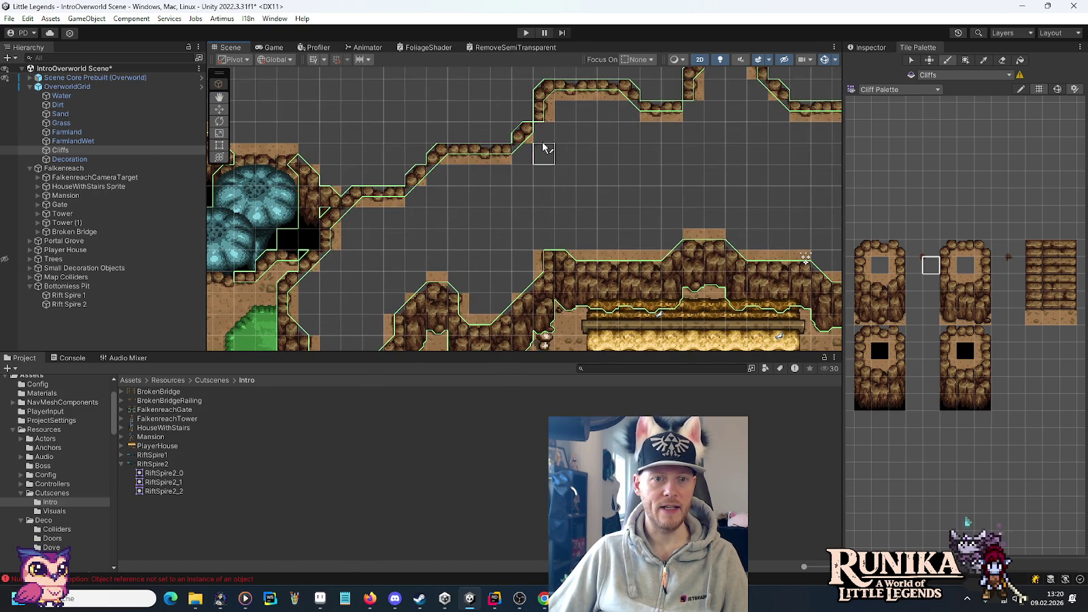
left_click_drag(748, 132, 697, 201)
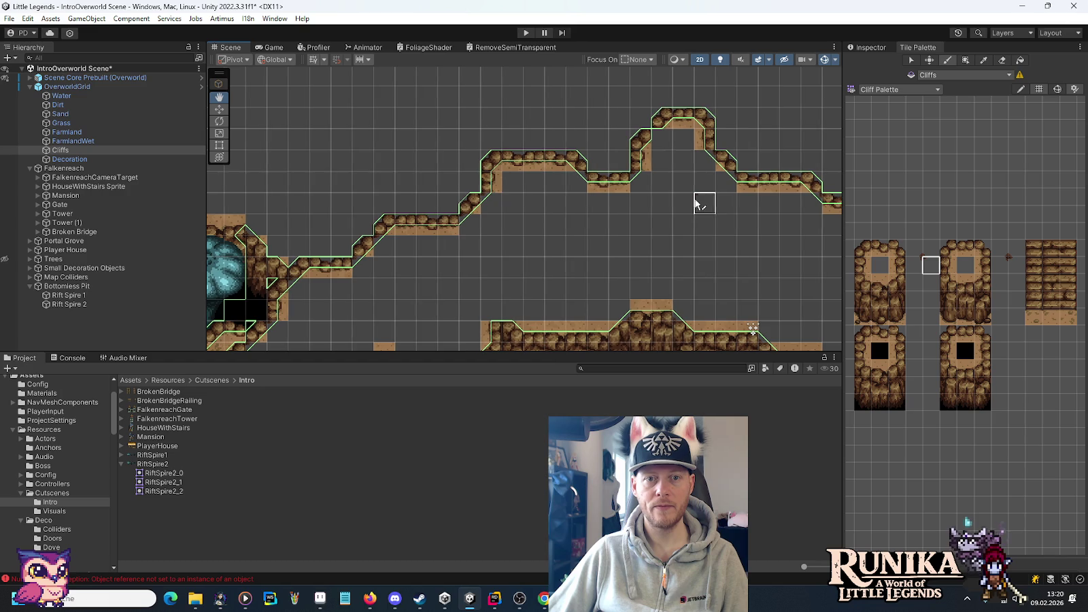
left_click_drag(650, 146, 693, 226)
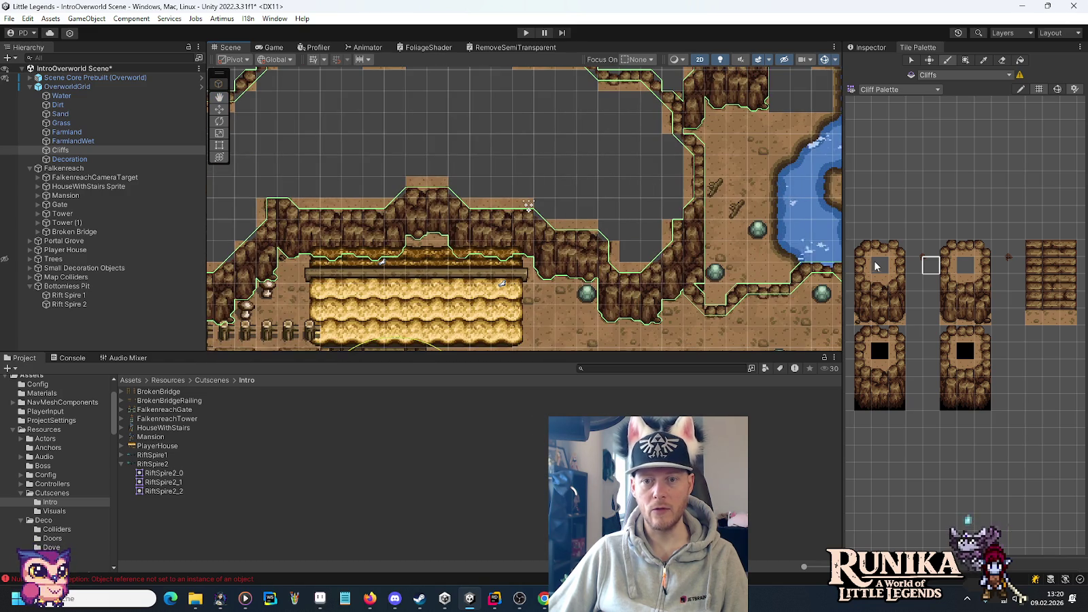
left_click(662, 199, "ctrl")
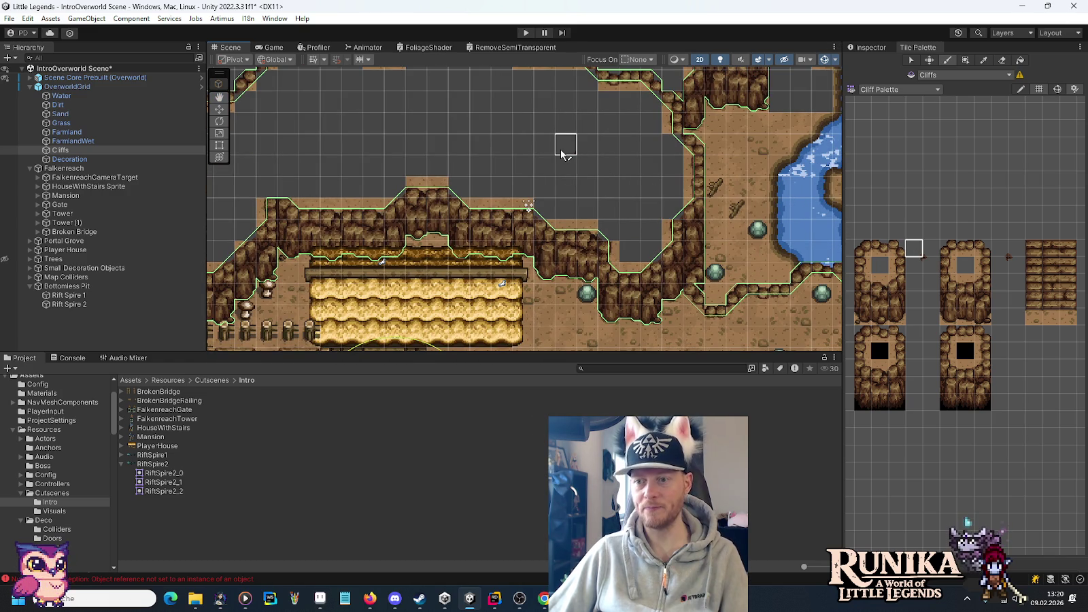
mouse_move(563, 154)
left_mouse_down()
mouse_move(658, 199)
mouse_move(646, 274)
mouse_move(418, 296)
left_mouse_up()
key("Up")
key("Up")
key("Up")
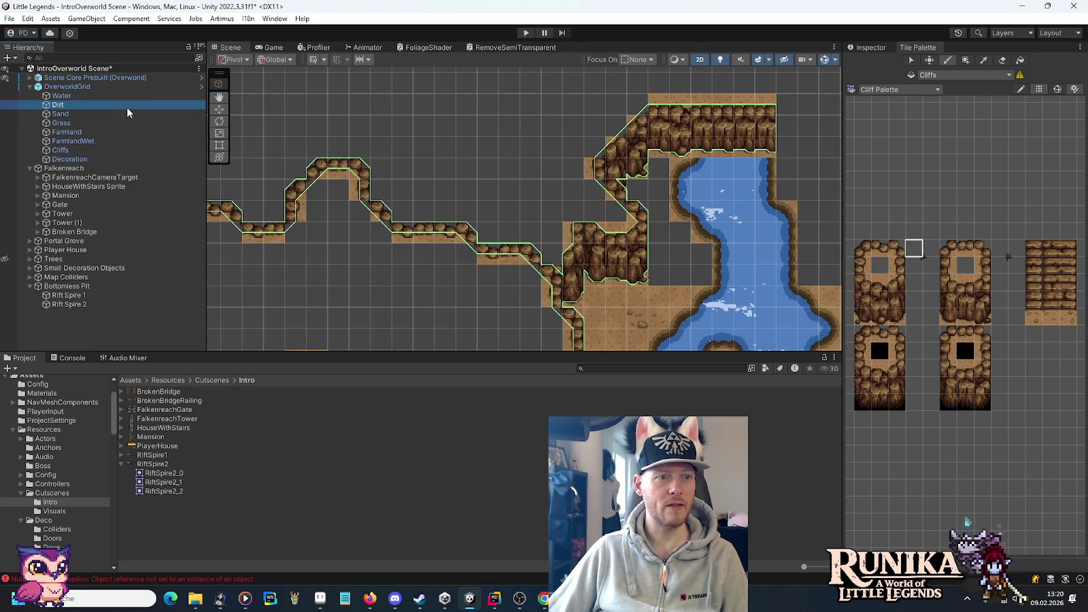
- Pick the plain dirt tile from the Terrain Palette and fill the gap between the cliffs and the river
left_click(898, 91)
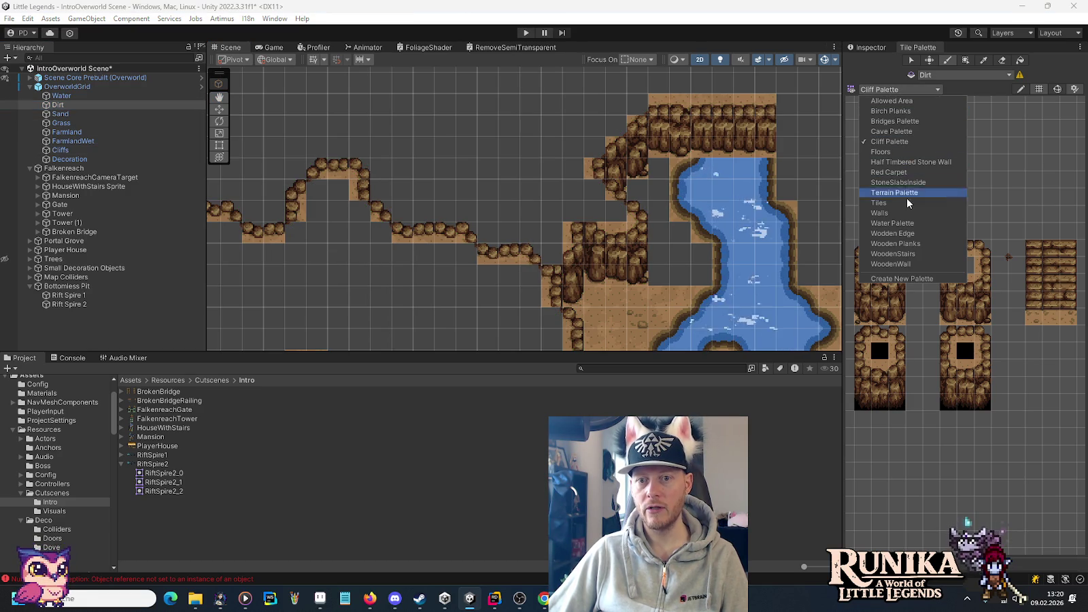
left_click(904, 188)
left_click(888, 89)
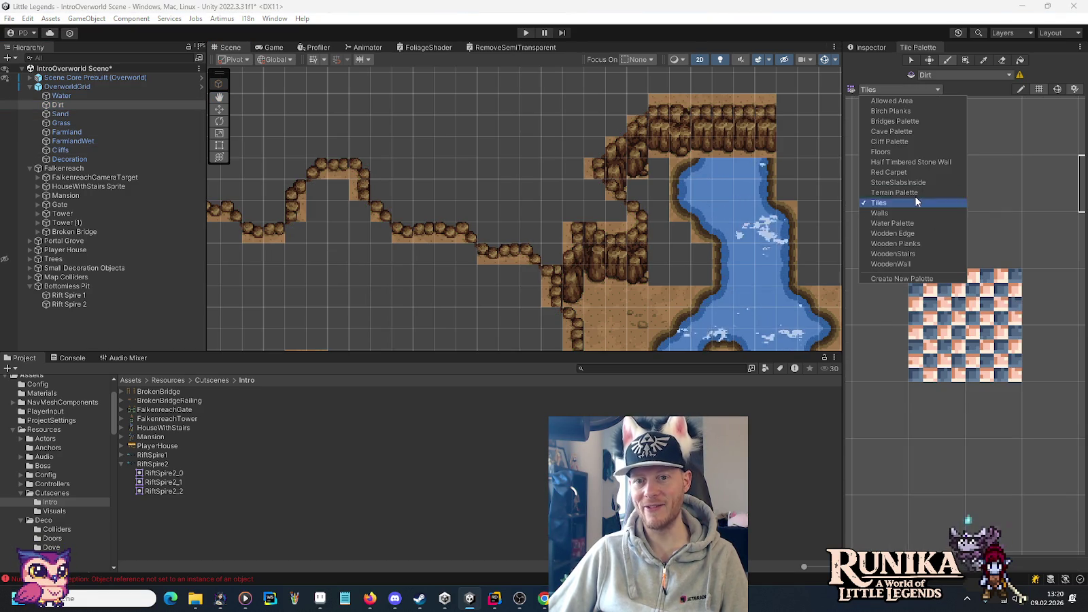
left_click(911, 193)
left_click(1000, 290)
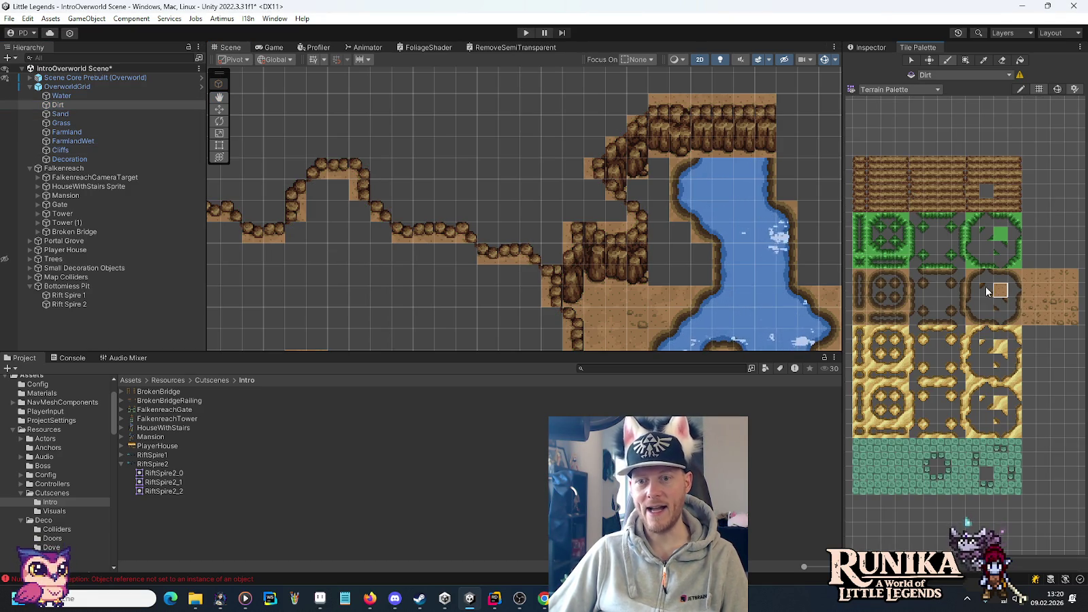
left_click(643, 187)
mouse_move(650, 196)
left_mouse_down()
mouse_move(661, 265)
mouse_move(681, 241)
mouse_move(701, 276)
left_mouse_up()
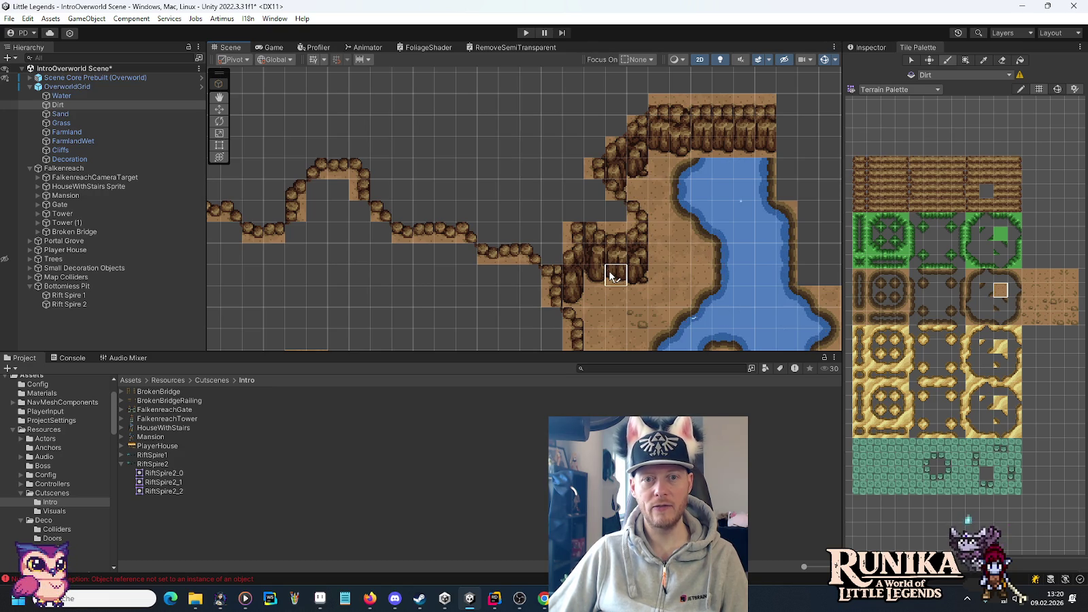
- Fill every remaining empty cell on the upper plateau and inside the cliff bump with dirt
mouse_move(631, 282)
left_mouse_down()
mouse_move(669, 153)
mouse_move(717, 167)
left_mouse_up()
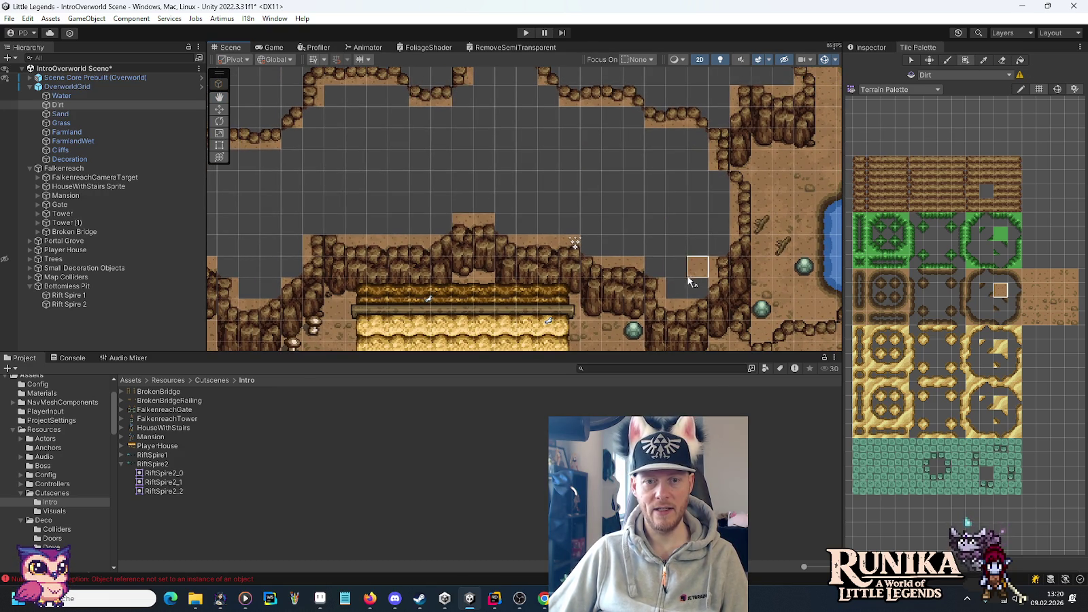
left_click_drag(707, 238, 601, 187)
mouse_move(697, 160)
left_mouse_down()
mouse_move(692, 141)
mouse_move(292, 142)
mouse_move(626, 120)
left_mouse_up()
mouse_move(531, 145)
left_mouse_down()
mouse_move(622, 146)
mouse_move(570, 108)
left_mouse_up()
left_click_drag(401, 146, 469, 153)
left_click_drag(697, 227, 552, 181)
mouse_move(798, 221)
left_mouse_down()
mouse_move(817, 213)
mouse_move(754, 185)
left_mouse_up()
mouse_move(516, 179)
left_mouse_down()
mouse_move(621, 148)
mouse_move(617, 196)
left_mouse_up()
left_click_drag(652, 235, 579, 212)
left_click(627, 253)
left_click(542, 147)
mouse_move(480, 168)
left_mouse_down()
mouse_move(530, 223)
mouse_move(543, 217)
left_mouse_up()
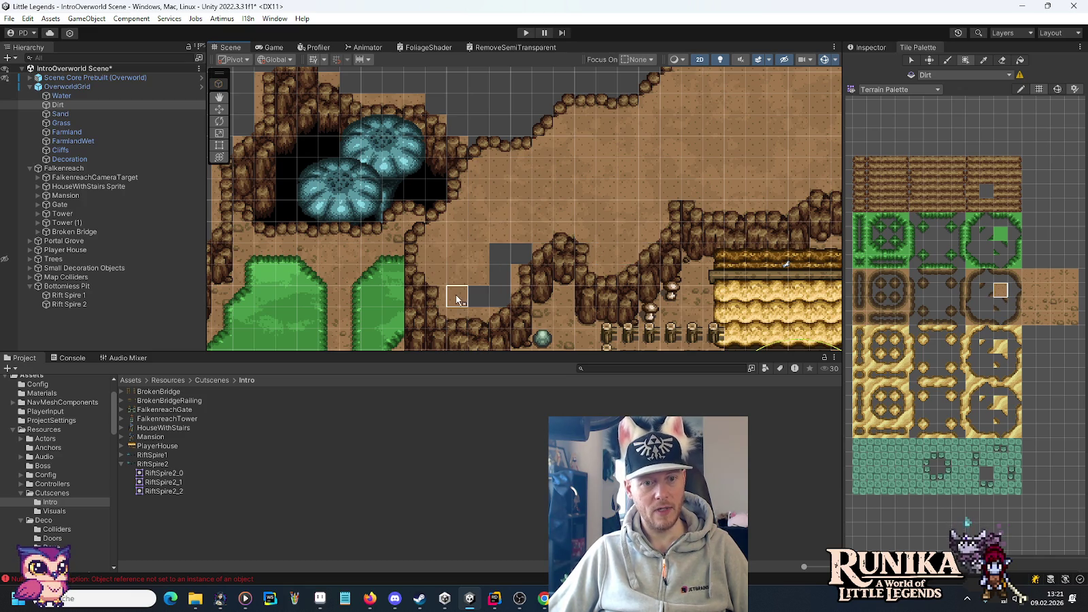
left_click_drag(488, 259, 503, 258)
- Recentre the view on the upper plateau and make the Trees visible again
scroll(570, 190, "down", 4)
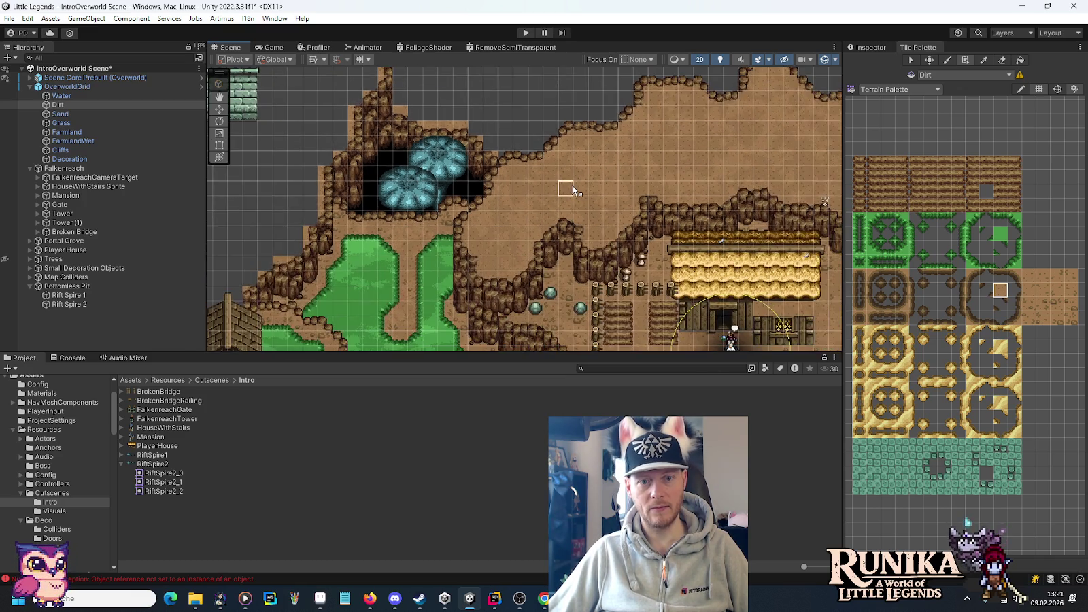
mouse_move(681, 178)
left_mouse_down()
mouse_move(437, 178)
mouse_move(428, 163)
mouse_move(498, 150)
left_mouse_up()
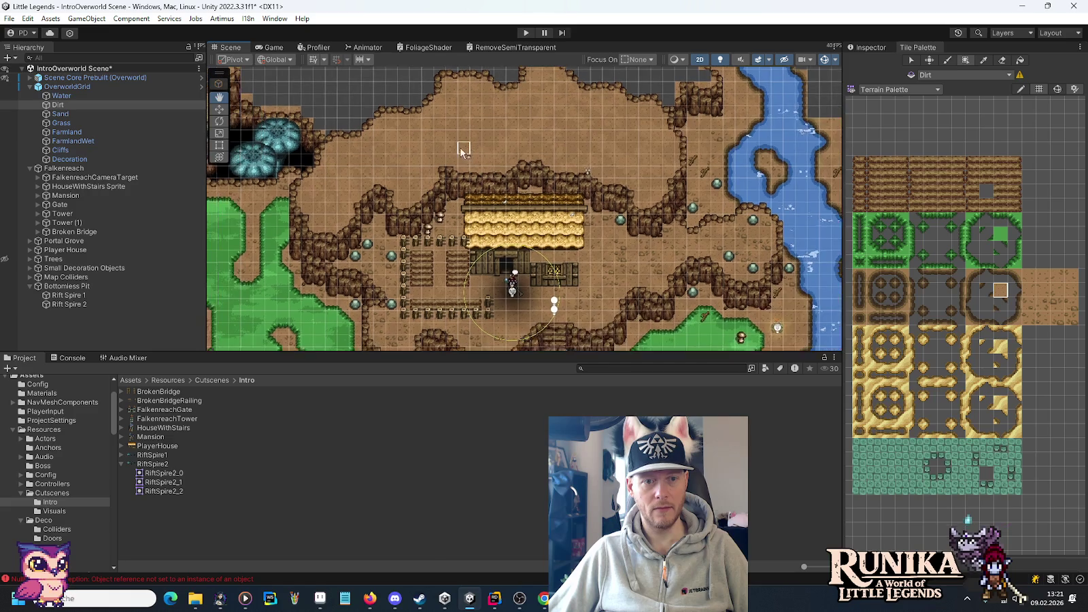
mouse_move(419, 142)
left_mouse_down()
mouse_move(485, 178)
mouse_move(476, 197)
left_mouse_up()
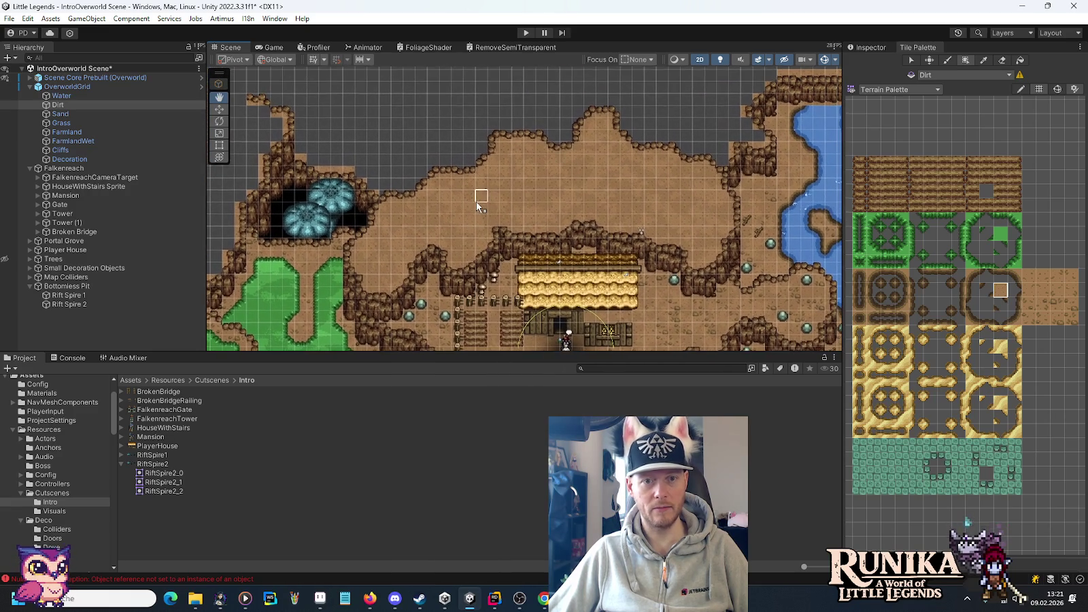
mouse_move(591, 182)
left_mouse_down()
mouse_move(503, 232)
mouse_move(575, 197)
left_mouse_up()
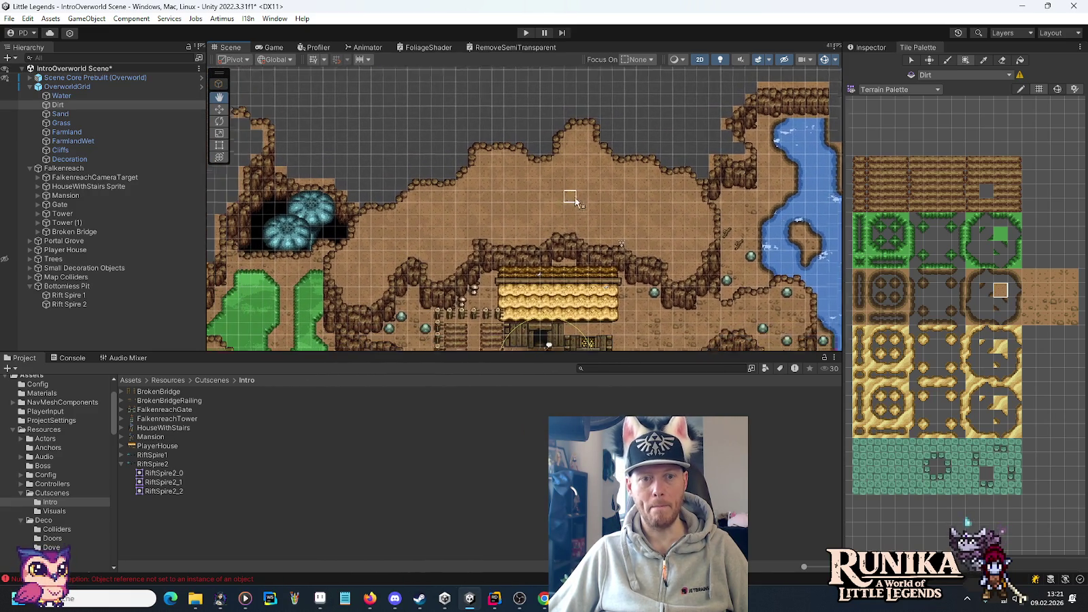
left_click(4, 260)
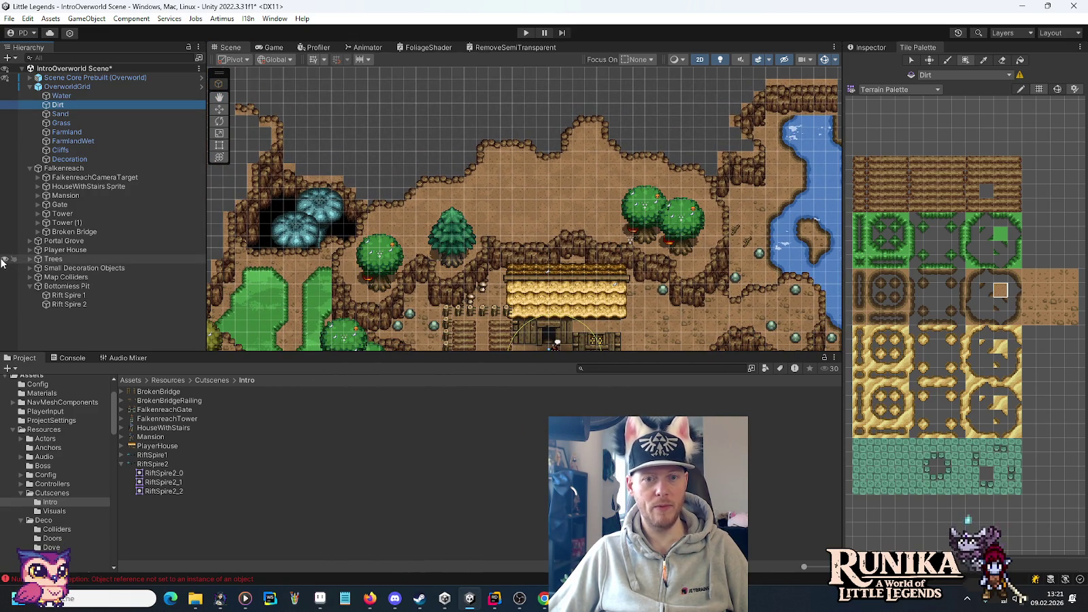
- Hide the Trees and pan up to the walled-in river head and surrounding dirt plateau
left_click(4, 259)
mouse_move(703, 178)
left_mouse_down()
mouse_move(524, 205)
mouse_move(658, 168)
mouse_move(672, 152)
left_mouse_up()
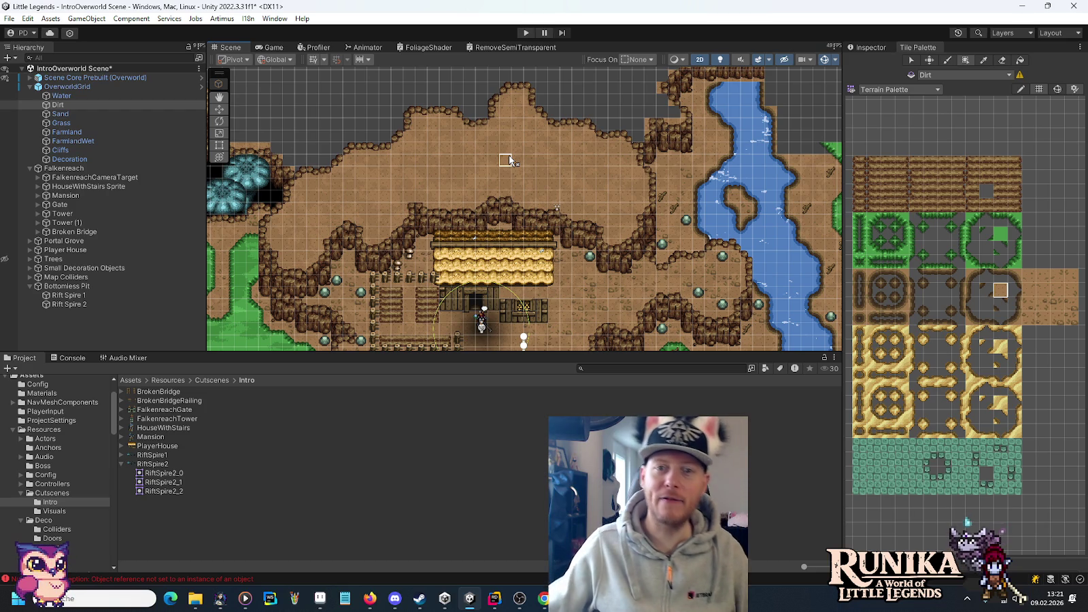
left_click_drag(601, 123, 613, 220)
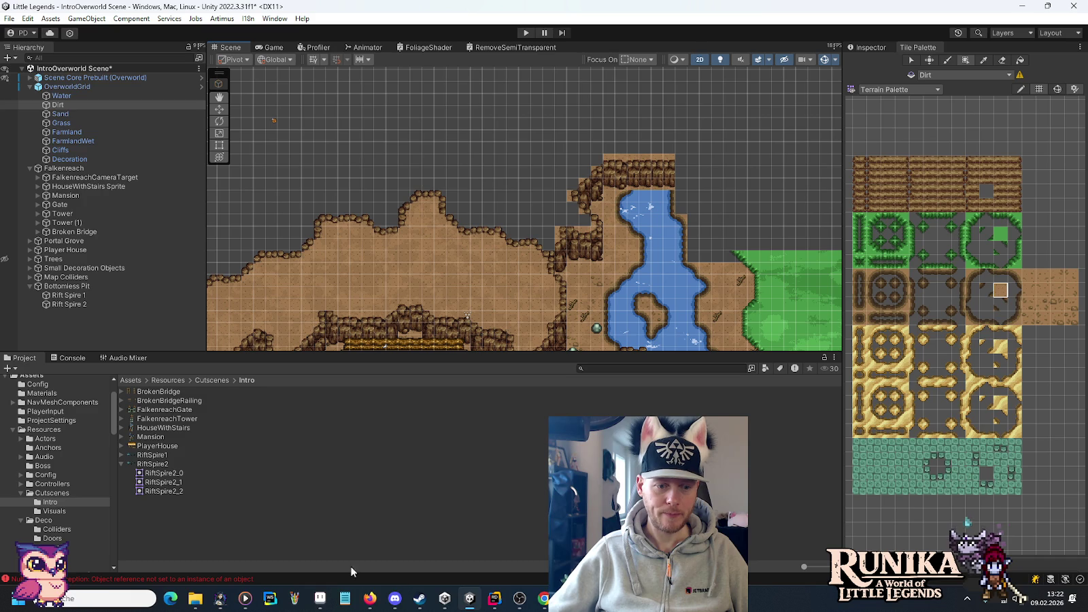
- Append a sixth name on a new line in Release Notify.txt, then minimize Rider
left_click(501, 599)
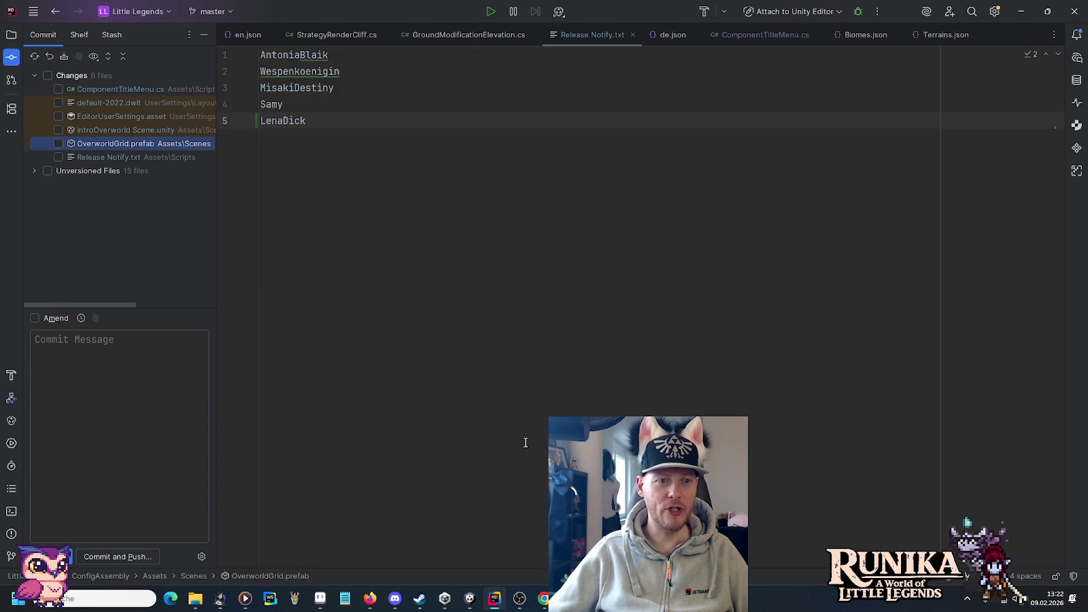
left_click(534, 371)
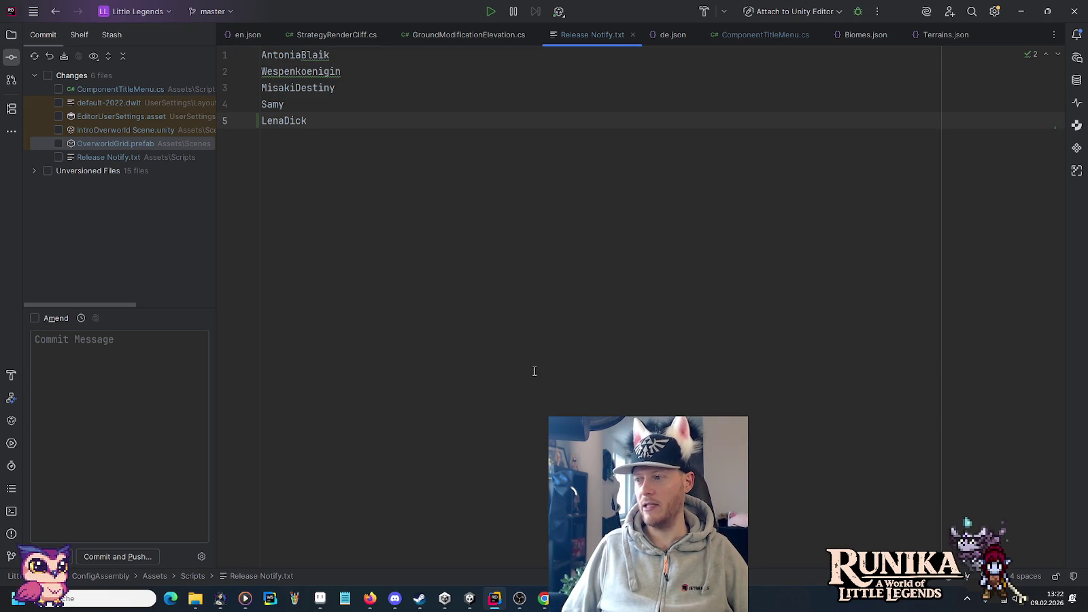
key("Return")
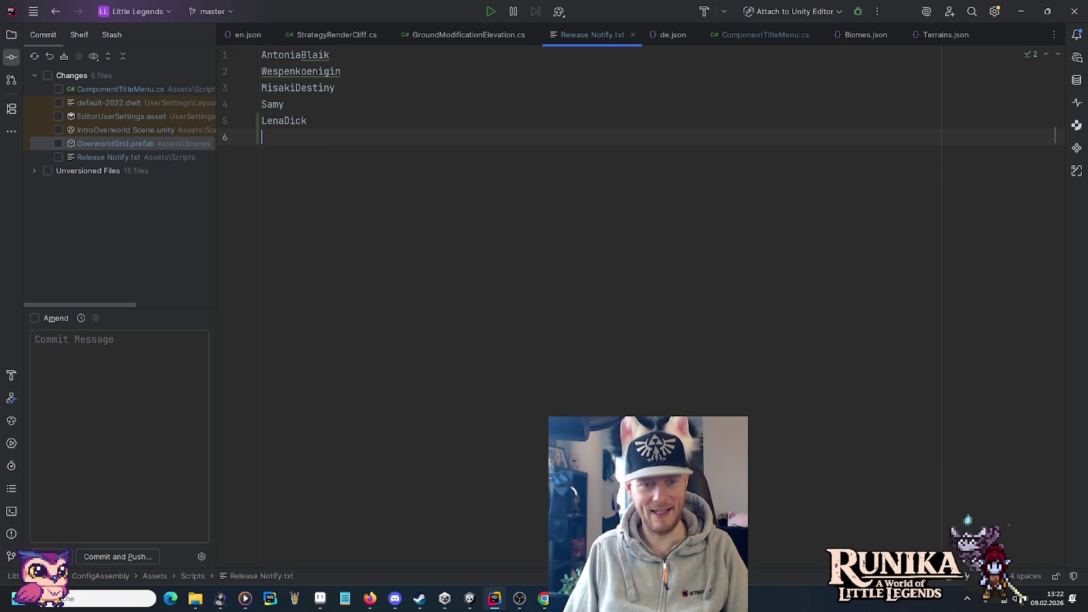
type("Anschal")
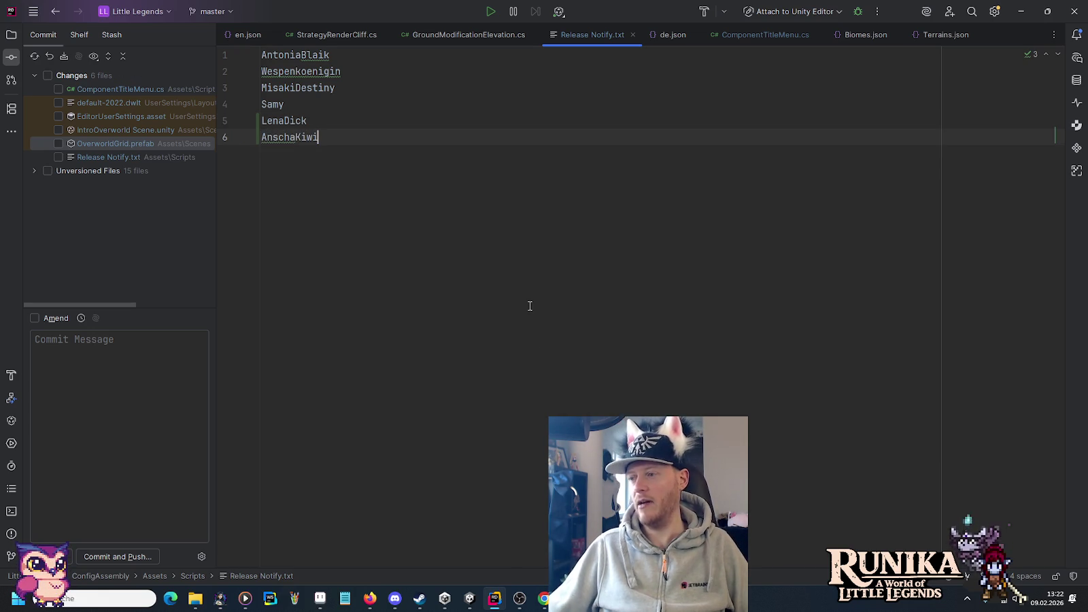
left_click(1013, 15)
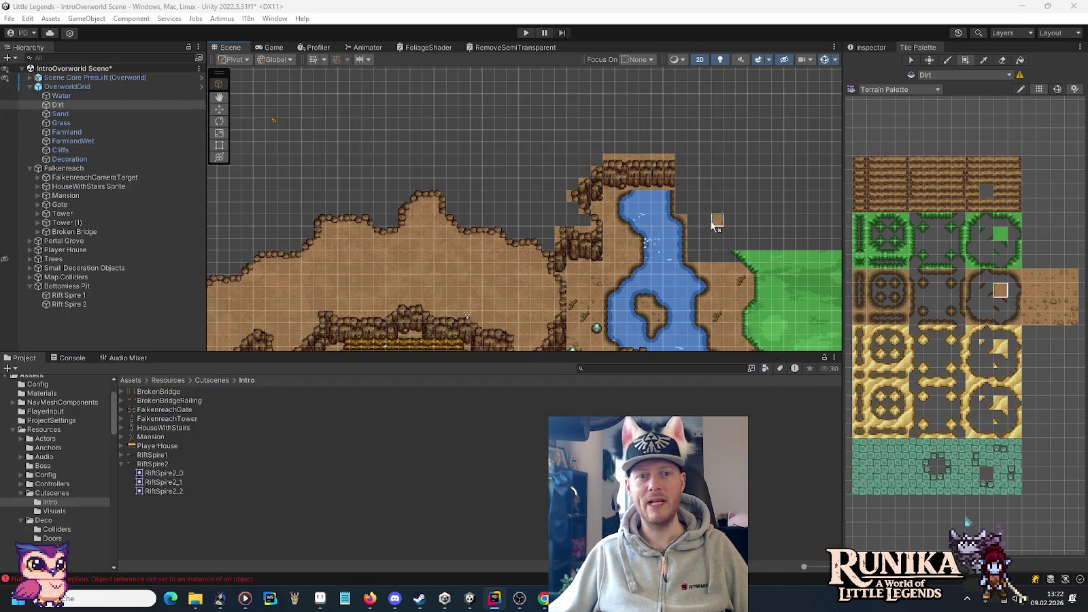
- Pan toward the castle and river and show the Trees in the scene again
left_click_drag(343, 254, 561, 172)
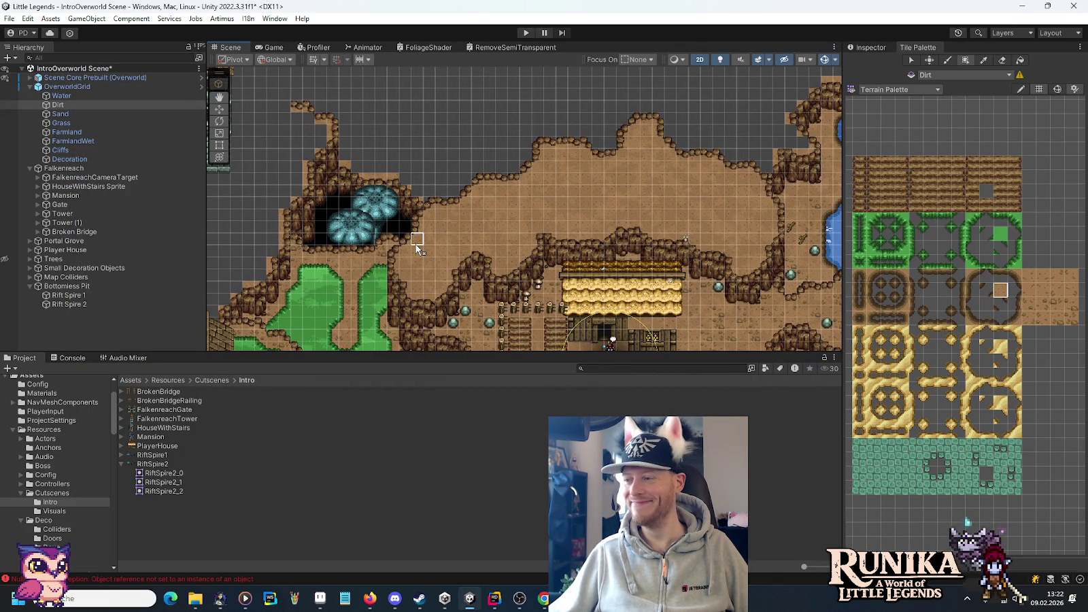
key("Down")
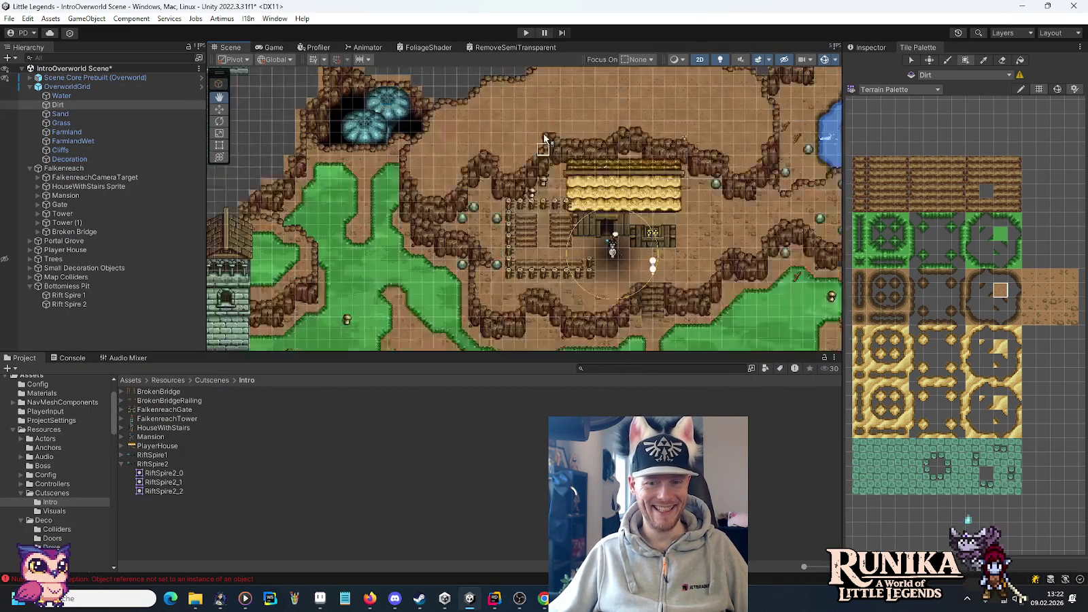
key("Left")
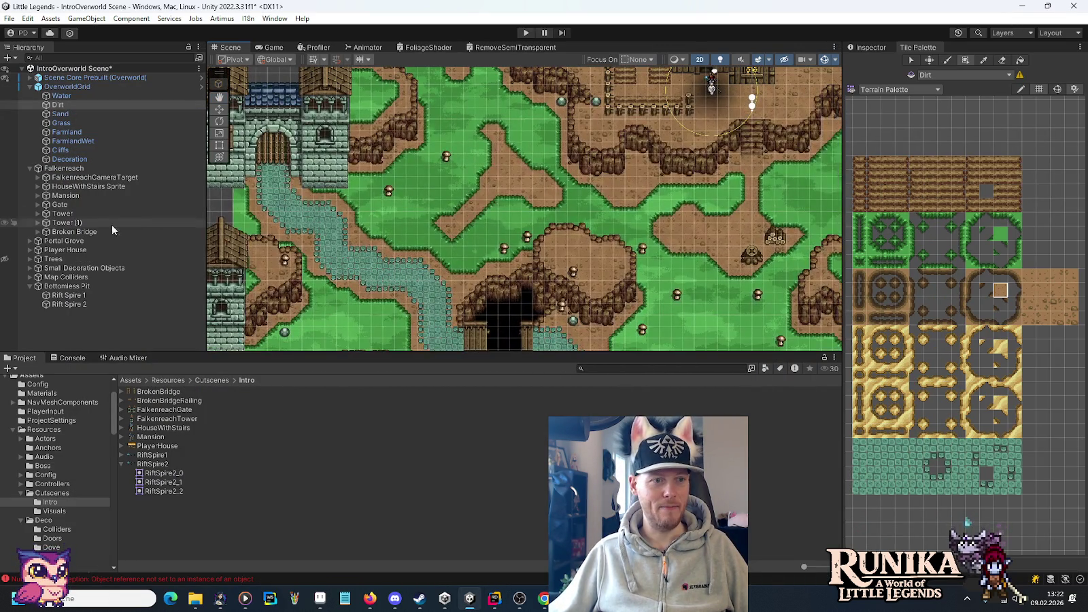
left_click(10, 259)
- Pan past the golden-roof house to the upper plateau, switch to the Move tool and zoom in
key("Up")
key("Right")
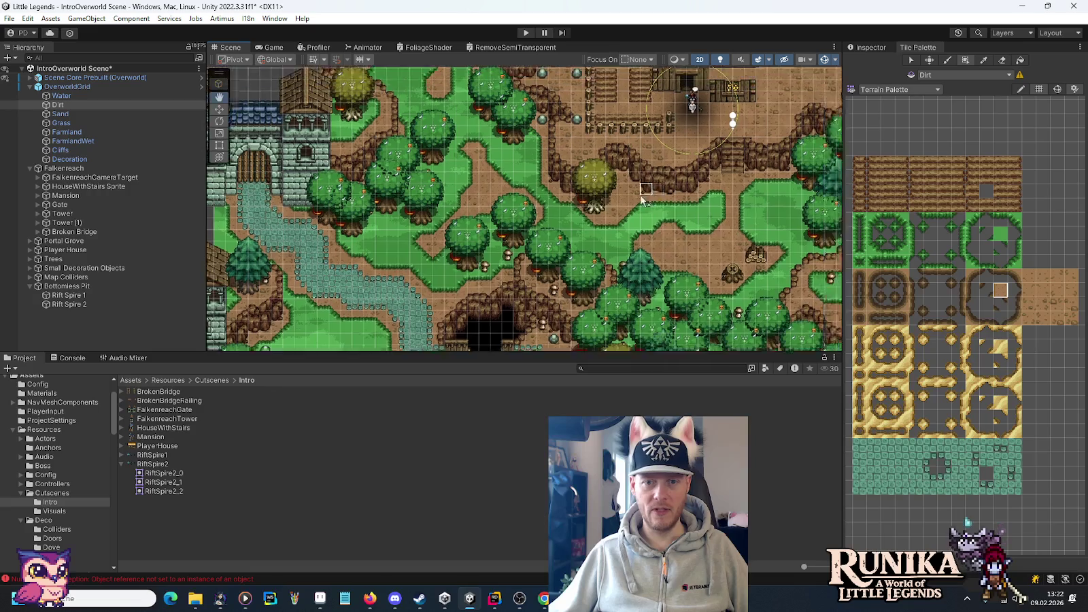
key("Up")
key("Right")
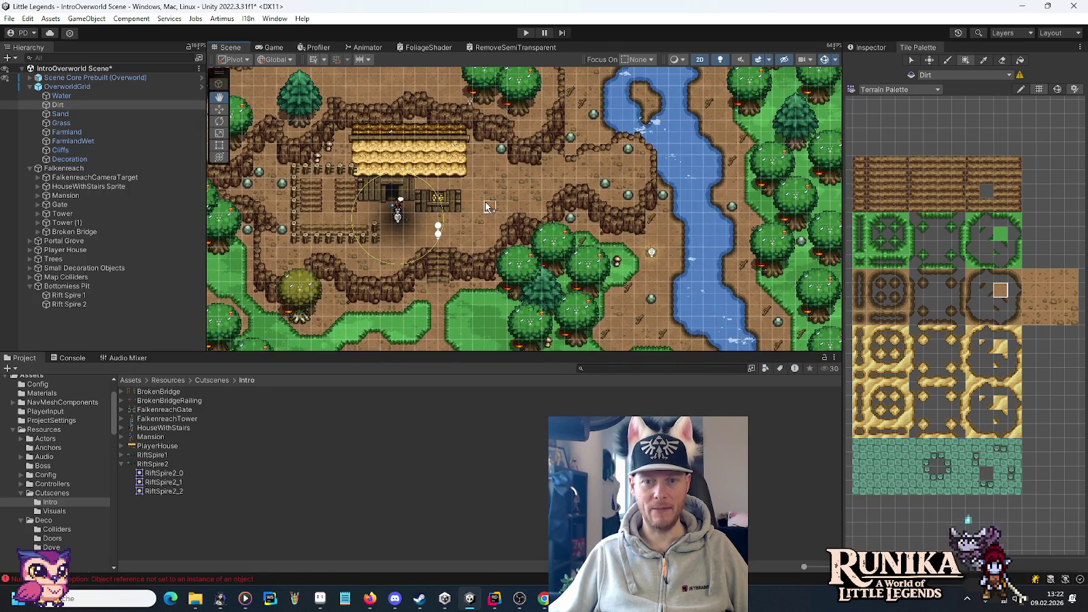
key("Up")
key("Left")
key("Up")
key("Left")
key("Up")
key("Left")
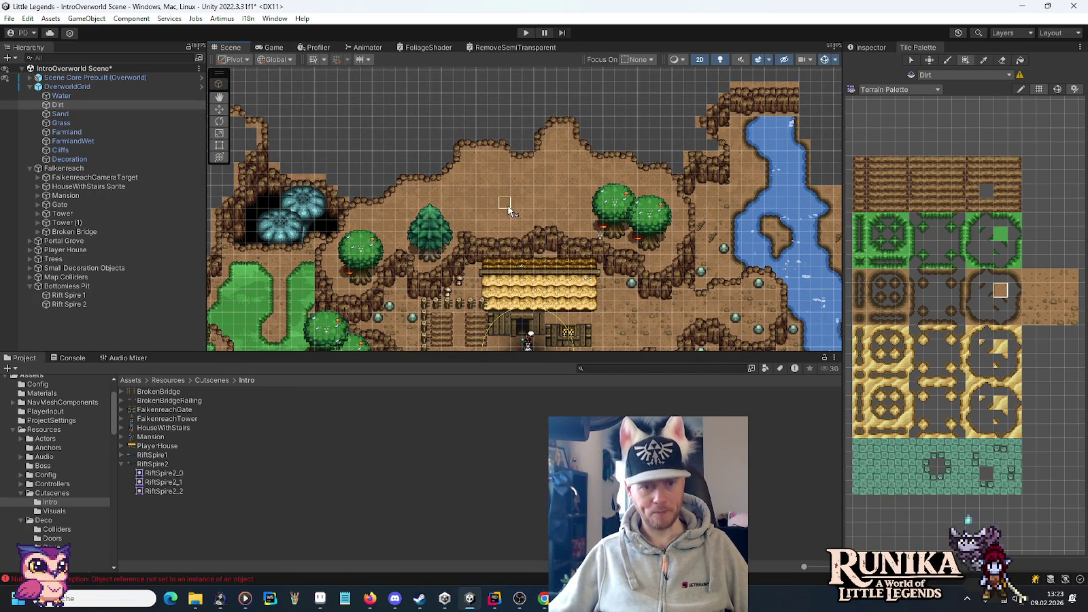
left_click(217, 110)
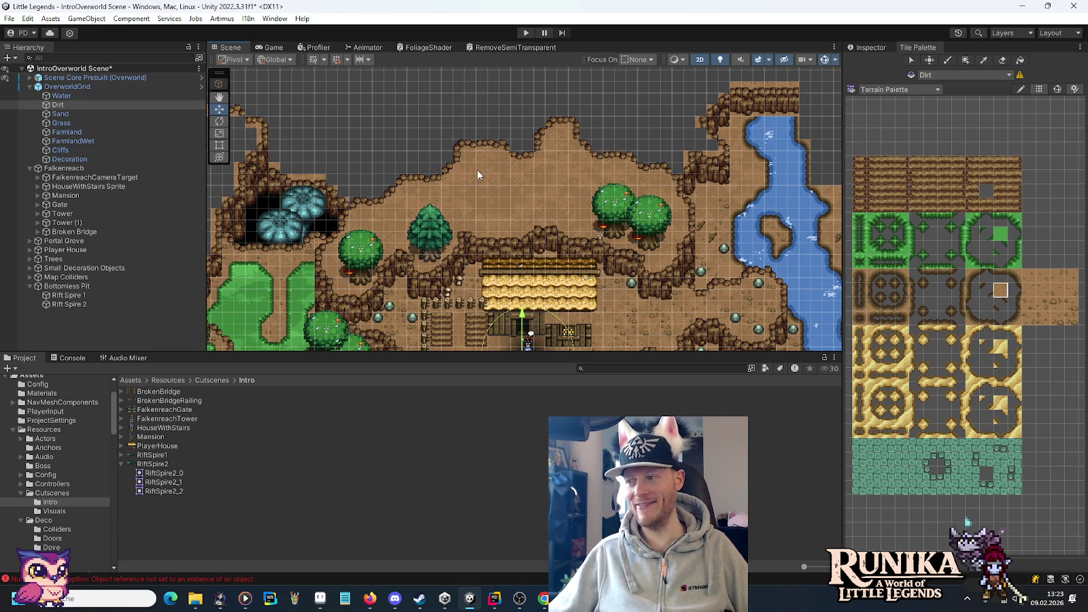
scroll(429, 189, "up", 2)
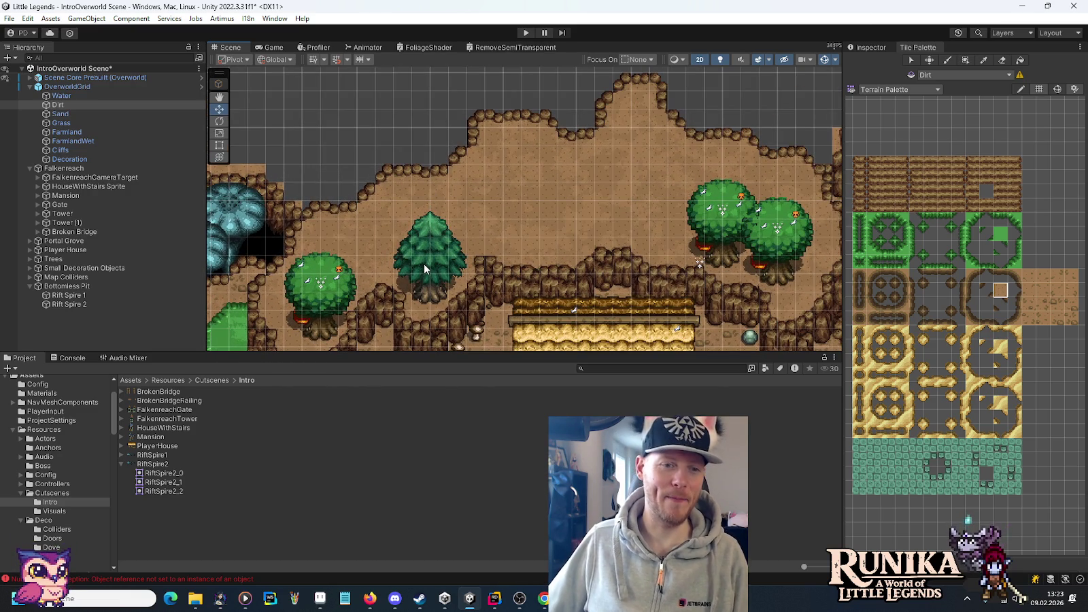
- Select the fir on the plateau, view it in the Inspector, and duplicate it onto the plateau
left_click(423, 265)
left_click_drag(513, 251, 540, 241)
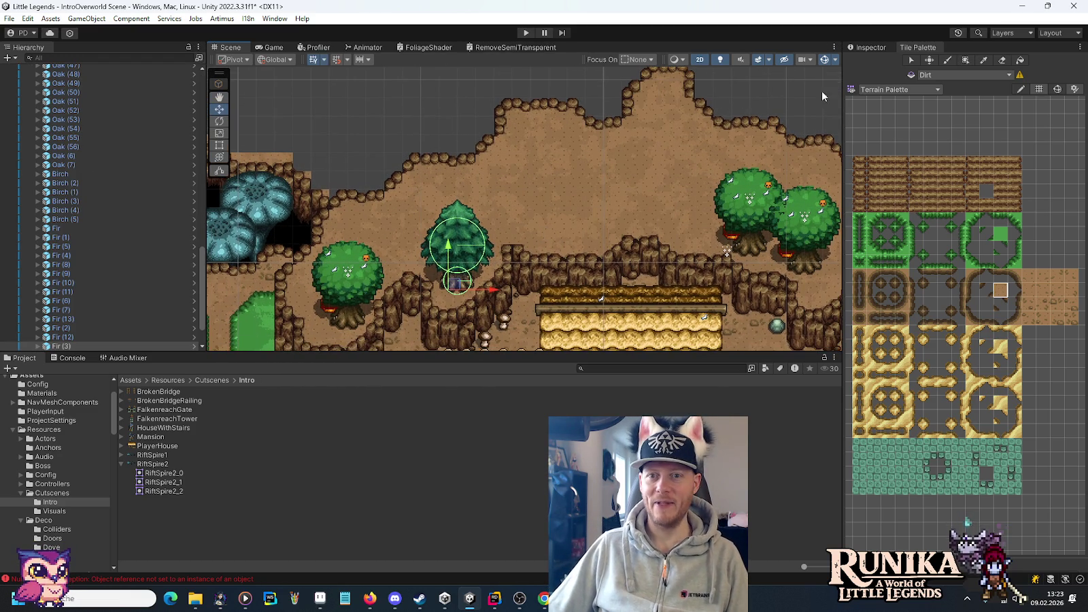
left_click(859, 49)
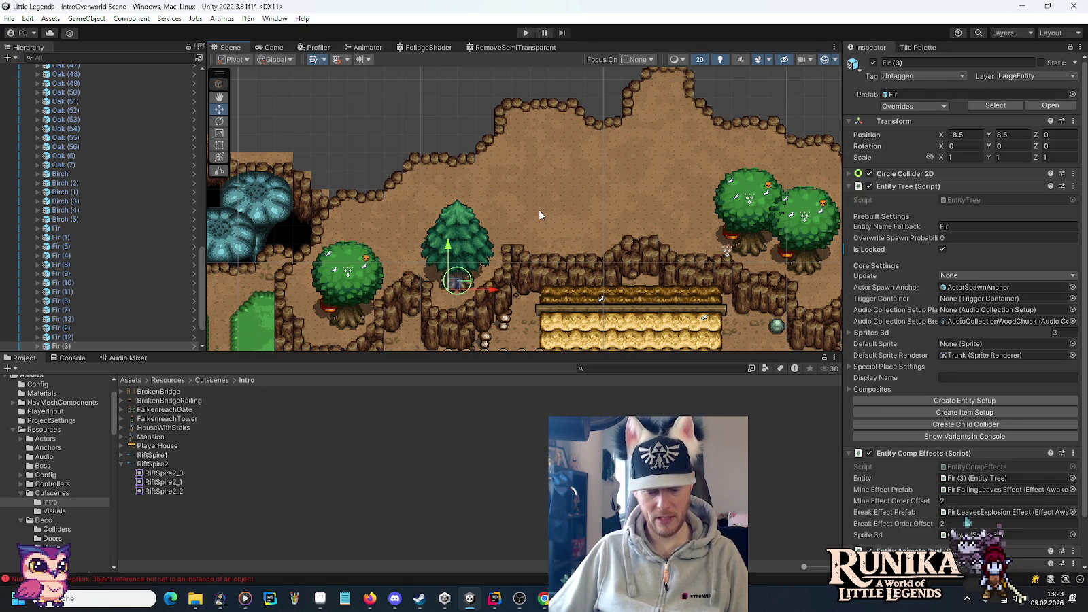
key("ctrl+d")
mouse_move(453, 289)
left_mouse_down()
mouse_move(554, 185)
mouse_move(523, 228)
mouse_move(523, 252)
left_mouse_up()
- Nudge the new fir copy into place, then duplicate the fir again for another tree
scroll(531, 171, "up", 5)
key("w")
mouse_move(568, 279)
left_mouse_down()
mouse_move(498, 285)
mouse_move(515, 248)
mouse_move(478, 265)
mouse_move(479, 309)
mouse_move(496, 270)
mouse_move(480, 266)
left_mouse_up()
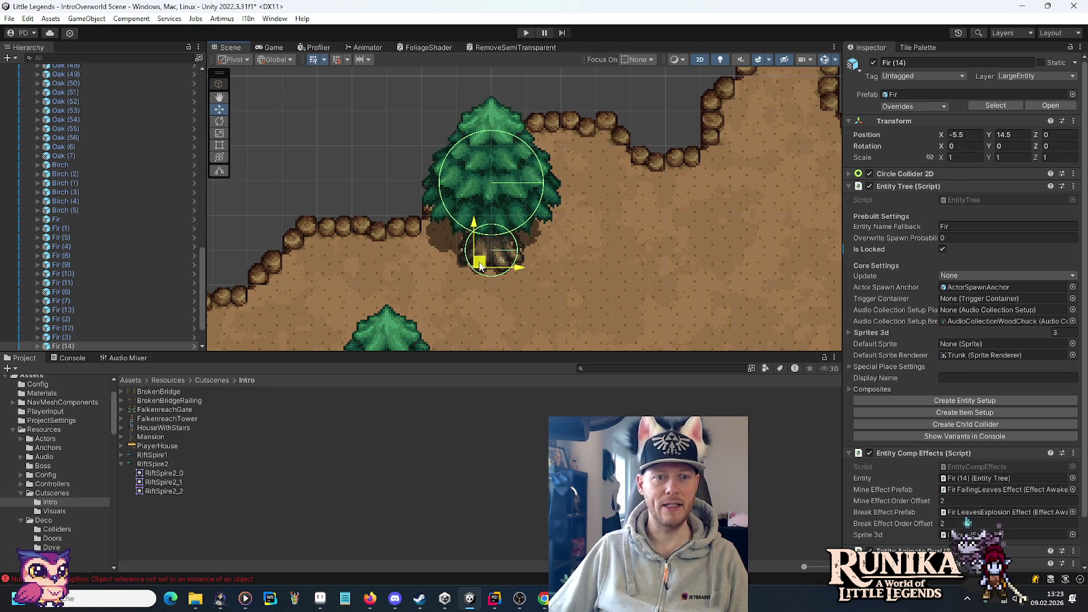
mouse_move(479, 265)
left_mouse_down()
mouse_move(529, 265)
mouse_move(512, 265)
left_mouse_up()
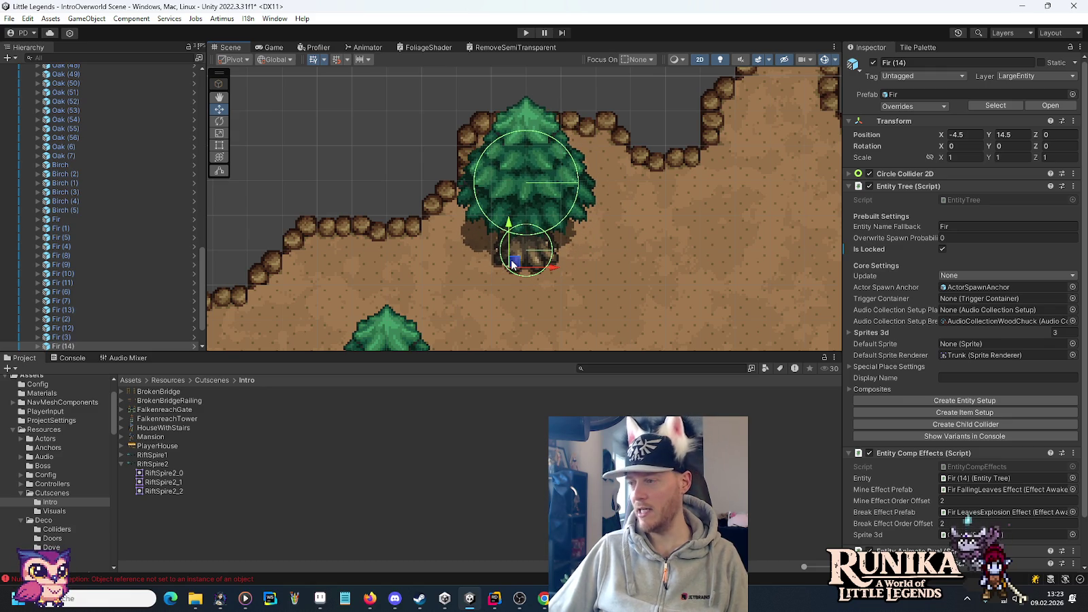
scroll(512, 265, "down", 1)
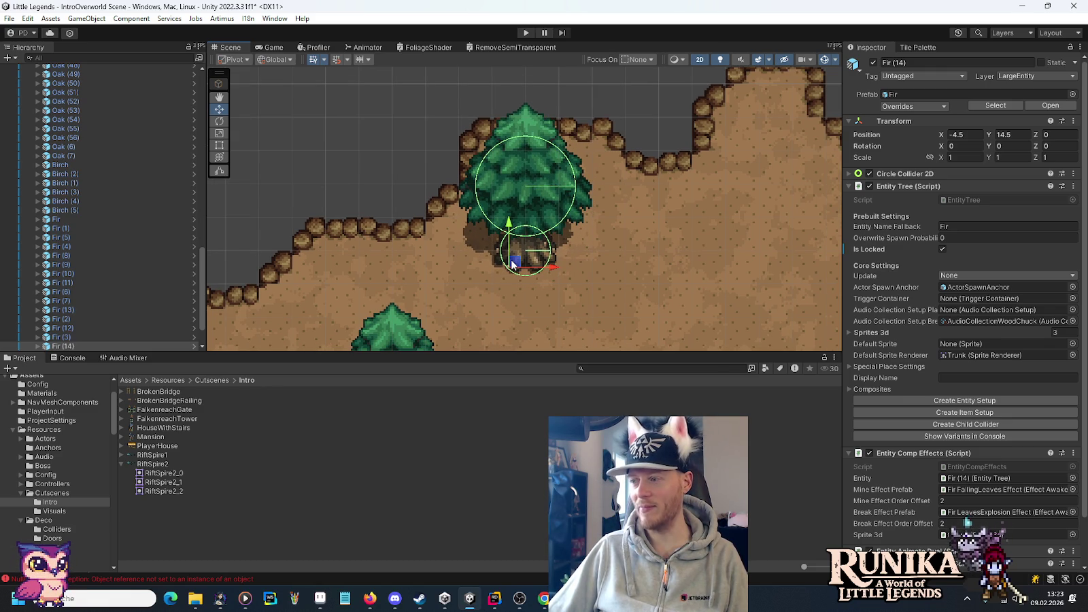
scroll(512, 265, "down", 2)
mouse_move(545, 257)
left_mouse_down()
mouse_move(405, 221)
mouse_move(556, 238)
mouse_move(593, 267)
mouse_move(644, 264)
mouse_move(651, 253)
mouse_move(622, 289)
mouse_move(649, 303)
mouse_move(533, 303)
mouse_move(531, 331)
mouse_move(541, 331)
left_mouse_up()
key("ctrl+d")
key("ctrl+d")
- Duplicate Oak (6) and place the copy up and to the right on the plateau
mouse_move(624, 303)
left_mouse_down()
mouse_move(398, 193)
mouse_move(571, 204)
mouse_move(666, 281)
left_mouse_up()
left_click(673, 283)
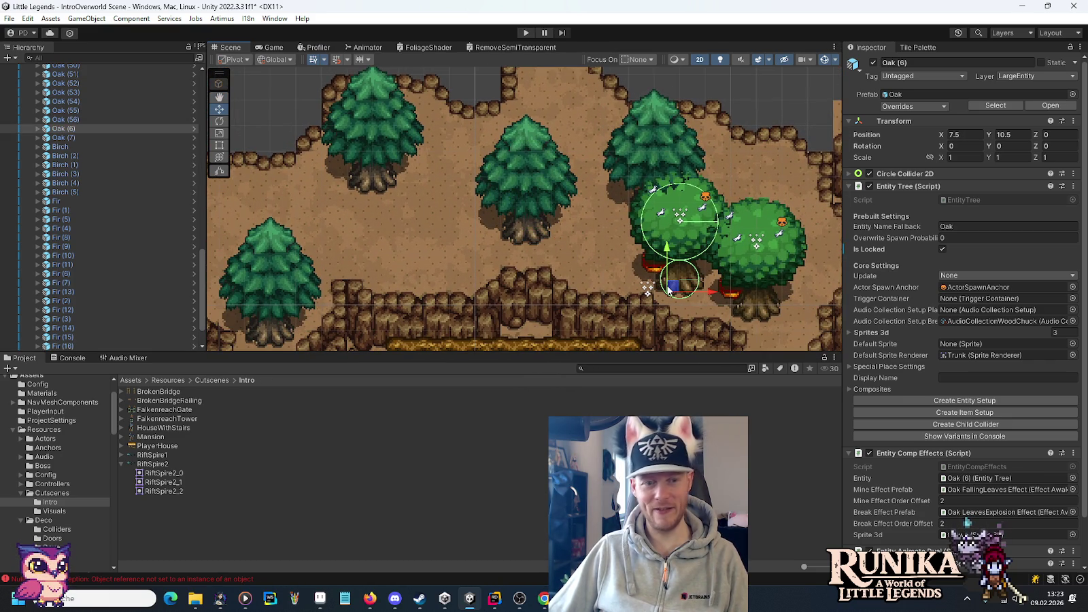
key("ctrl+d")
mouse_move(669, 289)
left_mouse_down()
mouse_move(753, 229)
mouse_move(739, 228)
mouse_move(760, 229)
mouse_move(738, 235)
left_mouse_up()
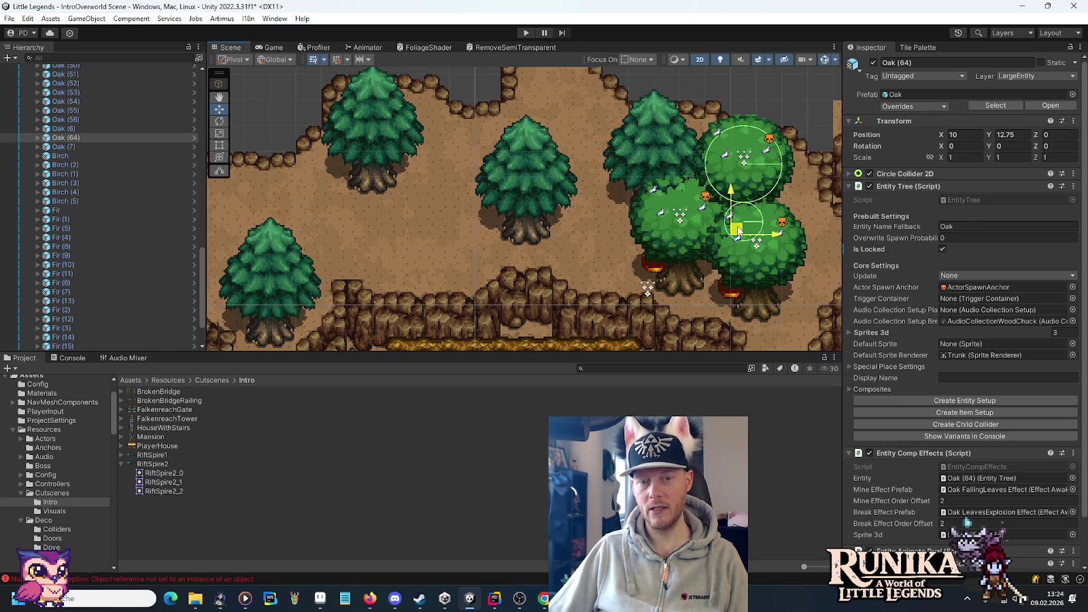
left_click_drag(738, 231, 739, 238)
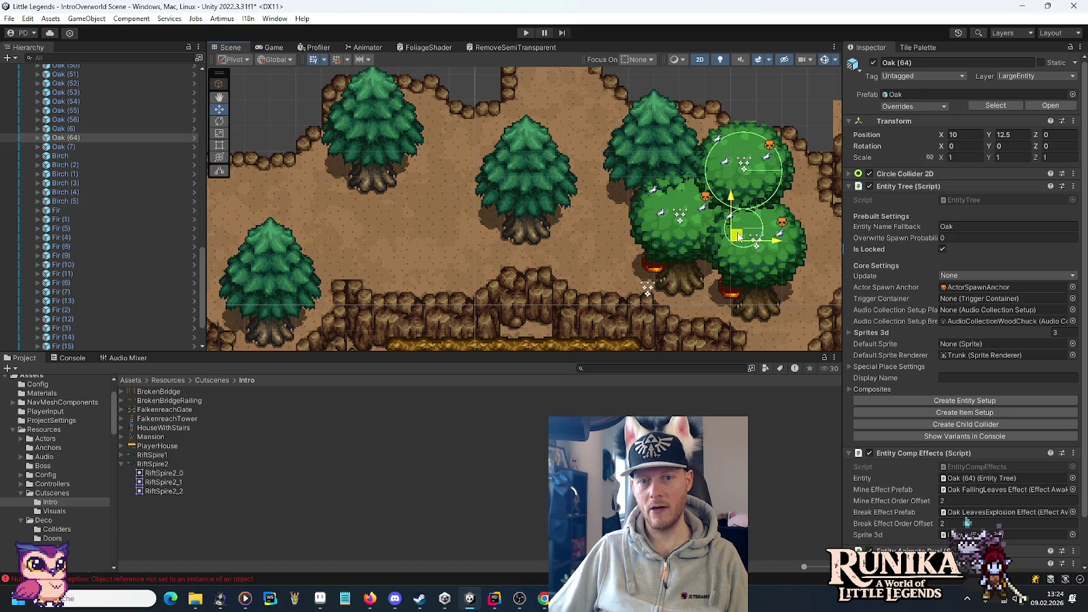
left_click_drag(739, 236, 726, 237)
- Duplicate the new oak and move Oak (65) left among the firs to 3.5, 15.5
left_click_drag(613, 197, 538, 264)
key("ctrl+d")
key("w")
mouse_move(643, 306)
left_mouse_down()
mouse_move(453, 238)
mouse_move(496, 231)
left_mouse_up()
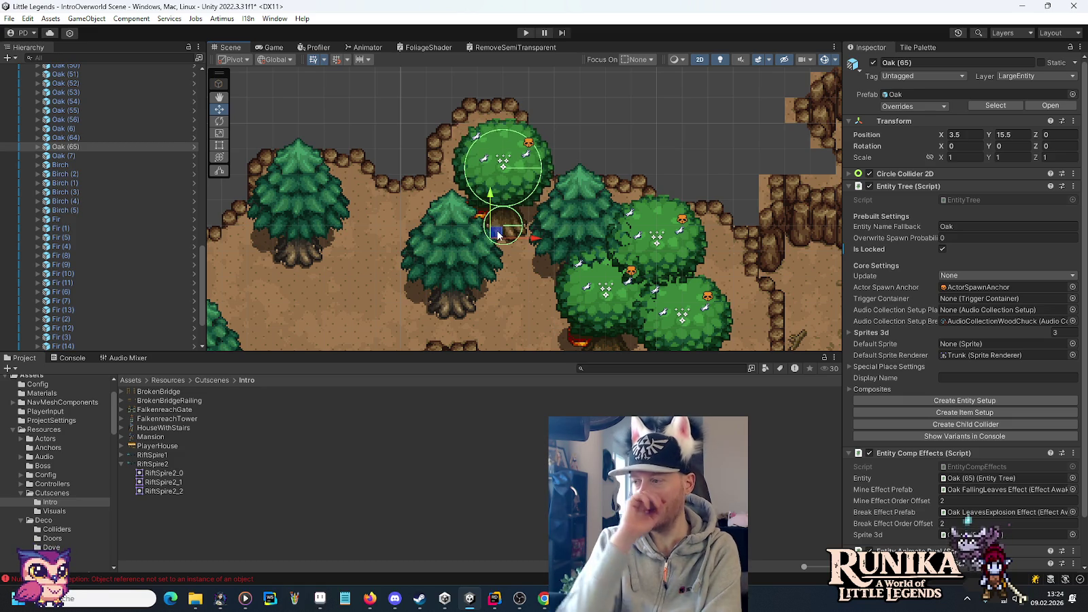
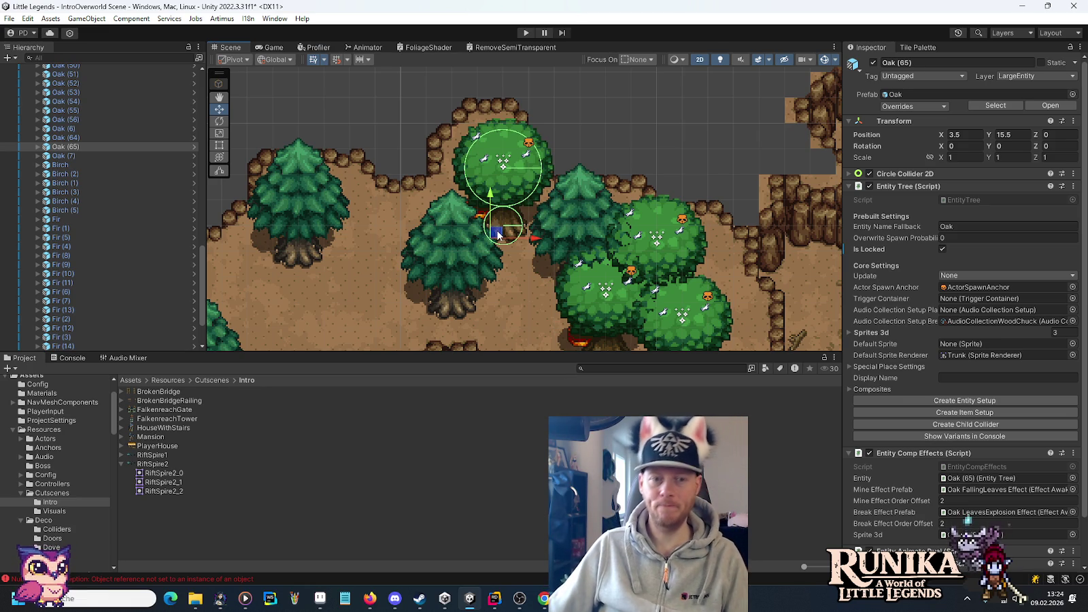
- Add three oak tree copies, at 1.75, 15.25, near the cliff edge, and at -9.75, 13
left_click_drag(400, 221, 591, 201)
key("ctrl+d")
mouse_move(692, 182)
left_mouse_down()
mouse_move(614, 192)
mouse_move(570, 222)
mouse_move(564, 170)
mouse_move(607, 214)
mouse_move(597, 203)
left_mouse_up()
key("ctrl+d")
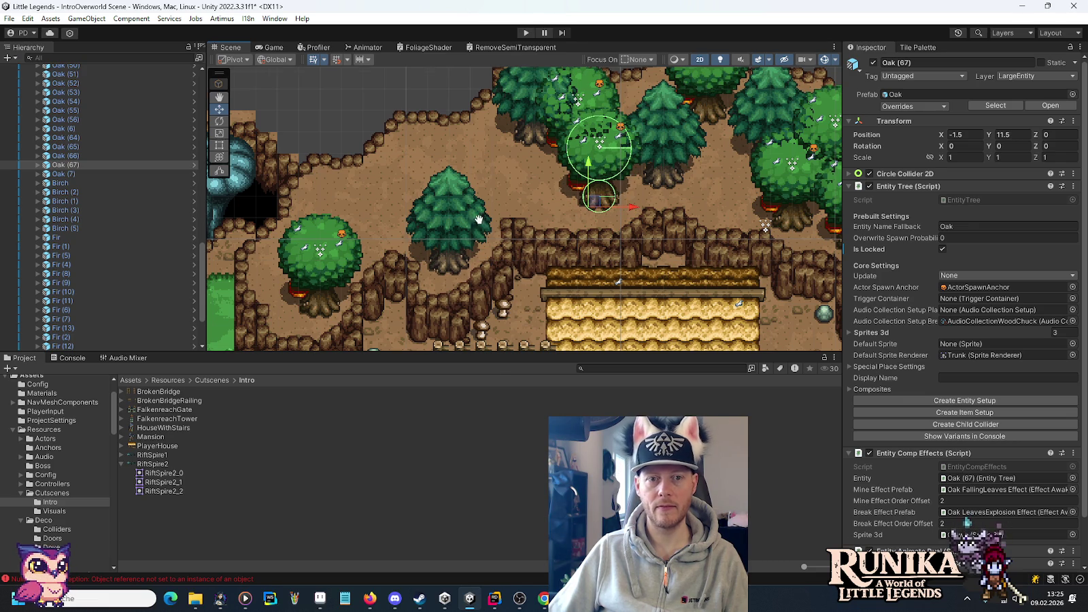
left_click_drag(479, 219, 650, 274)
key("ctrl+d")
mouse_move(770, 248)
left_mouse_down()
mouse_move(599, 221)
mouse_move(600, 205)
mouse_move(587, 206)
mouse_move(605, 193)
left_mouse_up()
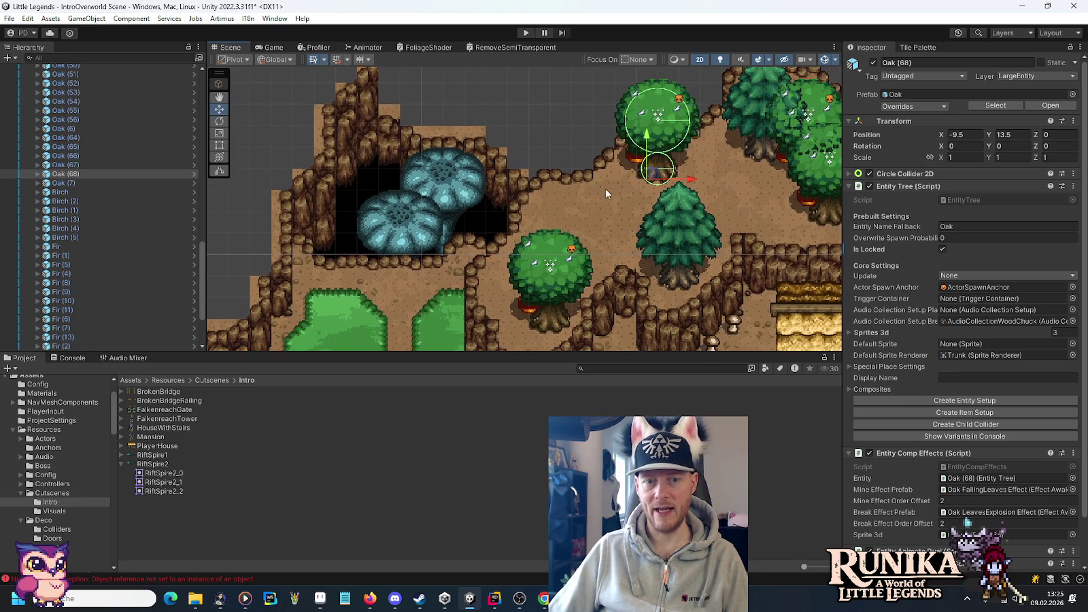
- Duplicate the fir tree and move the copy up and to the left
left_click(680, 239)
key("ctrl+d")
mouse_move(676, 280)
left_mouse_down()
mouse_move(586, 236)
mouse_move(582, 265)
mouse_move(570, 264)
left_mouse_up()
- Hide the Trees group in the Hierarchy to reveal the bare dirt paths and cliffs
key("Right")
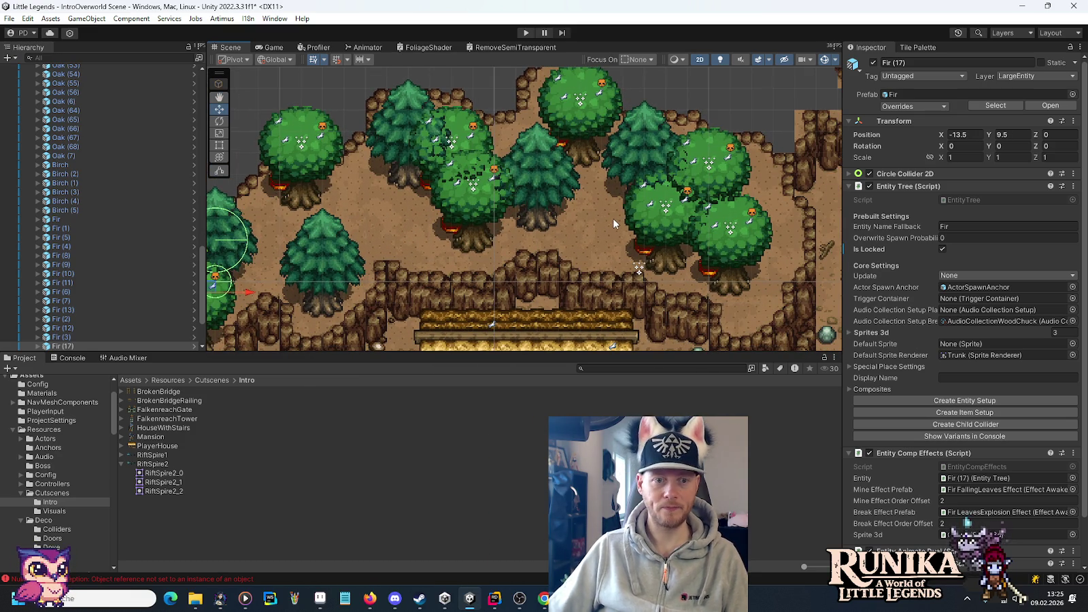
scroll(103, 144, "up", 6)
left_click_drag(203, 226, 202, 75)
left_click(5, 259)
left_click_drag(374, 219, 467, 191)
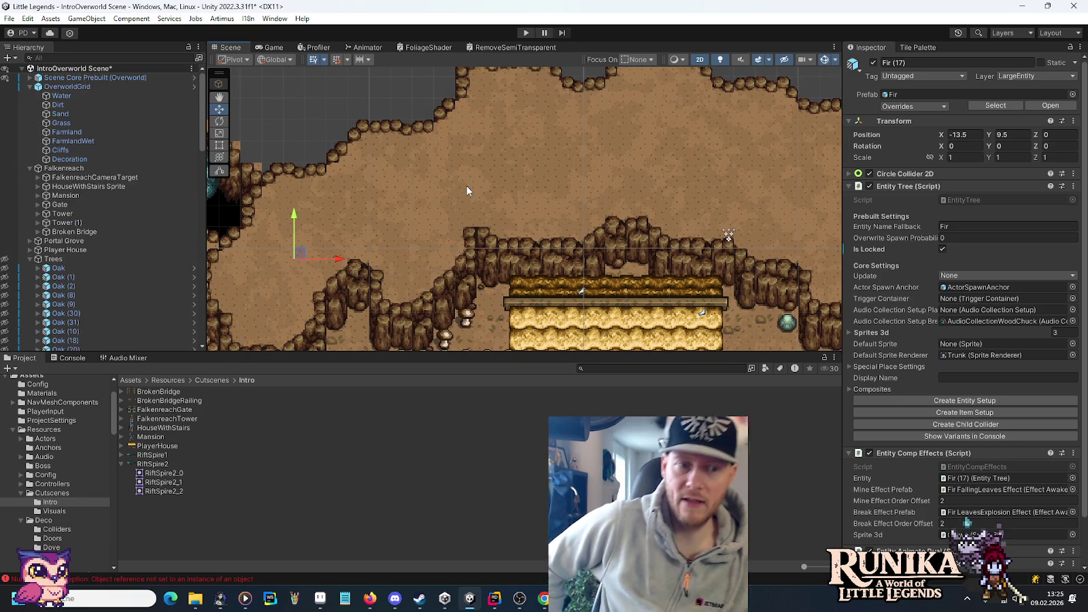
- Make the Grass tilemap active and choose the solid grass tile in the Terrain Palette
left_click_drag(467, 191, 628, 152)
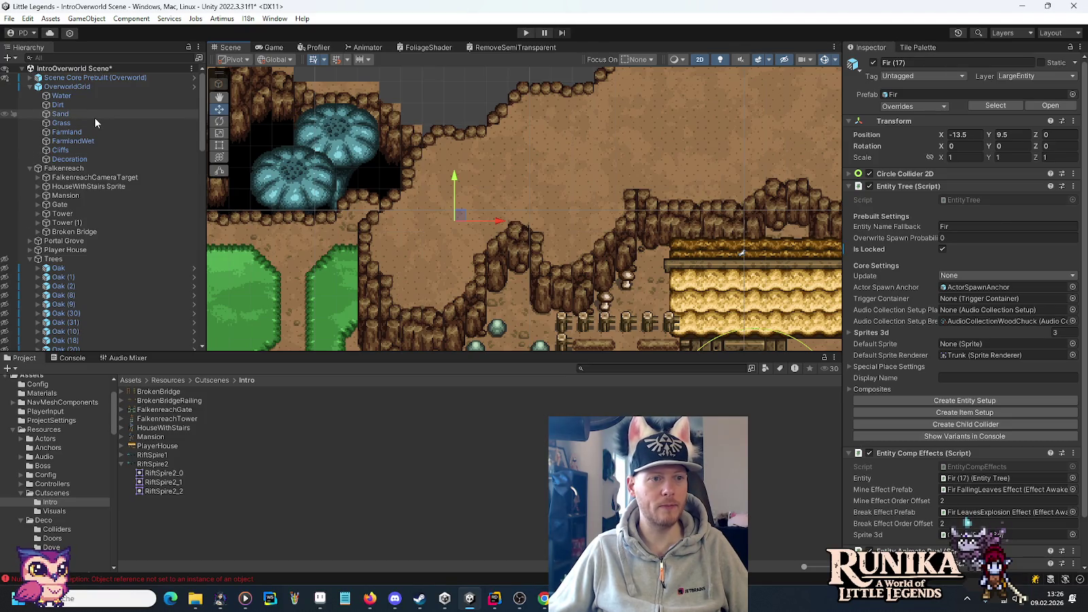
left_click(96, 122)
left_click(907, 49)
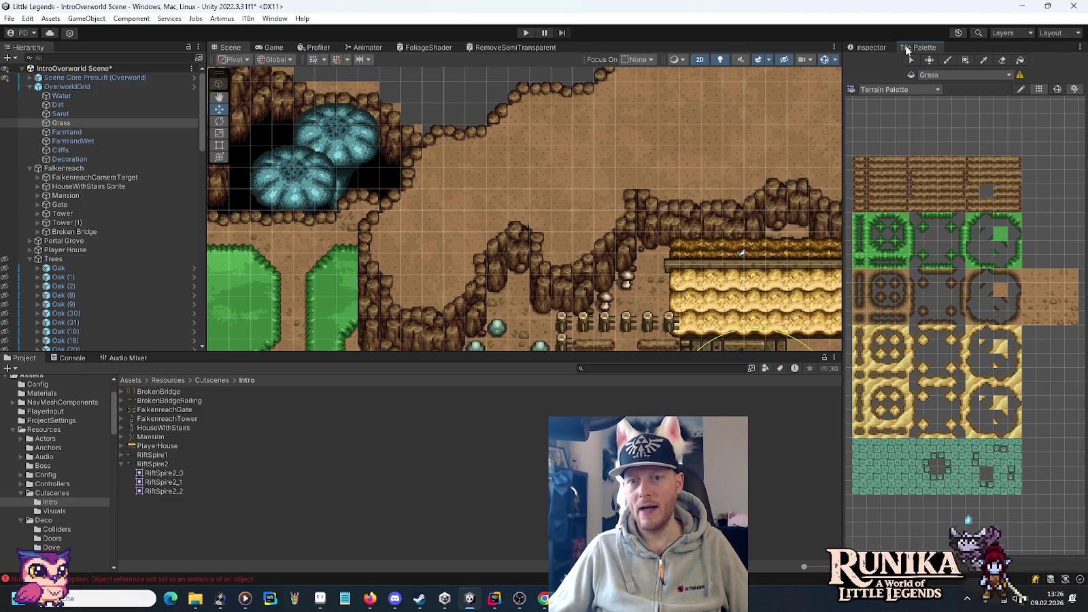
left_click(1016, 224)
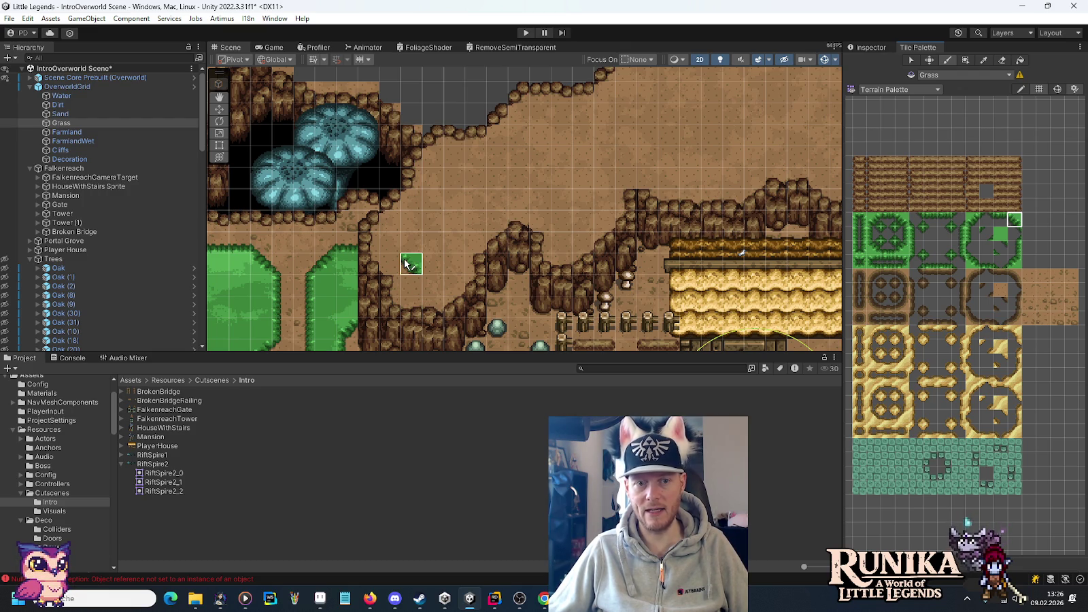
- Paint the first grass and diagonal corner tiles on the dirt above the cliff
left_click(406, 265)
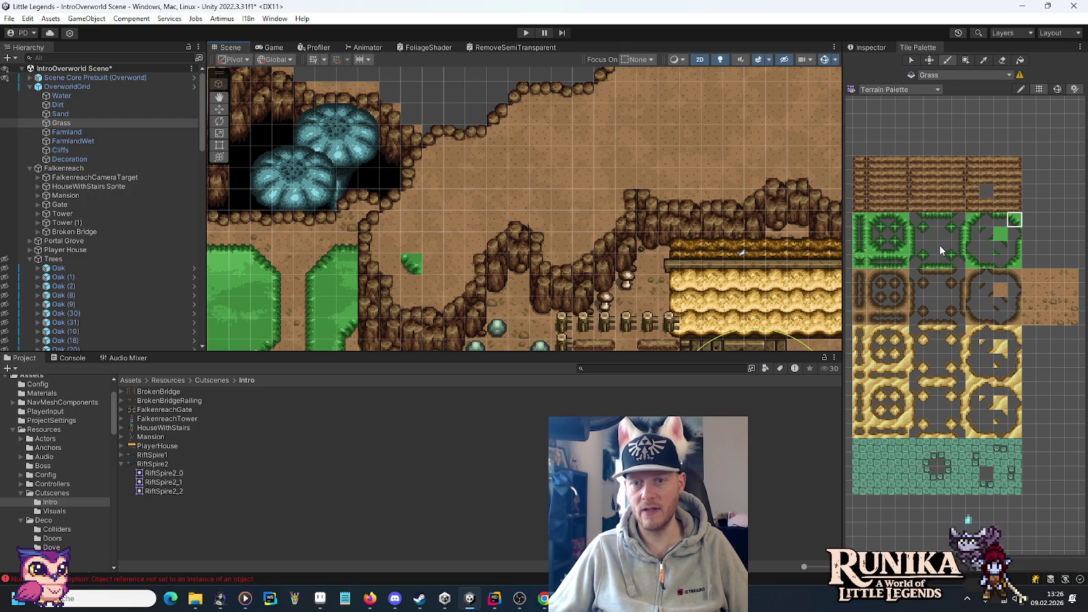
left_click(944, 235)
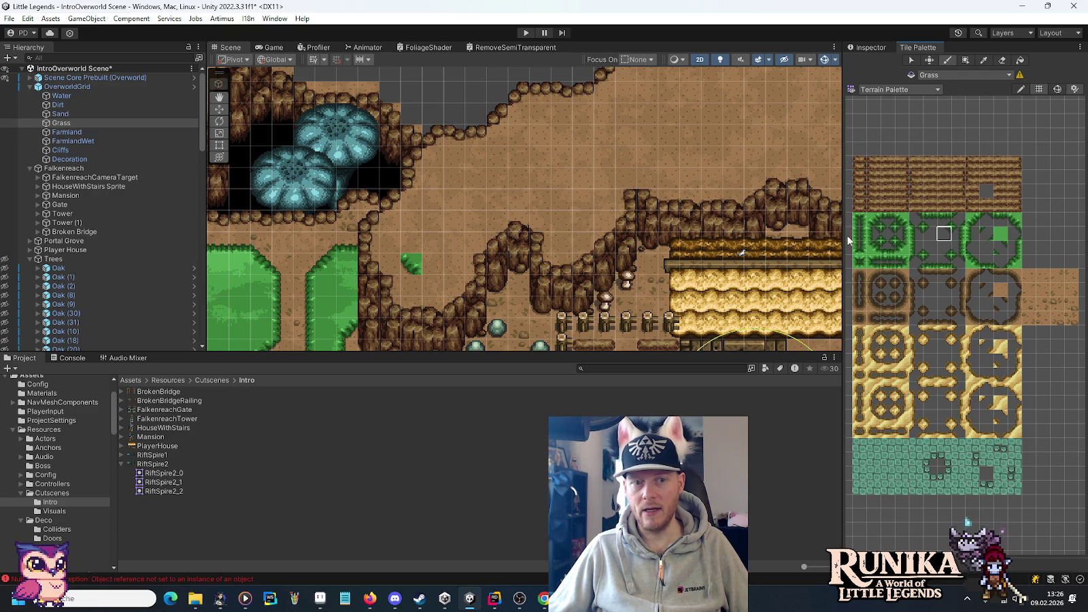
left_click(418, 281)
left_click(1002, 224)
left_click(431, 278)
left_click(930, 233)
left_click(971, 239)
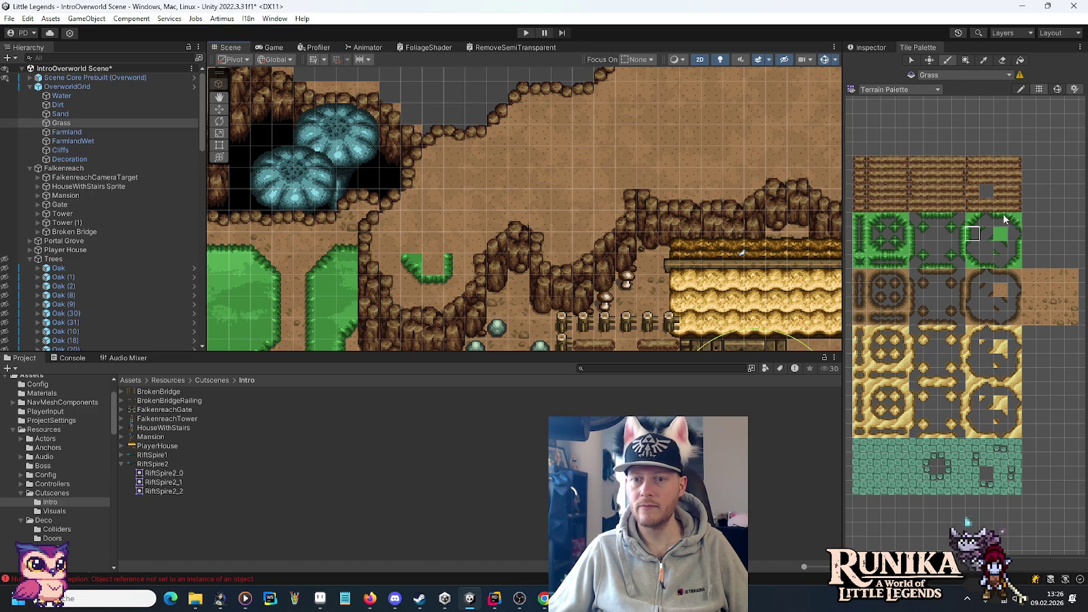
left_click(972, 219)
left_click(451, 246)
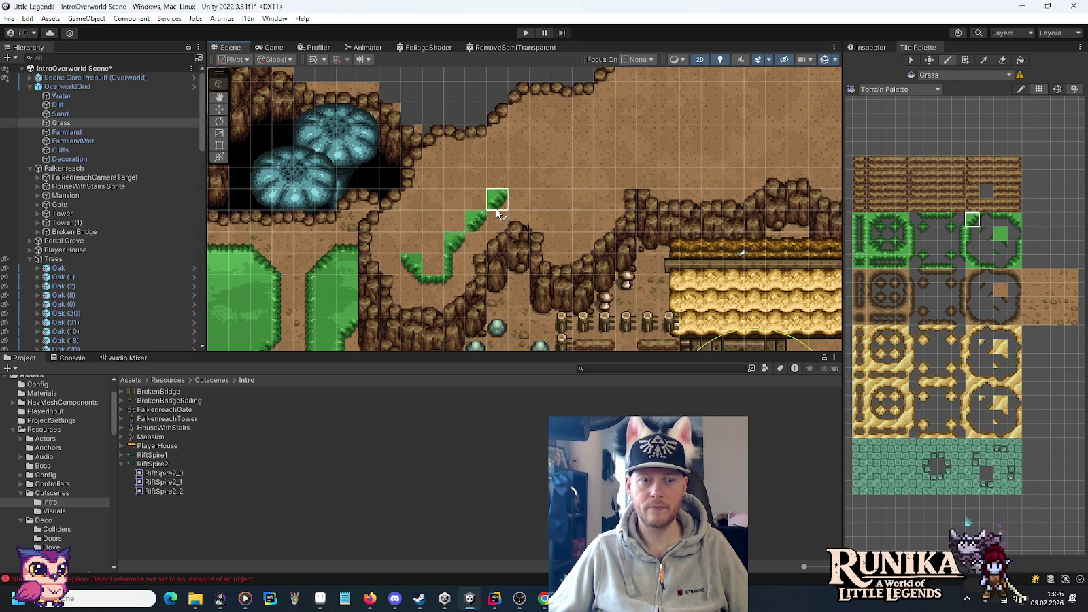
left_click(930, 232)
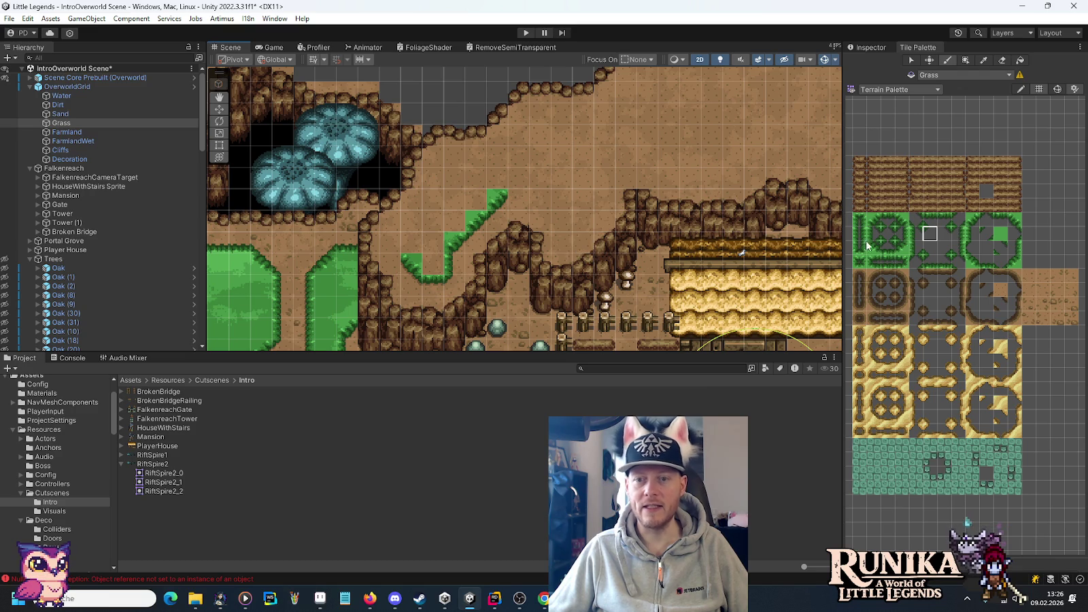
left_click(1000, 220)
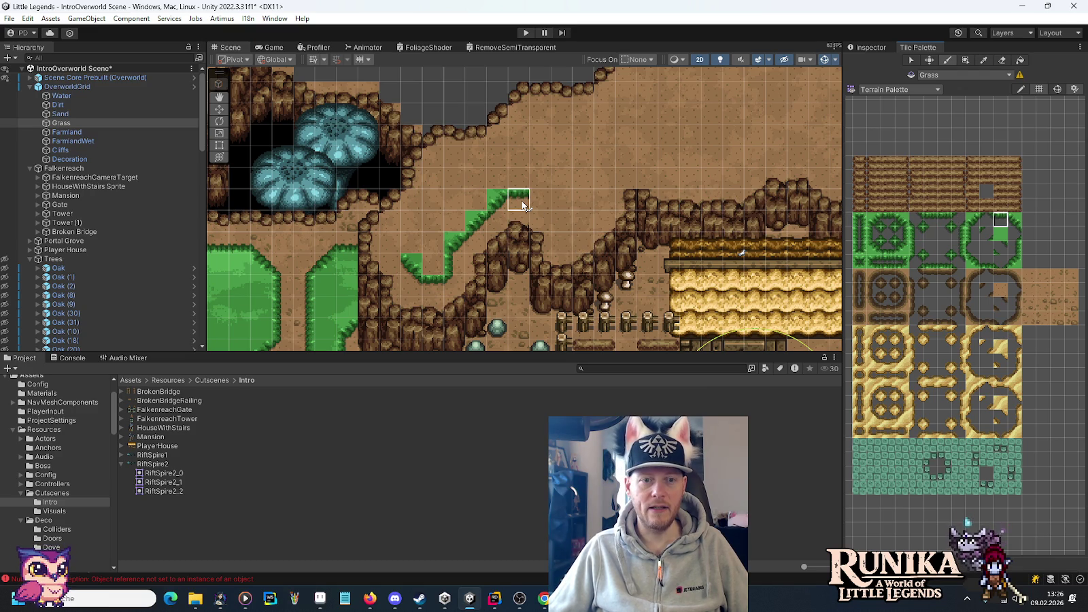
left_click(1013, 221)
- Continue the grass edge strip stepping up along the cliff ridge
left_click(541, 201)
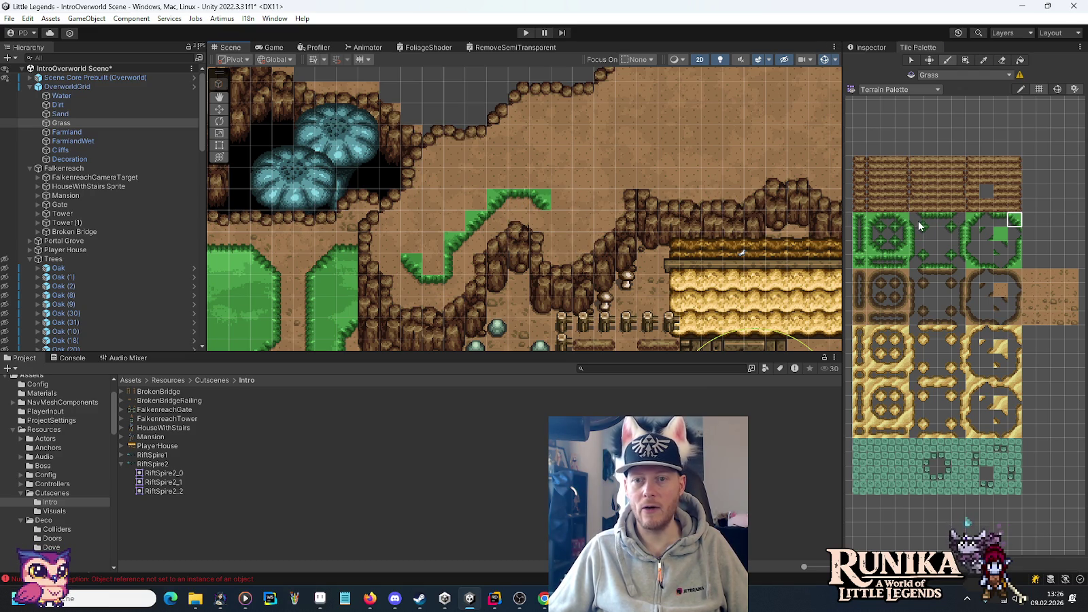
left_click(944, 234)
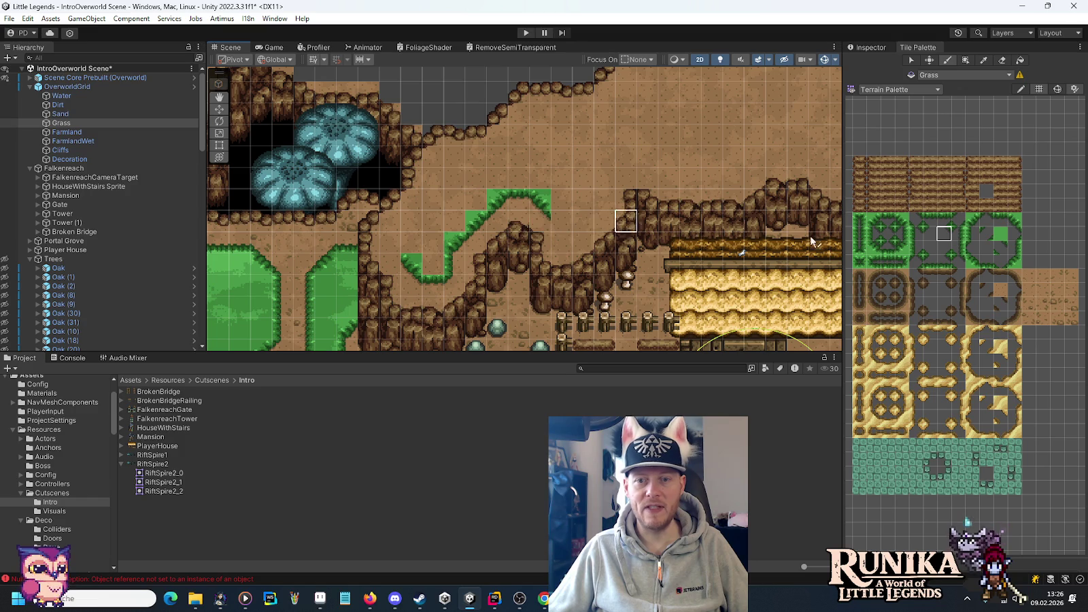
left_click(1000, 221)
left_click(561, 221)
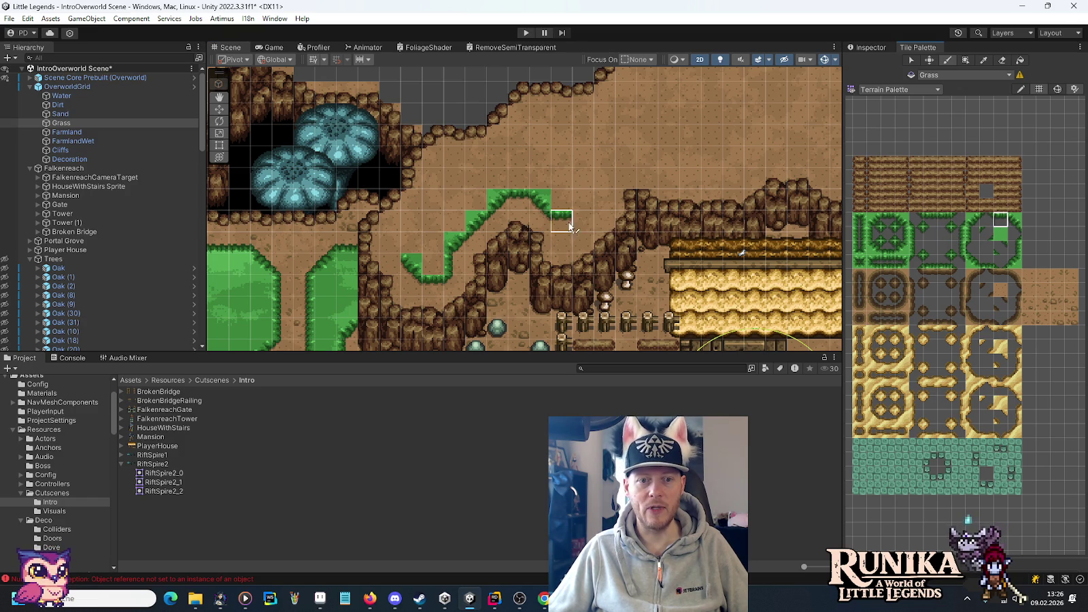
left_click(930, 232)
left_click(603, 217)
left_click(972, 232)
left_click(597, 201)
left_click(974, 219)
- Finish the strip's end with corner and diagonal grass tiles
left_click(604, 177)
left_click(1000, 220)
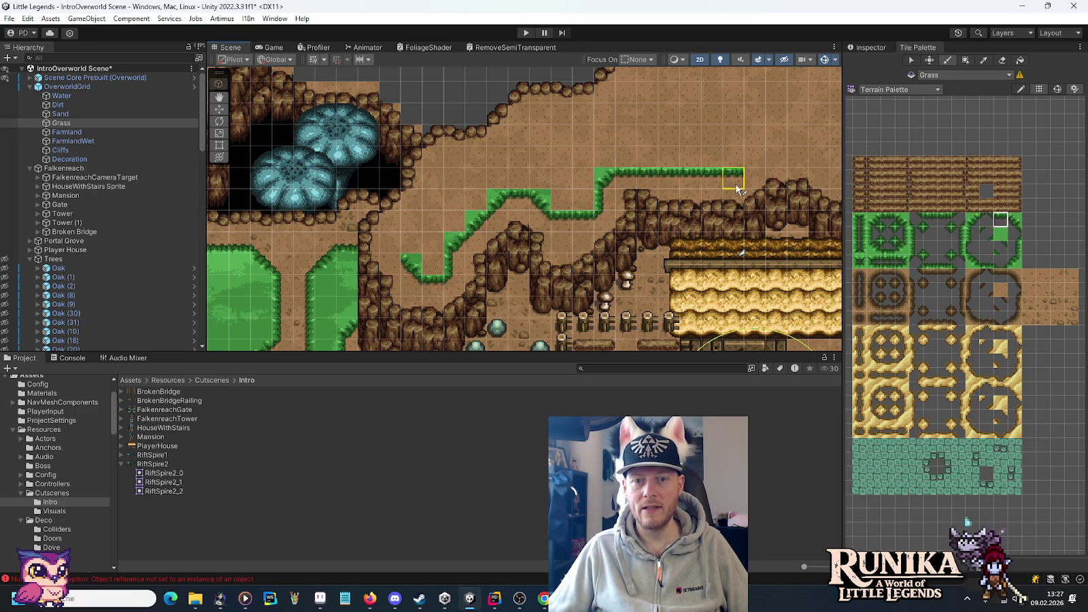
left_click(929, 233)
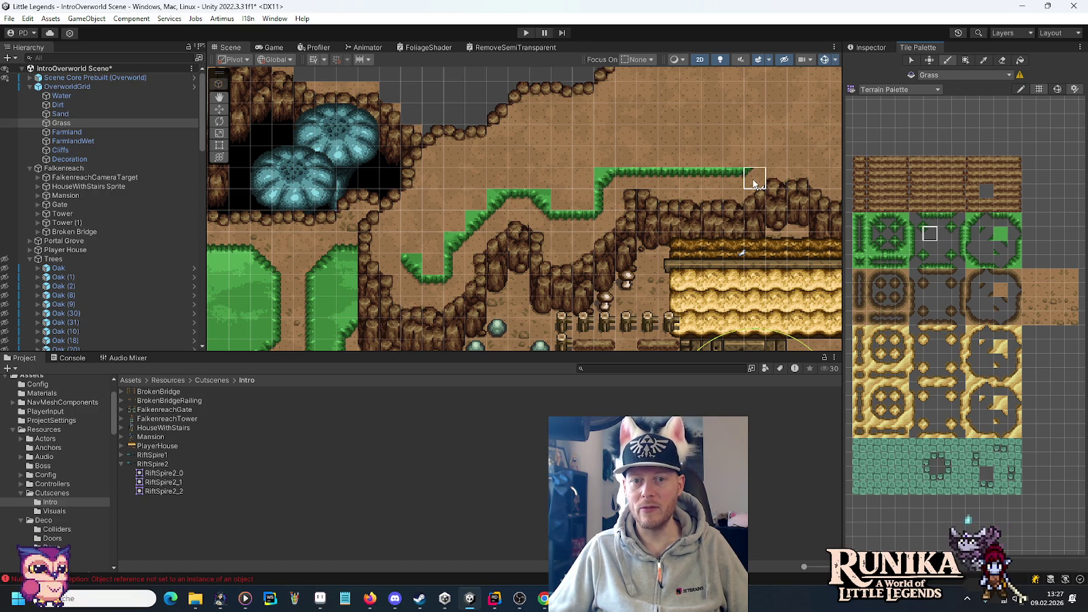
left_click(753, 158)
left_click(973, 219)
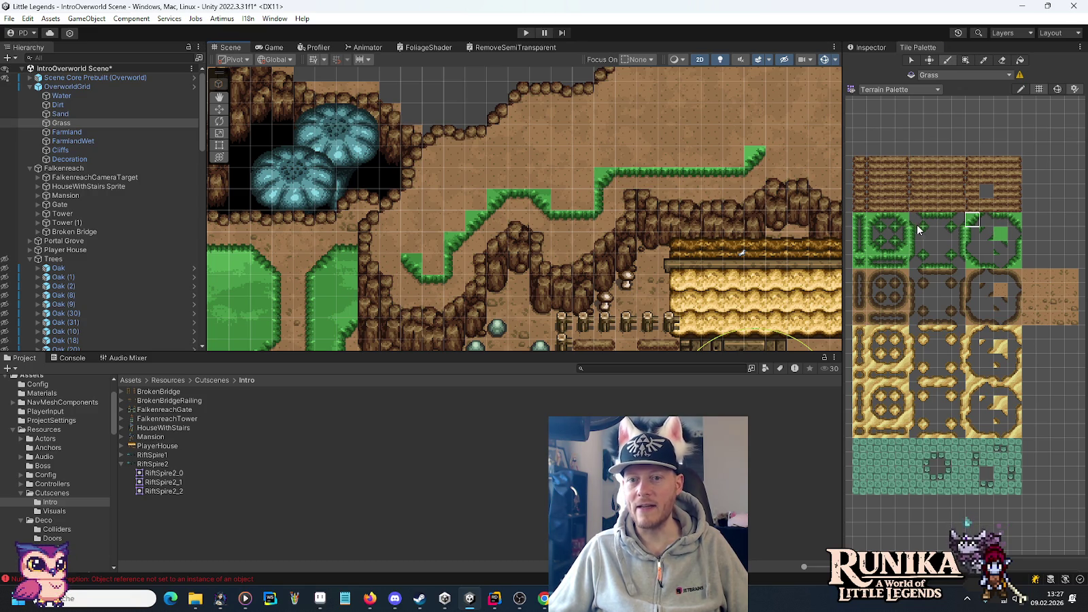
left_click(999, 220)
- Extend the grass edge line several tiles further right along the plateau
left_click(643, 161)
left_click(1014, 220)
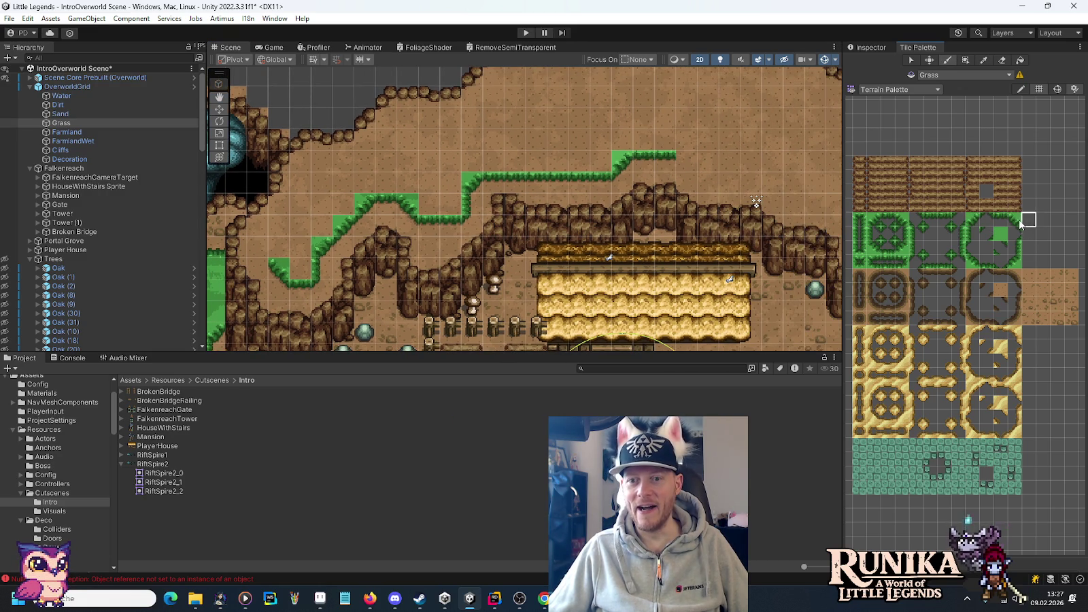
left_click(683, 166)
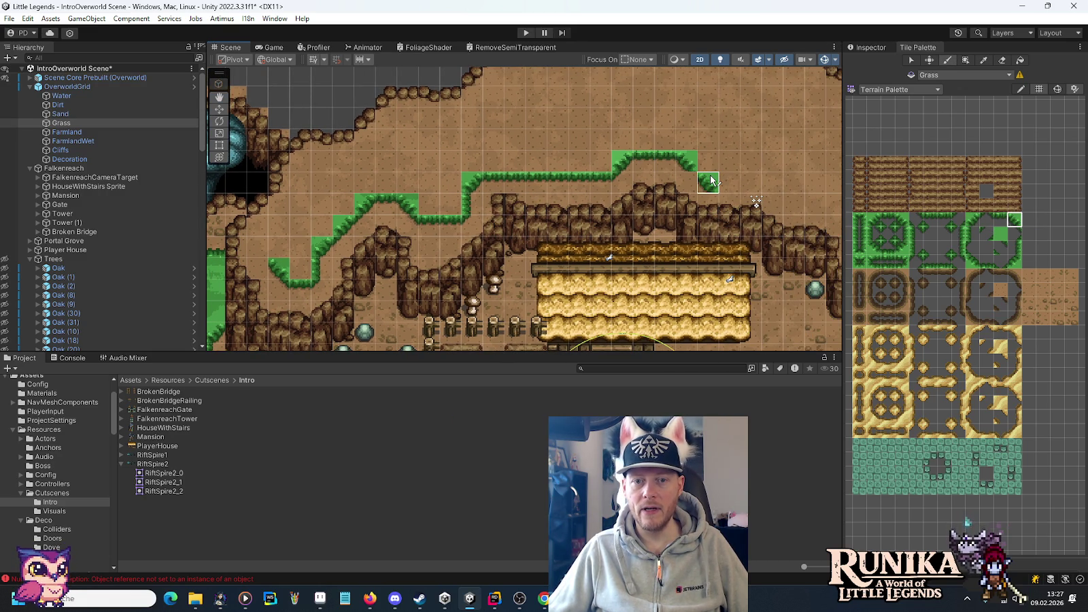
left_click(944, 234)
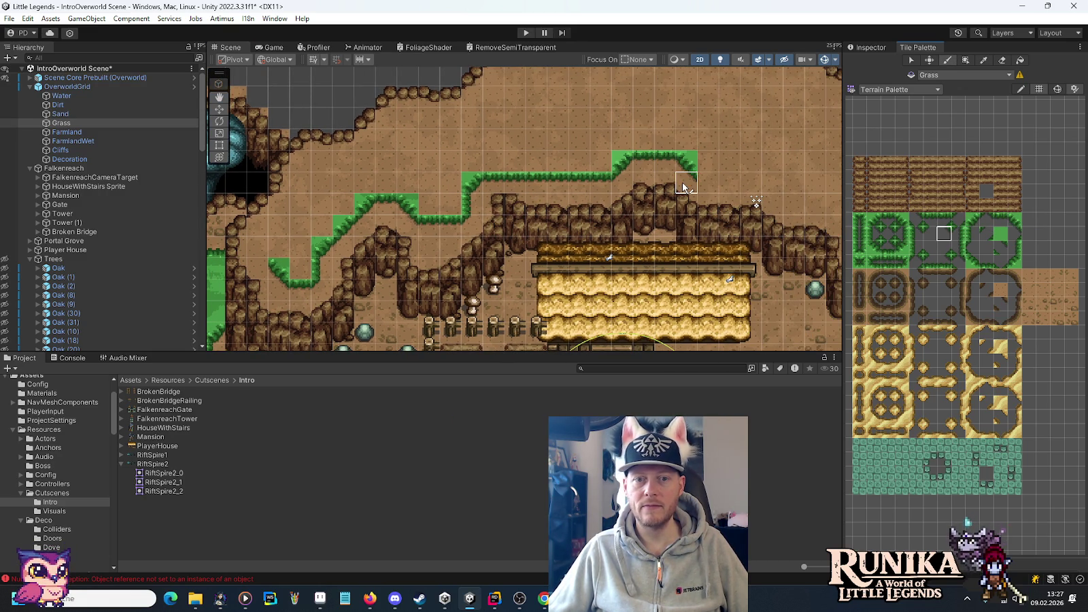
left_click(1002, 220)
left_click(728, 175)
left_click(707, 175)
left_click(751, 176)
- Paint grass edge and diagonal tiles stepping down the cliff at the strip's end
mouse_move(793, 199)
left_mouse_down()
mouse_move(530, 198)
mouse_move(511, 219)
left_mouse_up()
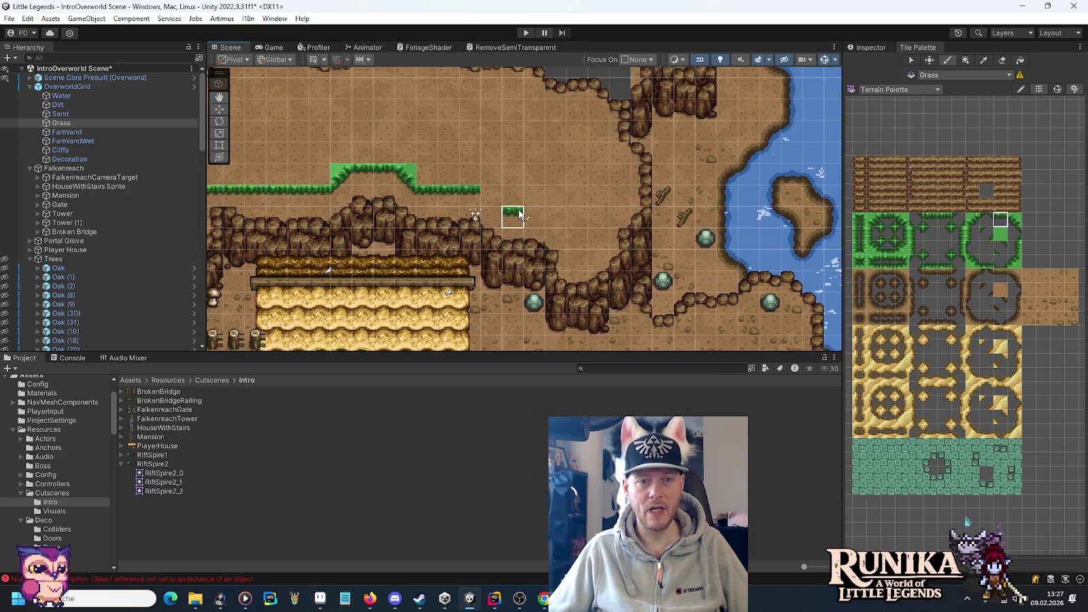
left_click_drag(420, 112, 553, 156)
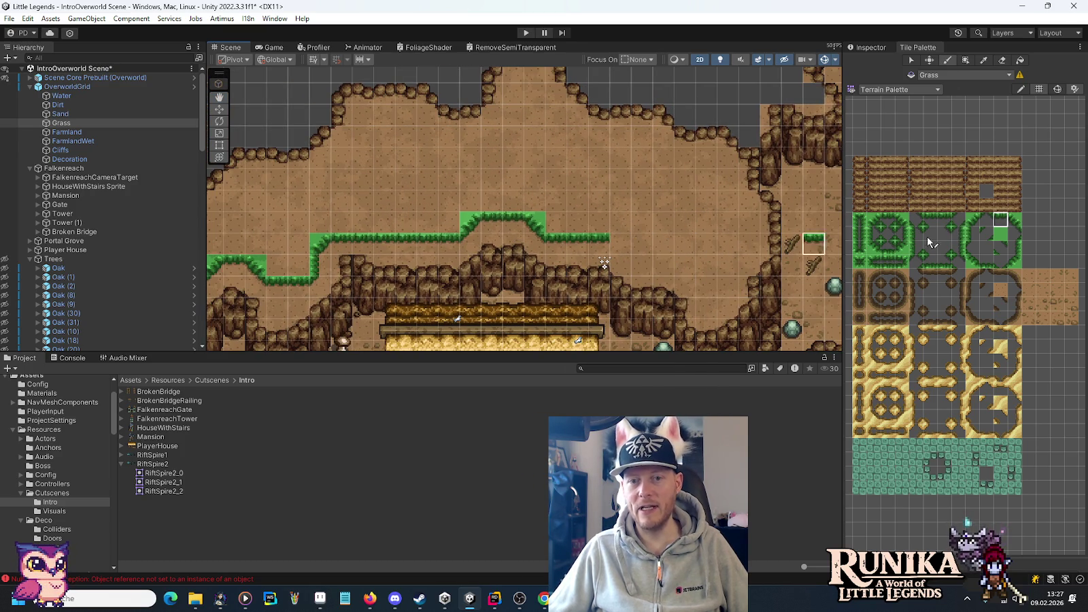
left_click(1015, 221)
left_click(626, 241)
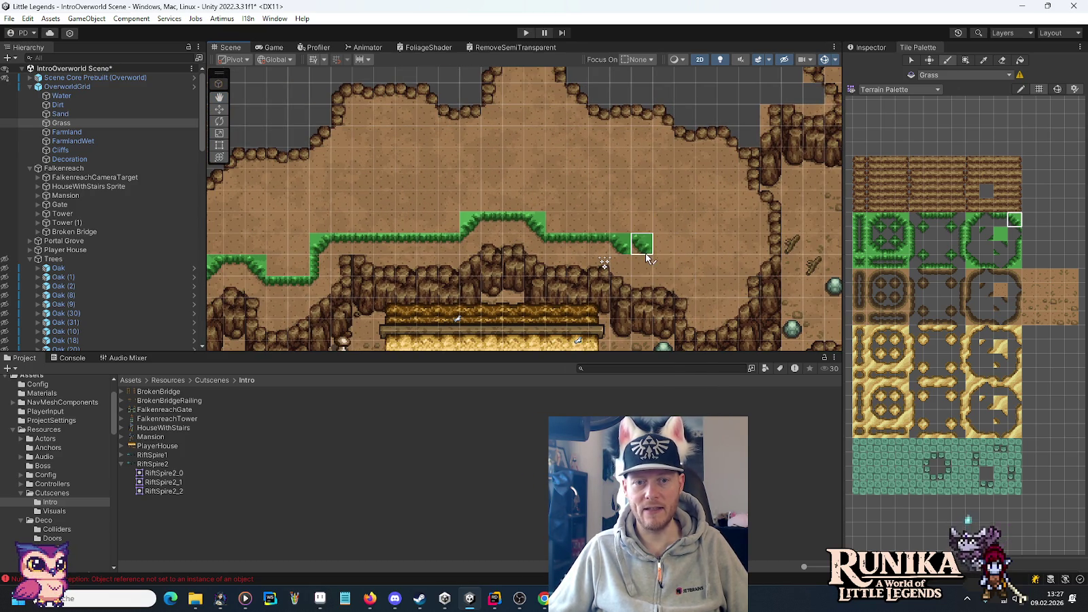
left_click(941, 230)
left_click(620, 244, "ctrl")
left_click(642, 265)
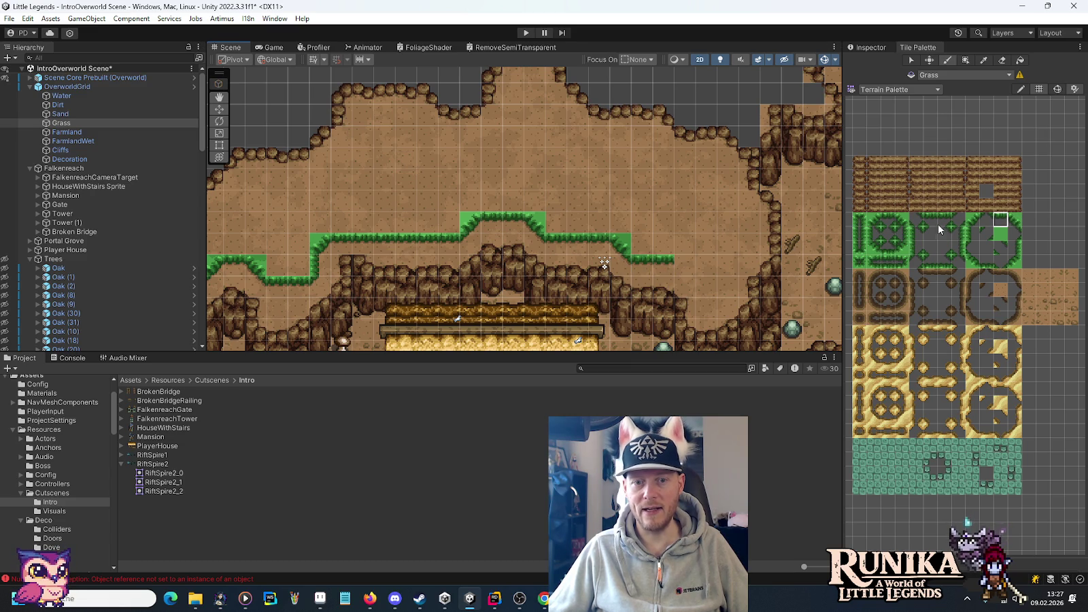
left_click(1013, 220)
left_click(684, 262)
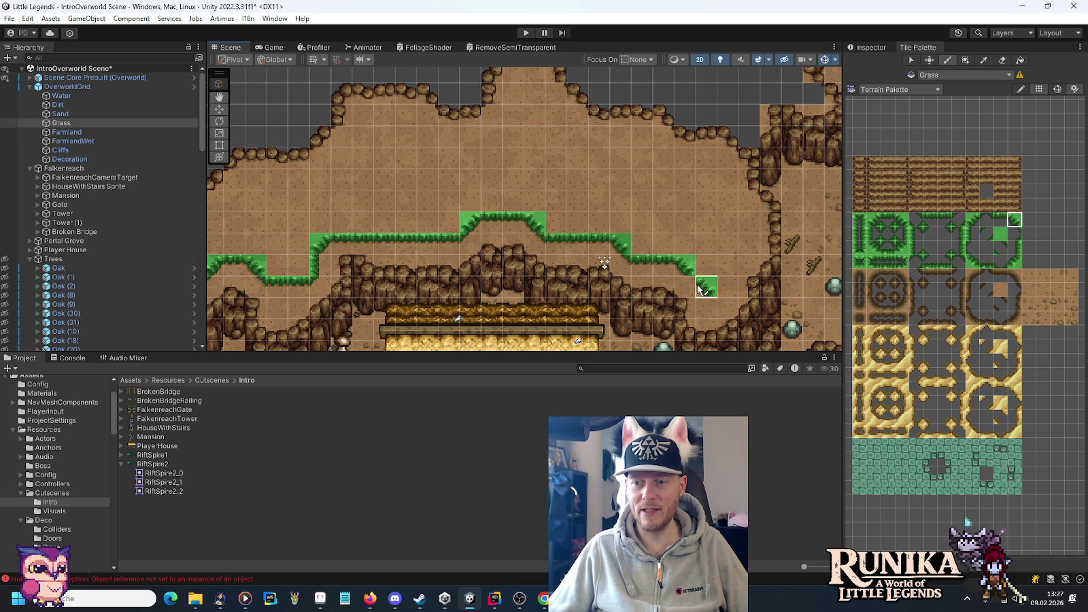
left_click(944, 230)
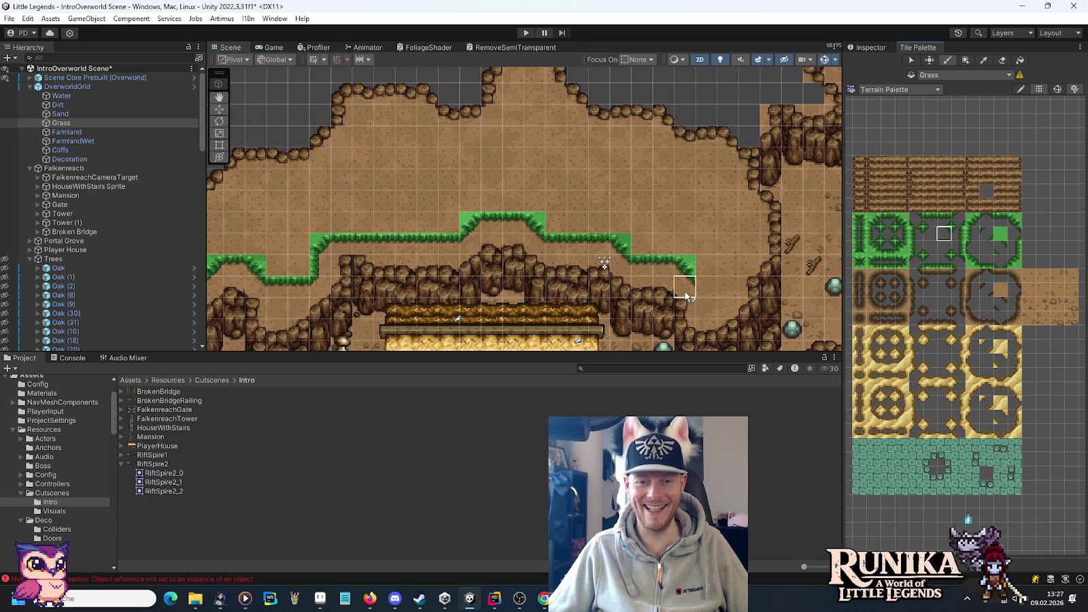
left_click(1000, 219)
- Paint the right bend and a vertical grass edge up the plateau's right side
left_click(705, 286)
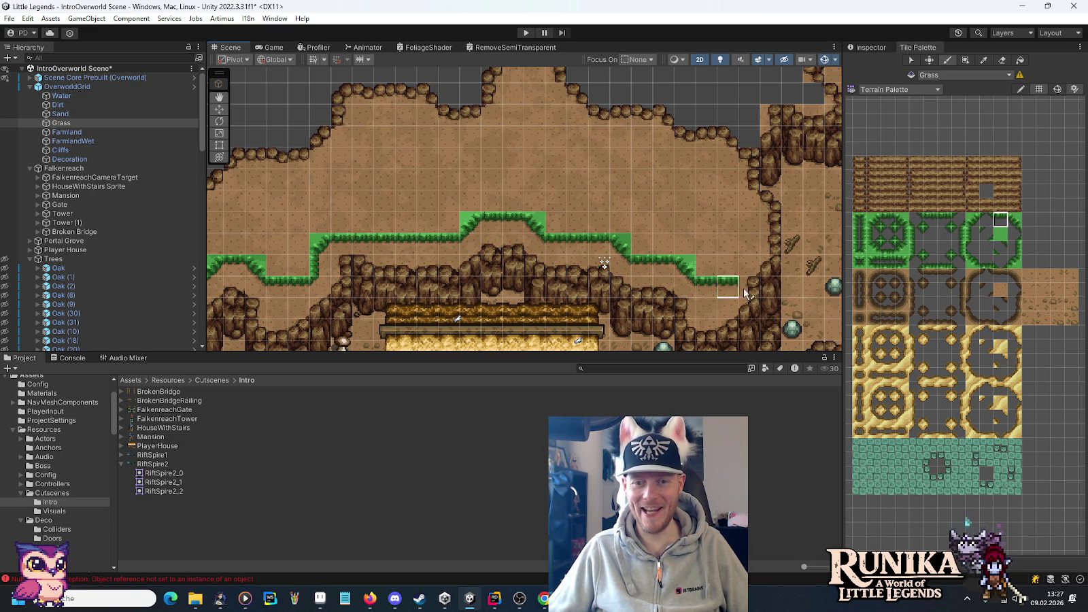
left_click(932, 235)
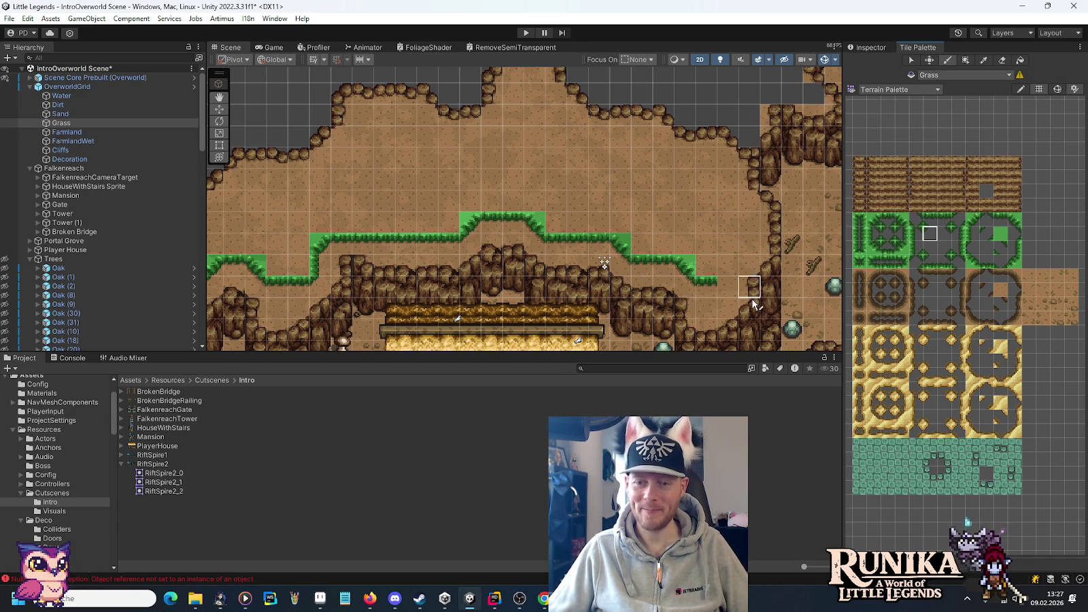
left_click(725, 284)
left_click(973, 218)
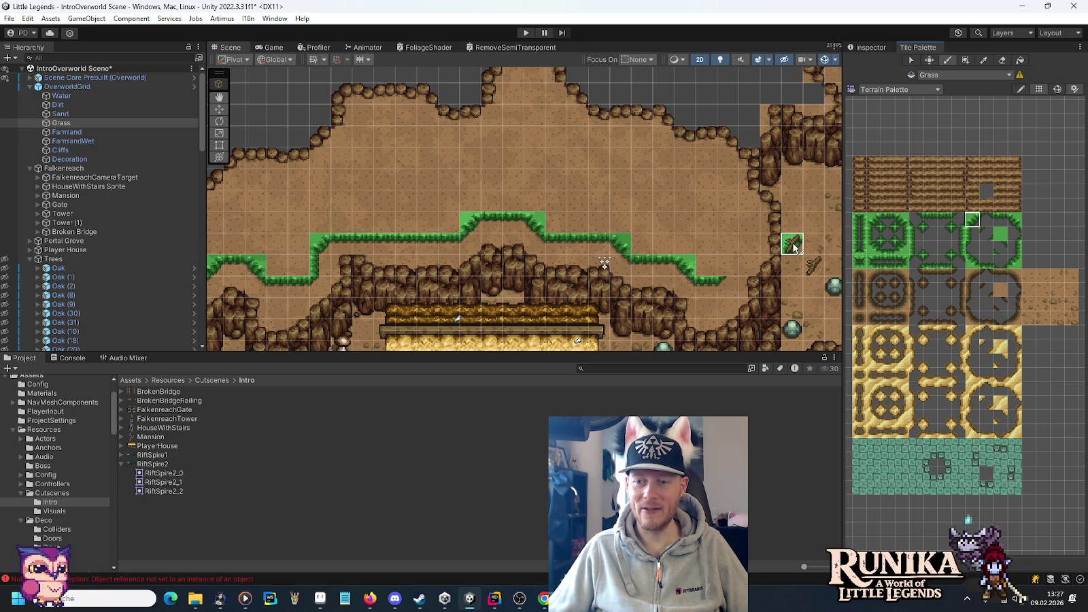
left_click(726, 265)
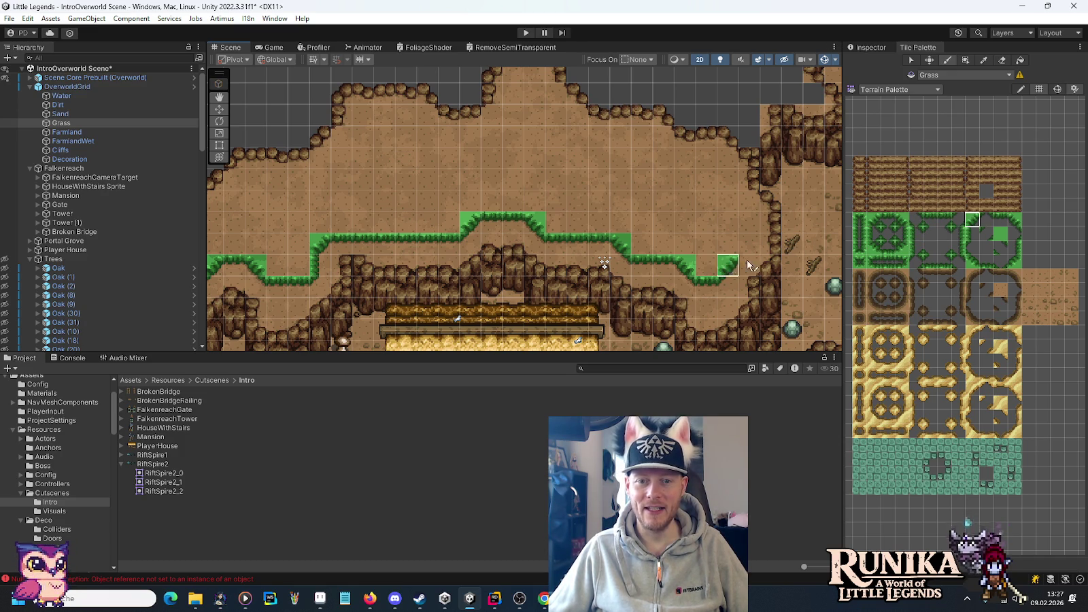
left_click(973, 234)
left_click_drag(743, 248, 743, 217)
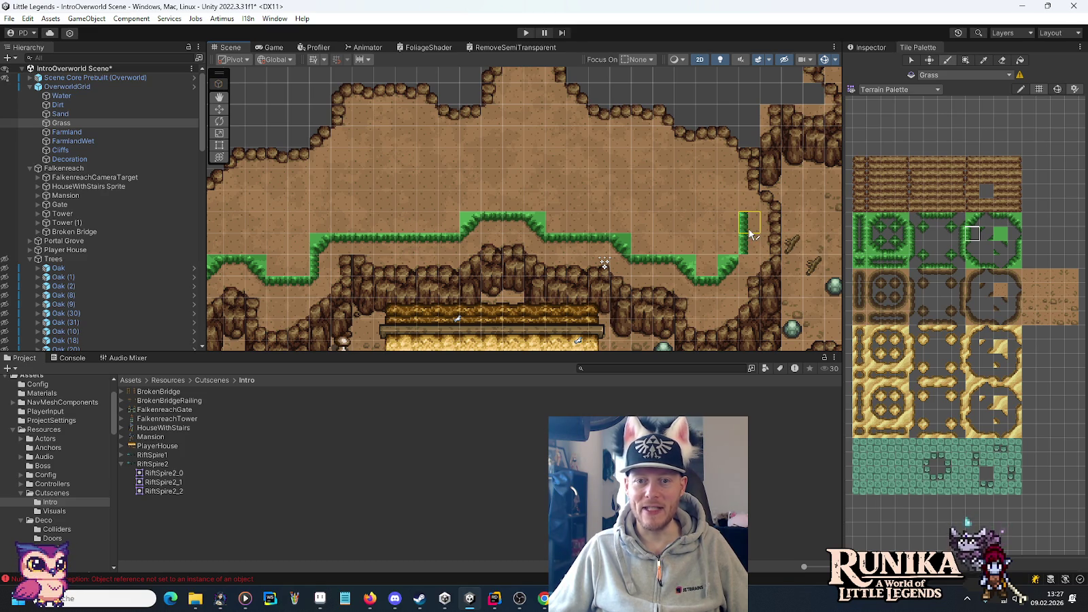
left_click(929, 234)
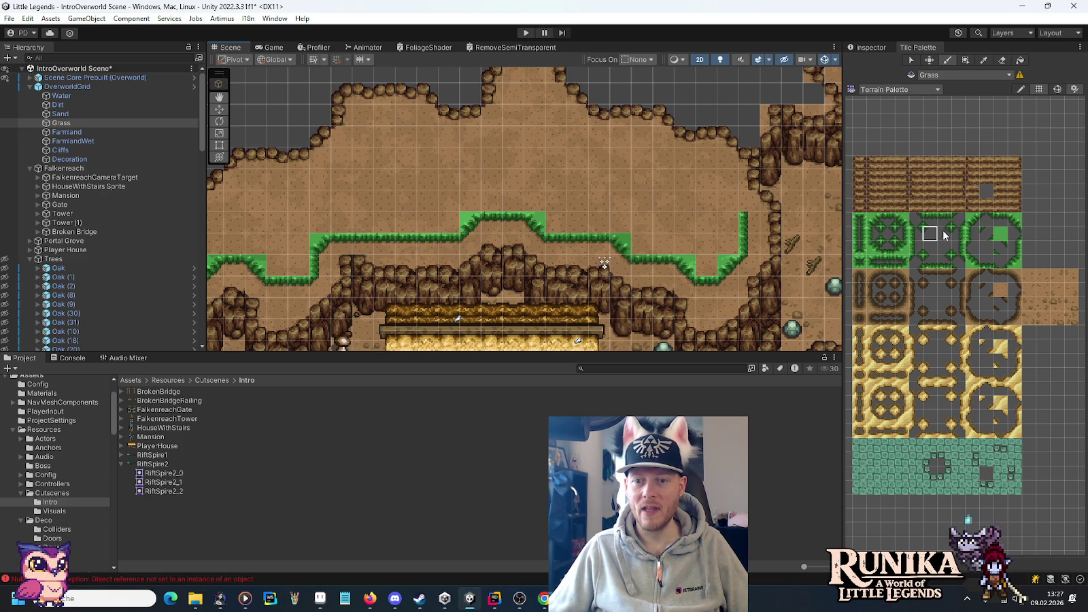
- Cap the vertical edge with a grass corner and turn the edge leftward
left_click(930, 250)
left_click(971, 234)
left_click(727, 200)
left_click(722, 180)
left_click(929, 246)
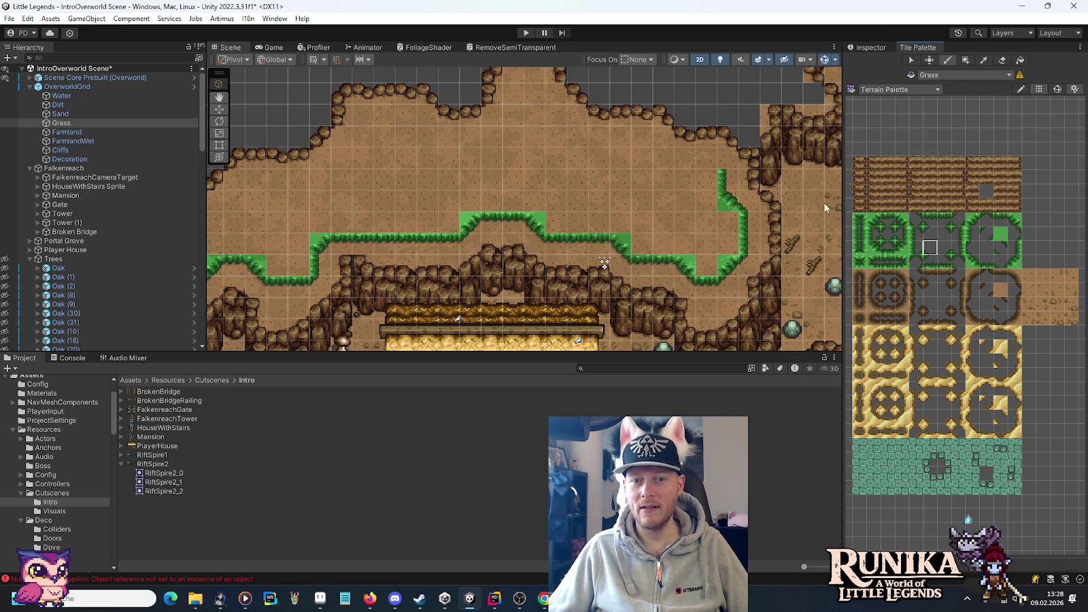
left_click(987, 262)
left_click(706, 164)
left_click(686, 163)
- Paint corners up a rise and a grass edge strip leftward along the top
left_click(974, 264)
left_click(659, 164)
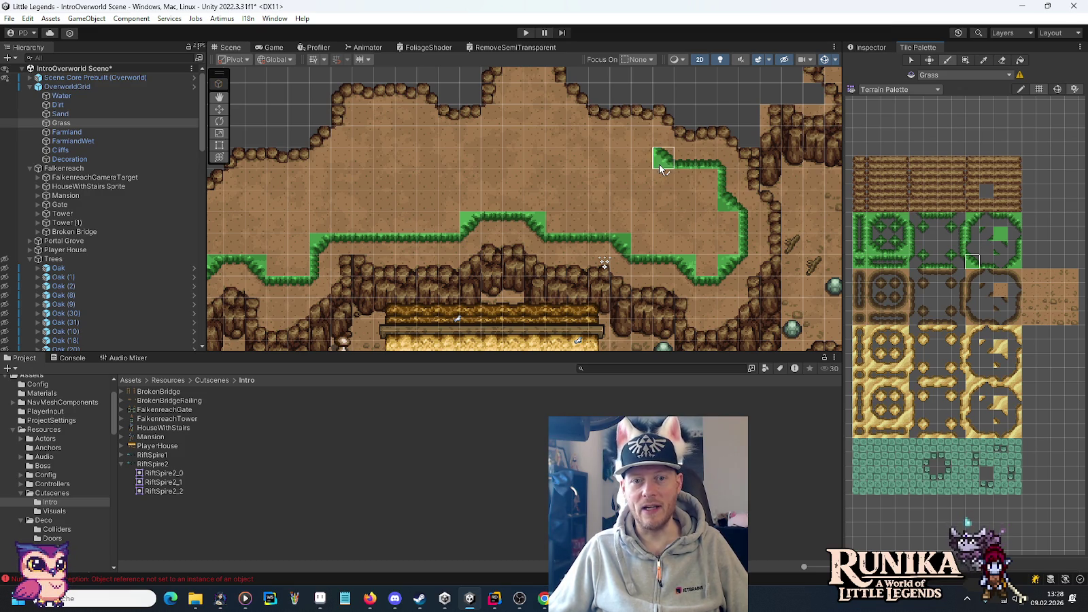
left_click(930, 256)
left_click(661, 147)
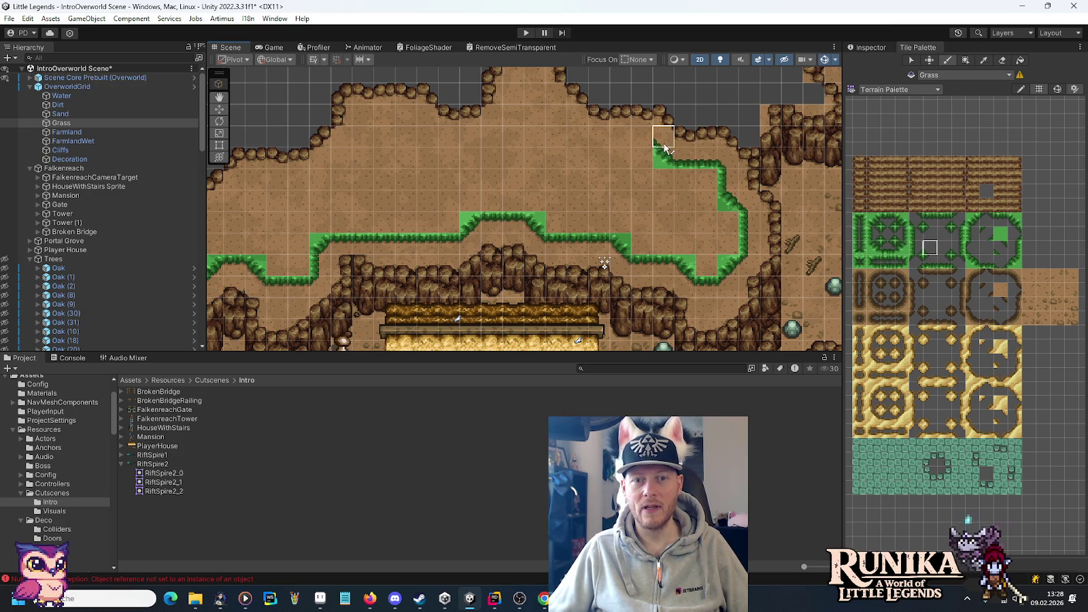
left_click(979, 262)
left_click_drag(643, 142, 591, 141)
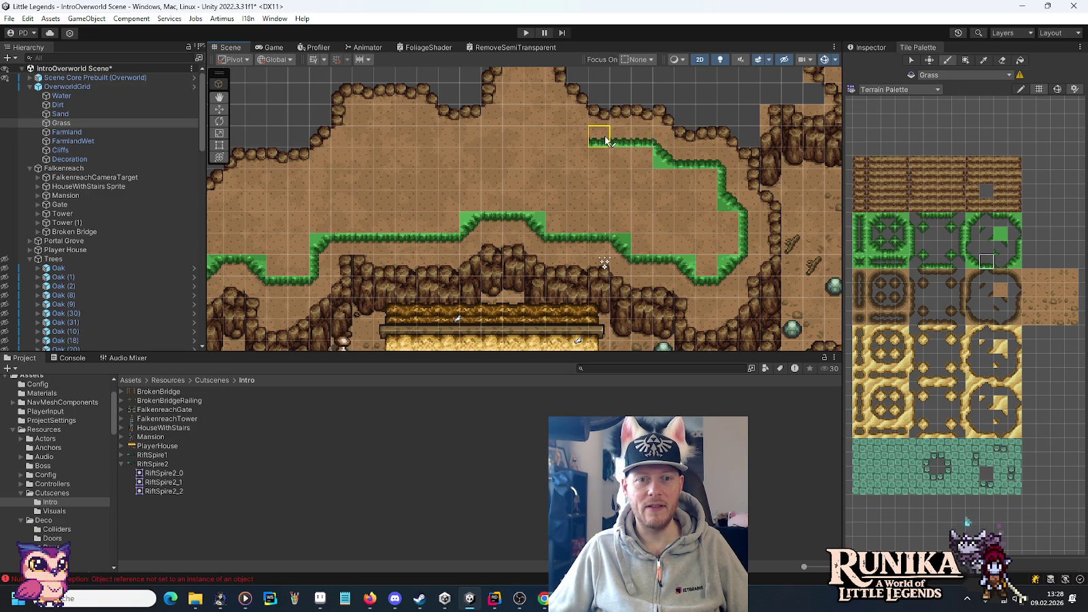
left_click(973, 250)
left_click(976, 260)
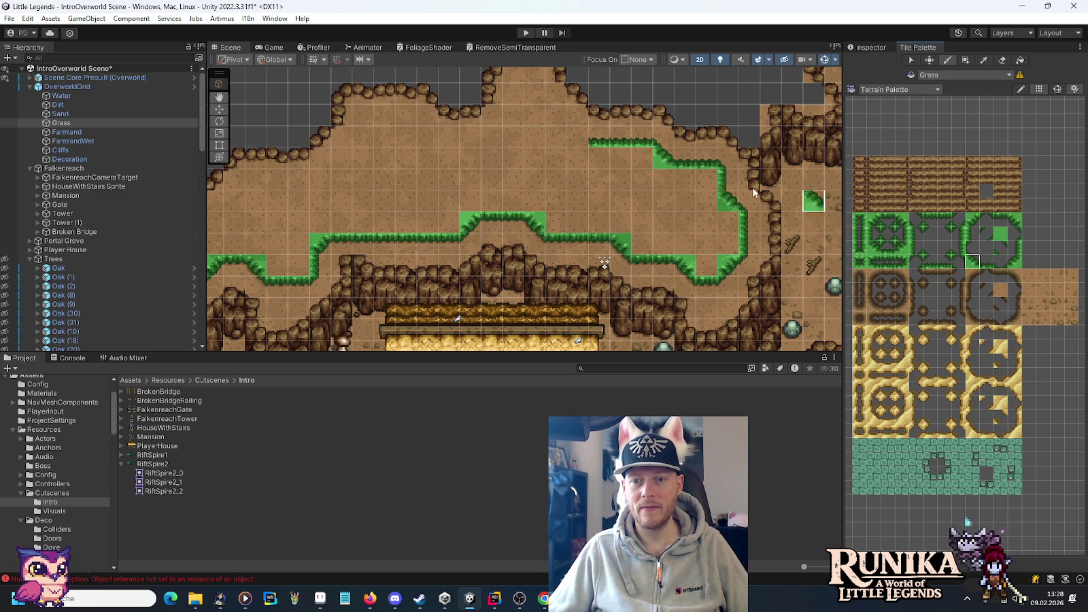
left_click(601, 170)
- Build a grass peak with diagonal slope and corner tiles stepping up-left
left_click(580, 140)
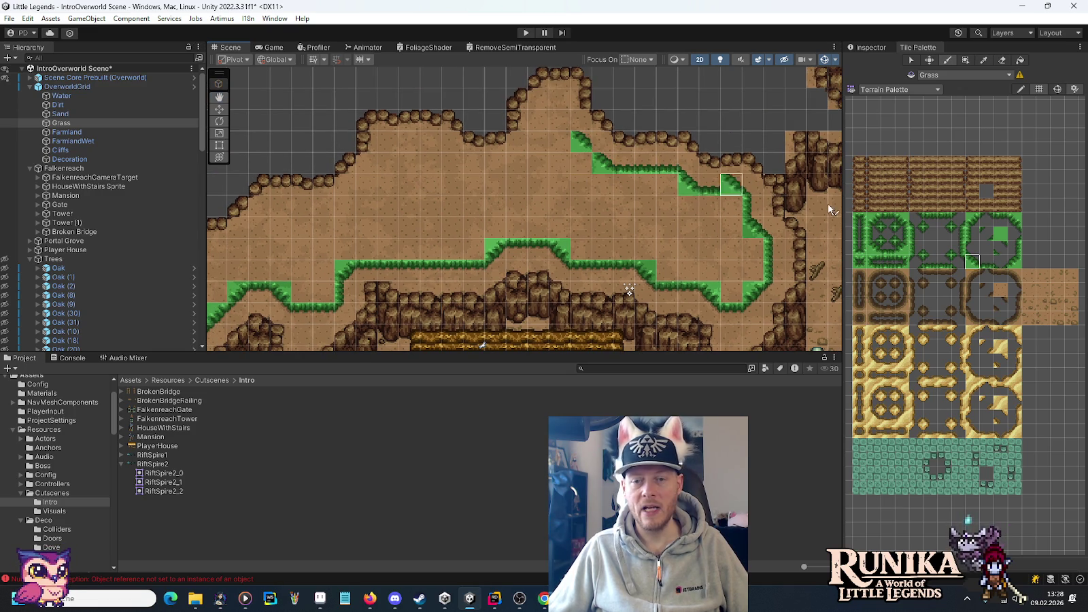
left_click(930, 247)
left_click(579, 136)
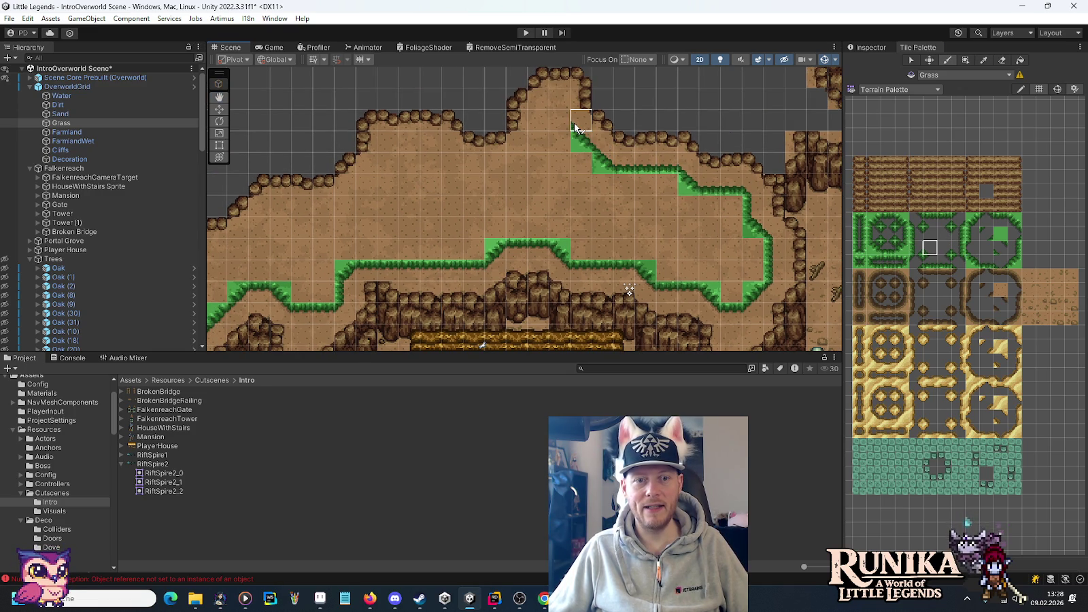
left_click(986, 264)
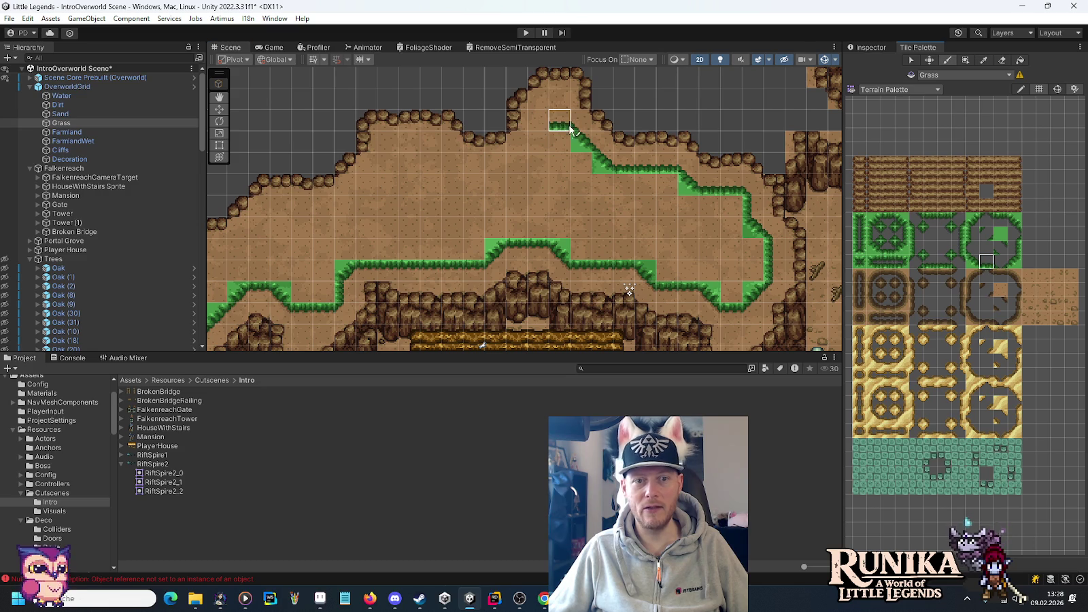
left_click(561, 127)
left_click(1014, 262)
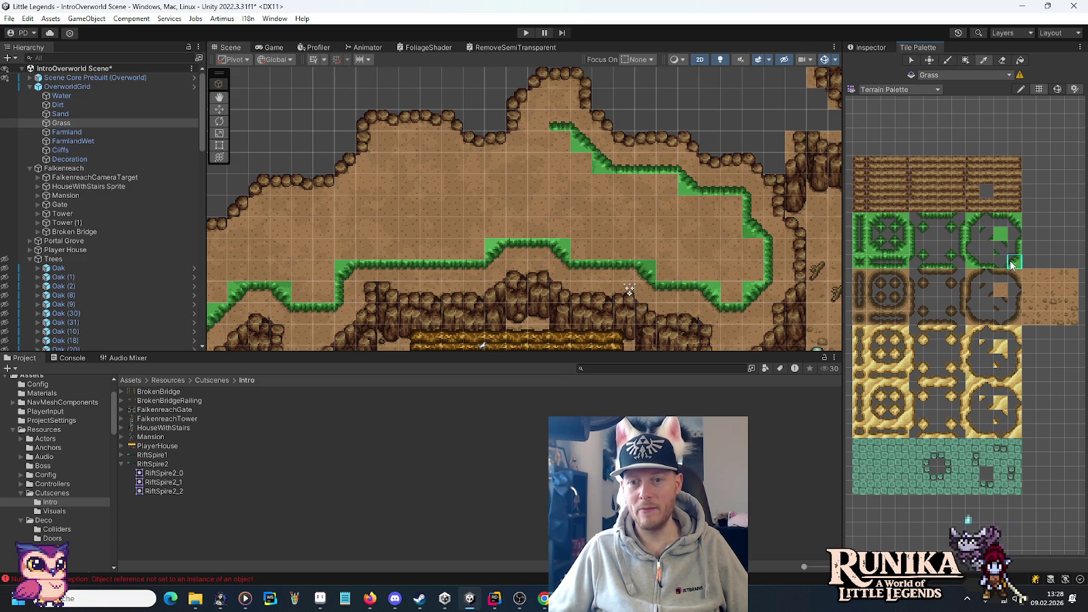
left_click(538, 140)
- Paint the grass slope descending left and a flat edge continuing left
left_click(944, 249)
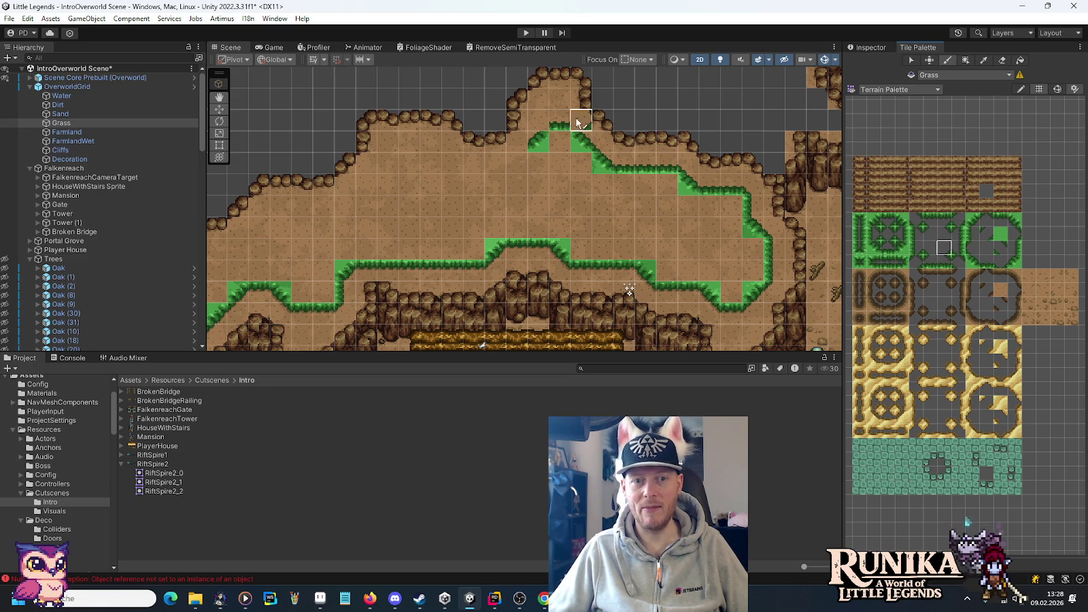
left_click(510, 148)
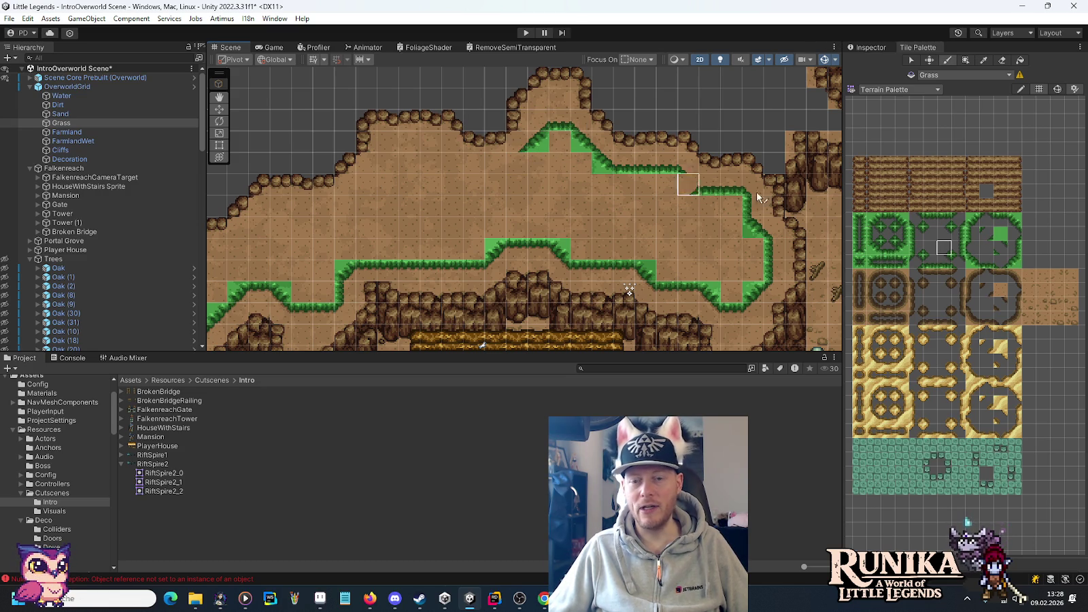
left_click(1014, 262)
left_click(517, 163)
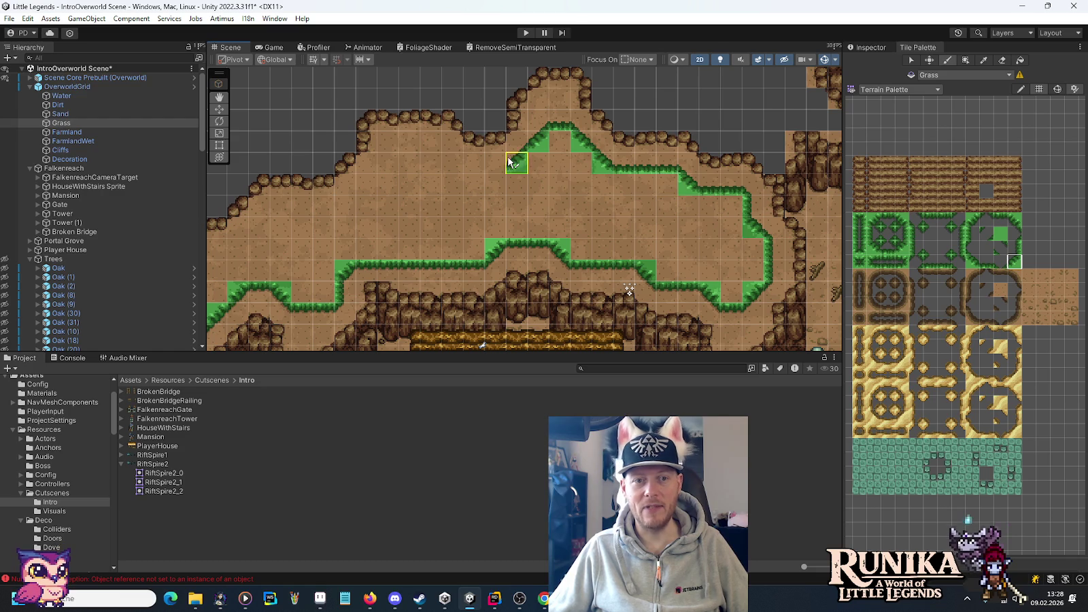
left_click(986, 262)
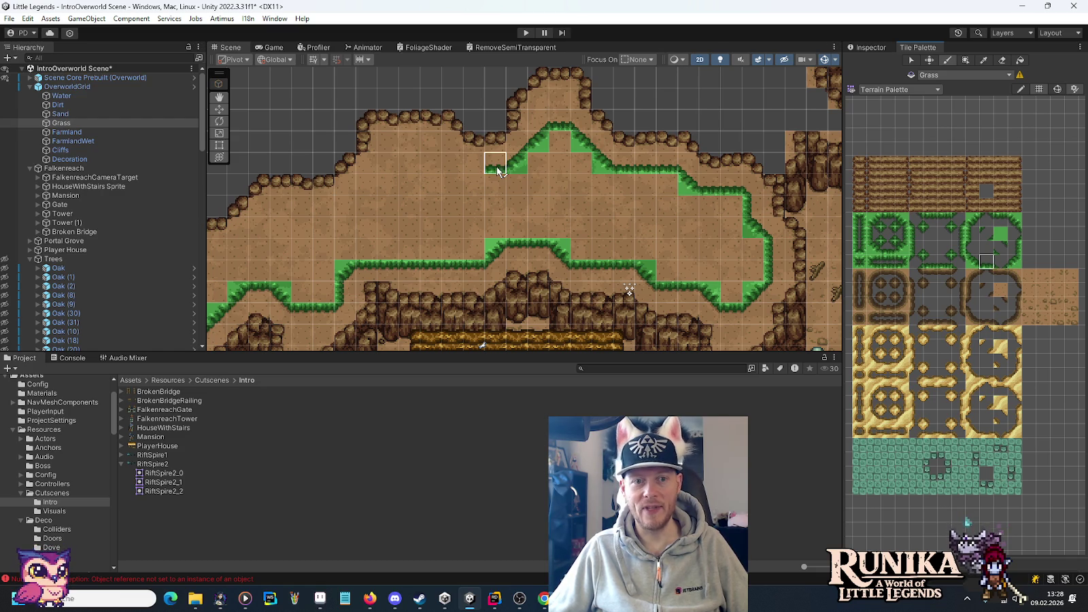
left_click(473, 164)
left_click(972, 267)
left_click(452, 163)
- Paint a row of three grass edge tiles near the dark pit area
left_click_drag(530, 183, 770, 199)
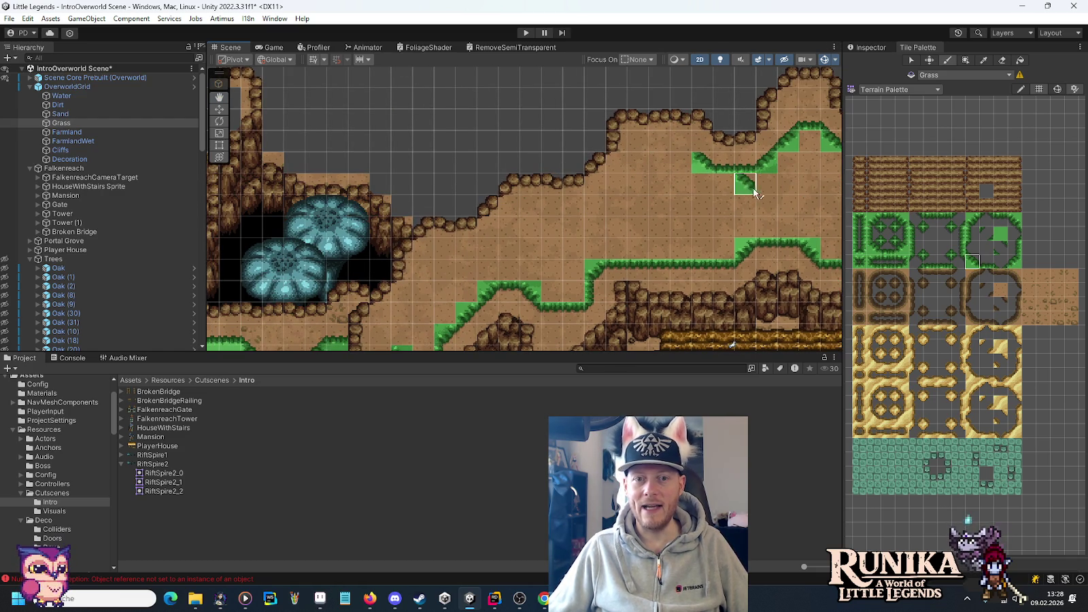
left_click(931, 248)
left_click(702, 162)
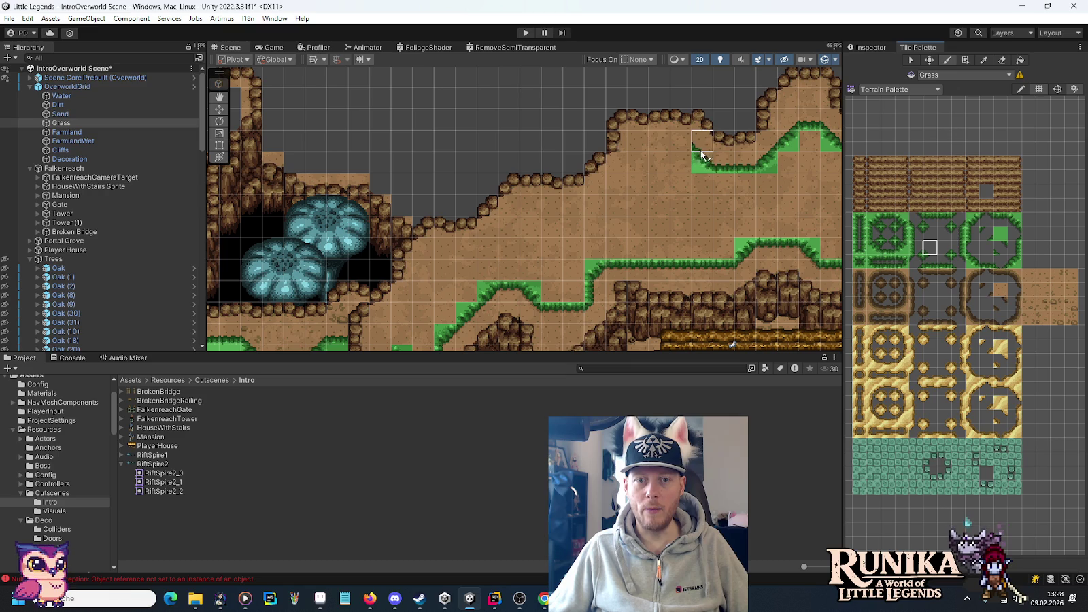
left_click(831, 227, "ctrl")
left_click_drag(673, 147, 632, 147)
left_click(950, 254)
left_click(637, 145)
- Run a diagonal grass edge down-left, then a flat grass row leftward
left_click(1012, 264)
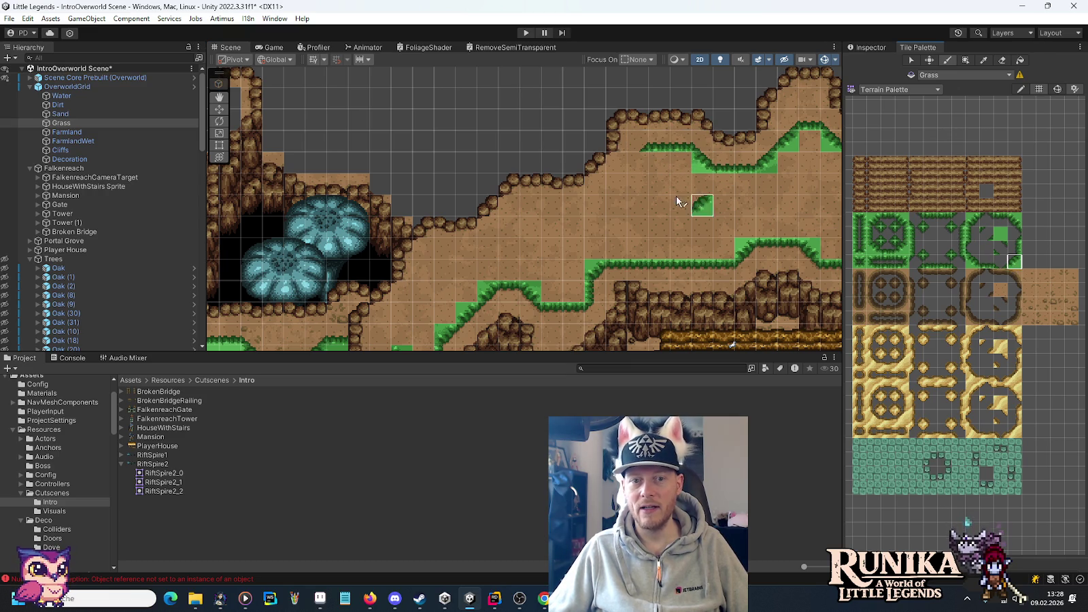
left_click(636, 163)
left_click(616, 184)
left_click(590, 207)
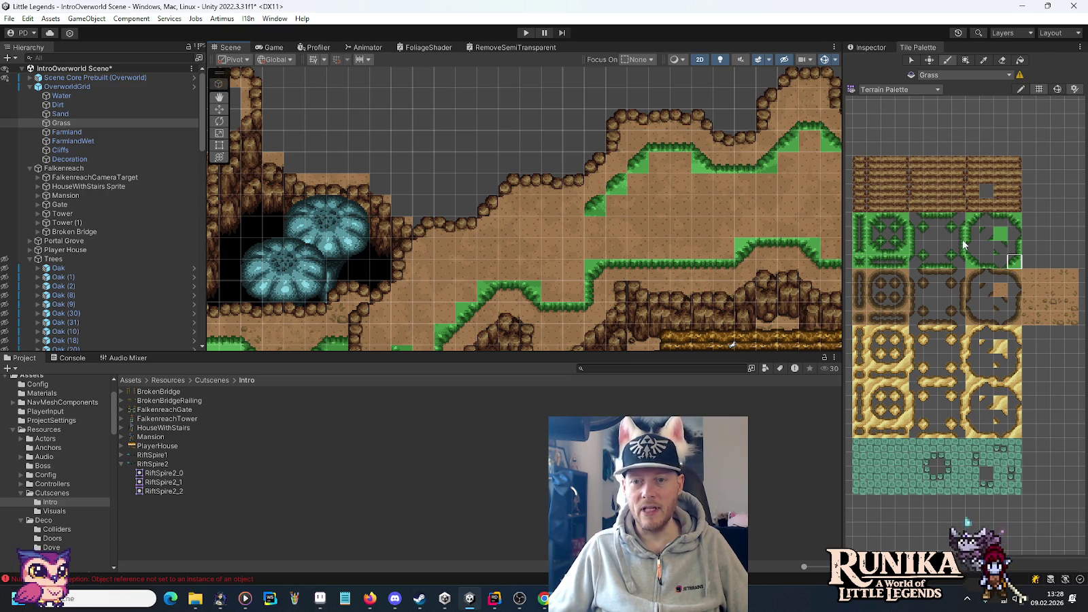
left_click(987, 262)
left_click_drag(583, 210, 552, 212)
left_click(943, 247)
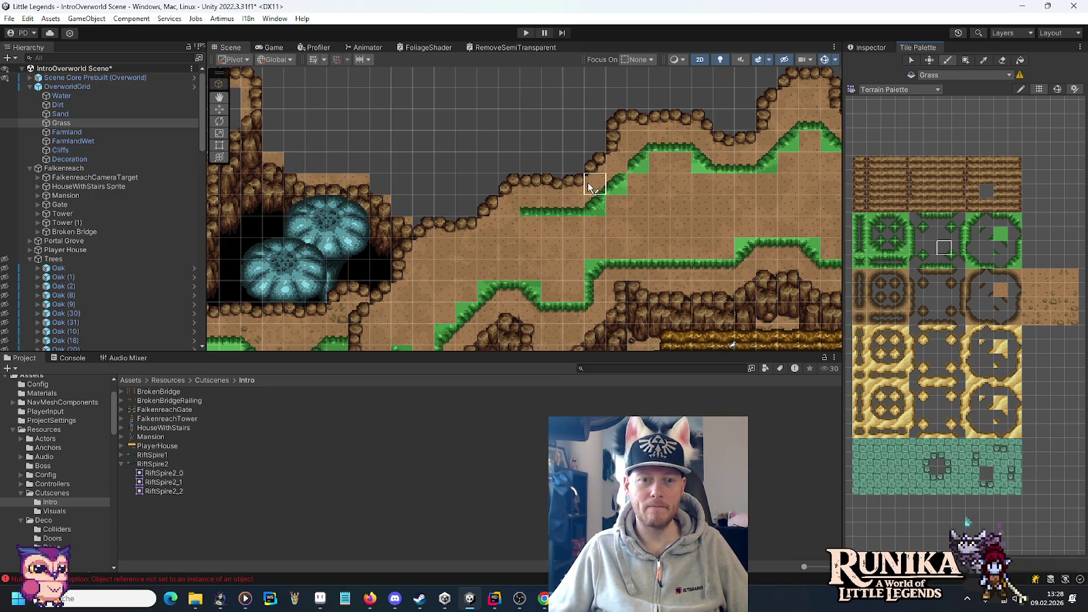
- Outline a grass path beside the dark pit with corner and edge tiles
left_click_drag(553, 230, 715, 206)
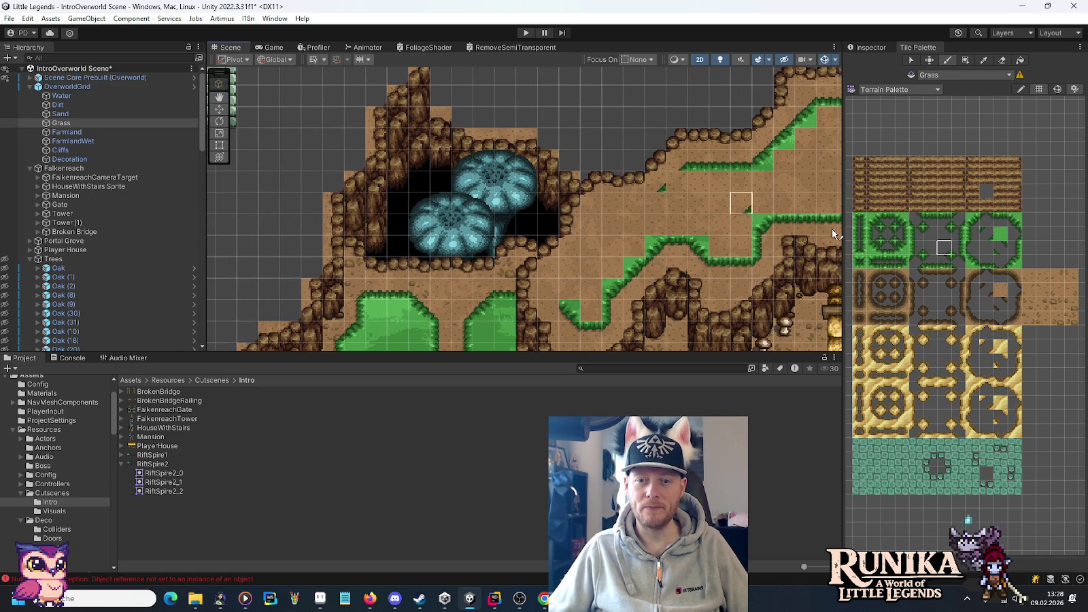
left_click(1014, 262)
left_click(661, 183)
left_click(676, 182)
left_click(655, 202)
left_click(986, 262)
left_click(623, 212)
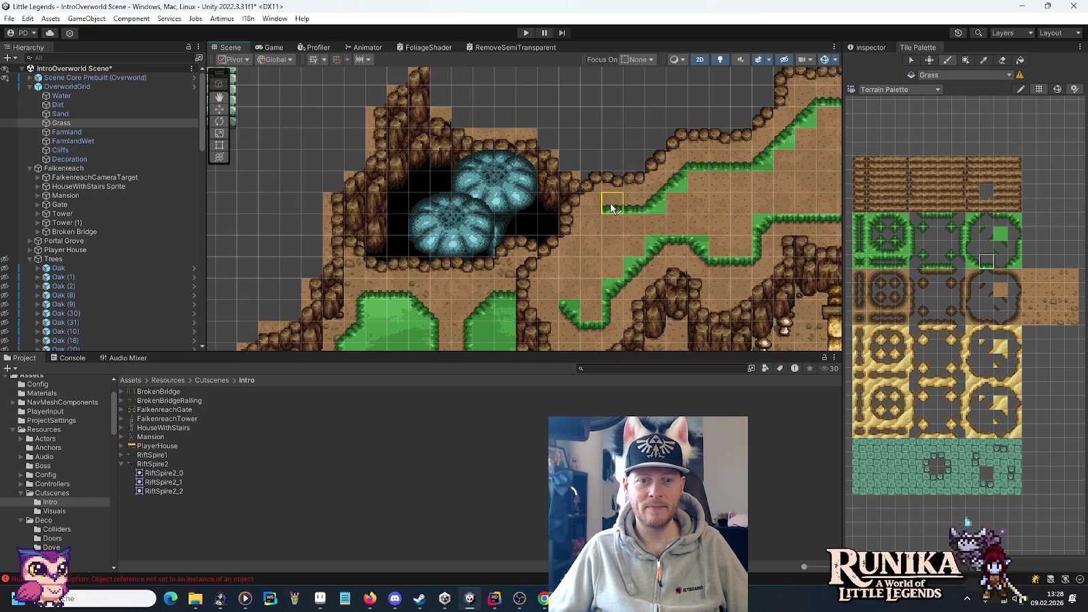
left_click(943, 247)
left_click(590, 204)
left_click(1001, 262)
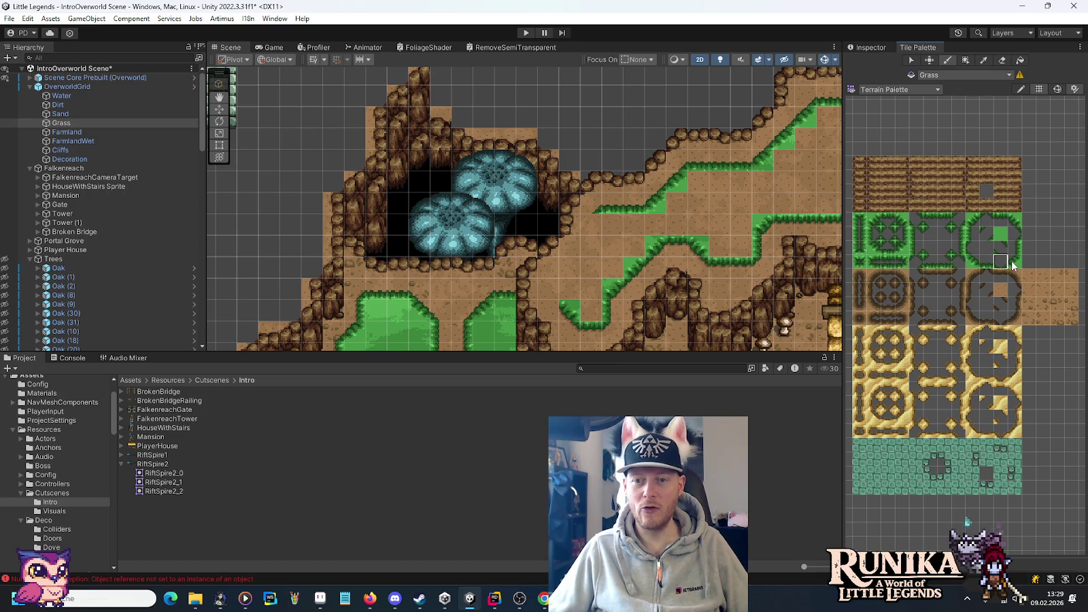
left_click(589, 245)
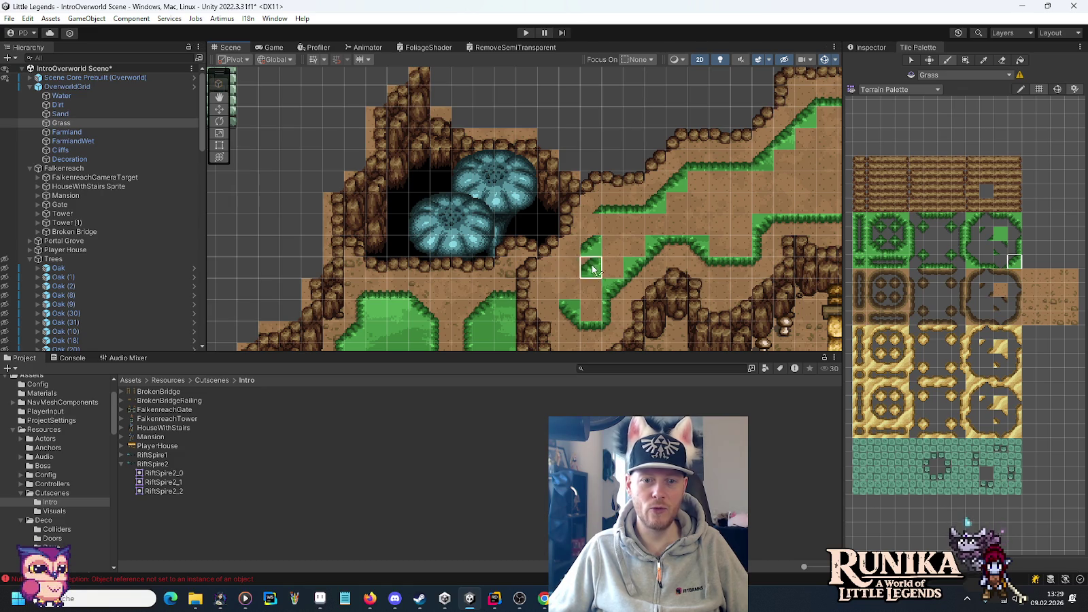
left_click(580, 272)
- Fill the dirt gap with solid grass, joining the path to the upper strip
left_click(943, 247)
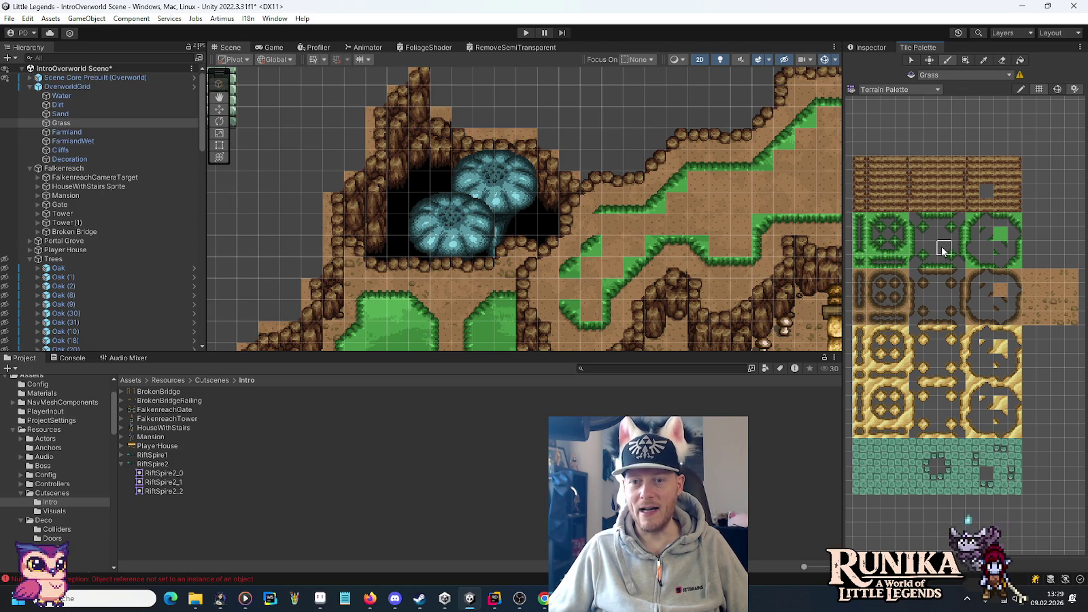
left_click(944, 234)
left_click(1013, 247)
left_click(590, 240)
left_click(945, 250)
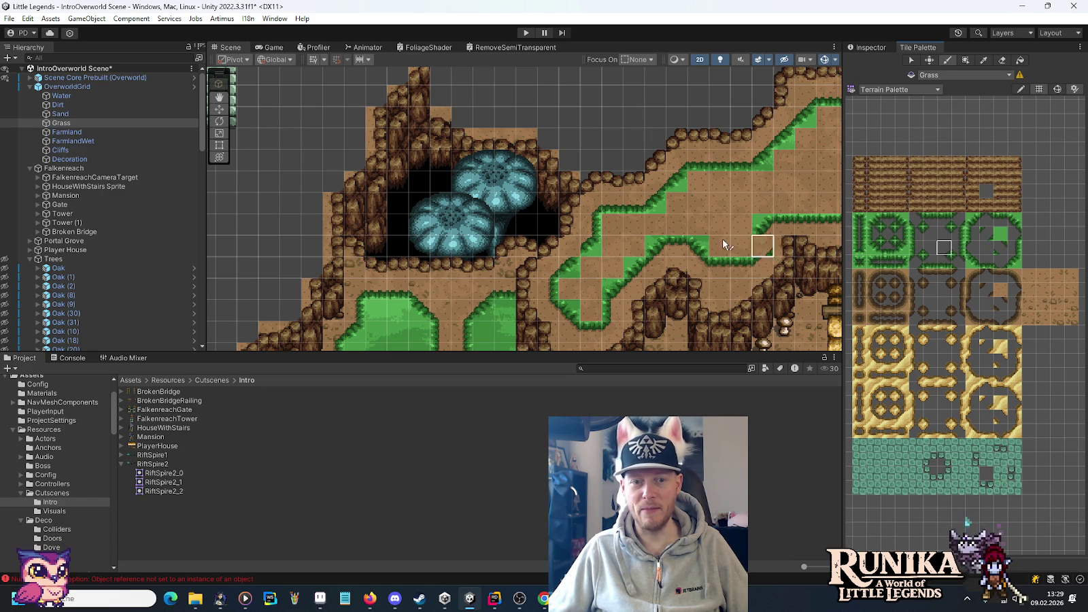
left_click_drag(639, 262, 625, 238)
left_click(608, 265, "ctrl")
left_click_drag(574, 269, 593, 272)
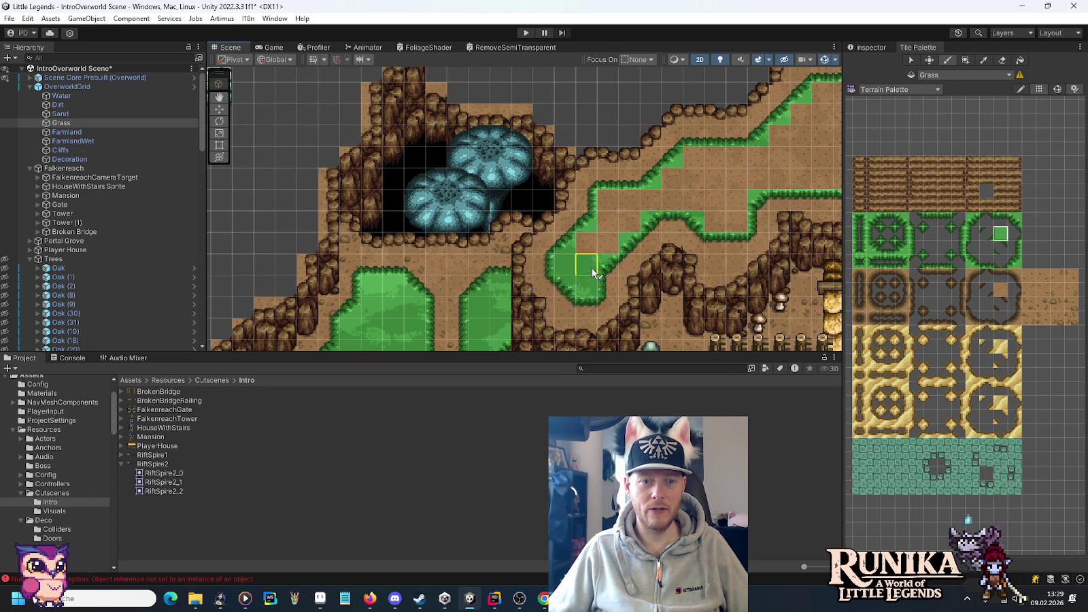
mouse_move(624, 218)
left_mouse_down()
mouse_move(732, 164)
mouse_move(691, 160)
mouse_move(766, 164)
mouse_move(693, 193)
mouse_move(499, 200)
mouse_move(559, 217)
mouse_move(595, 243)
left_mouse_up()
left_click(685, 183)
mouse_move(519, 179)
left_mouse_down()
mouse_move(548, 161)
mouse_move(649, 218)
mouse_move(707, 153)
left_mouse_up()
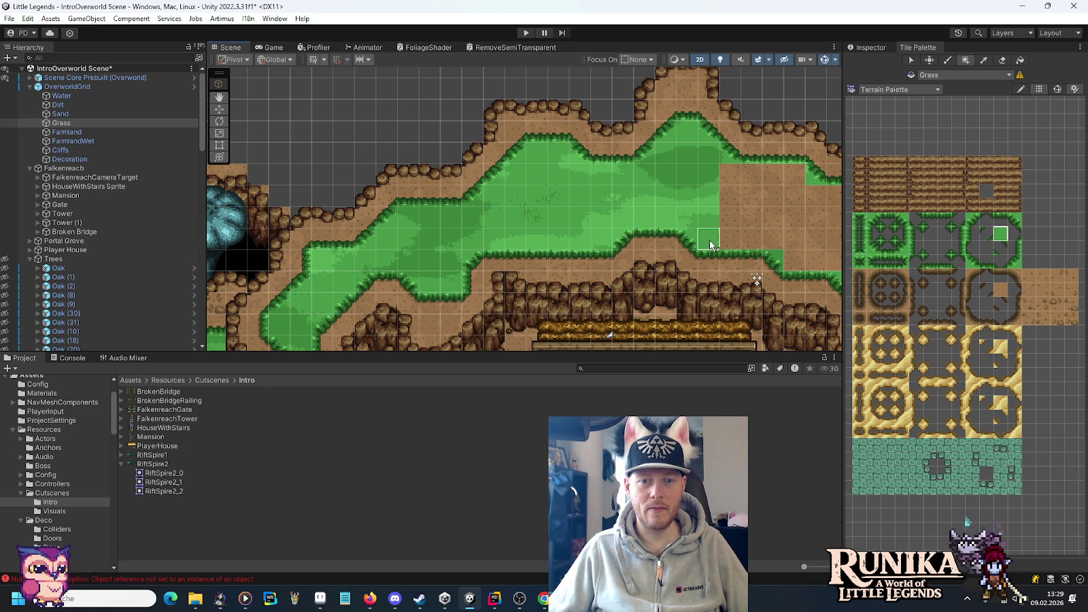
scroll(675, 238, "right", 5)
left_click_drag(595, 231, 663, 181)
mouse_move(669, 251)
left_mouse_down()
mouse_move(728, 203)
mouse_move(745, 252)
left_mouse_up()
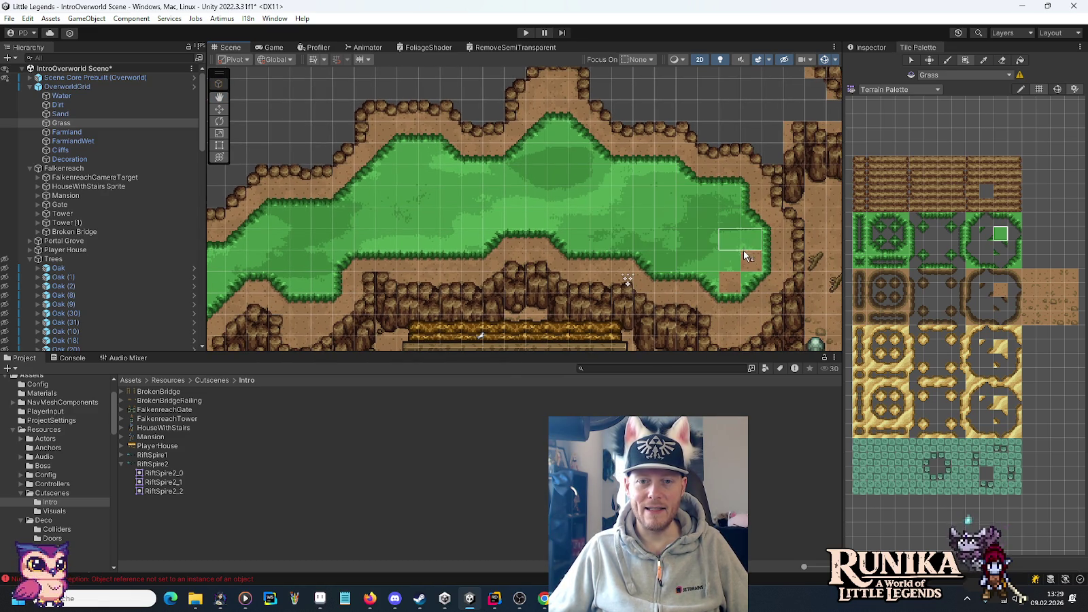
left_click(730, 270)
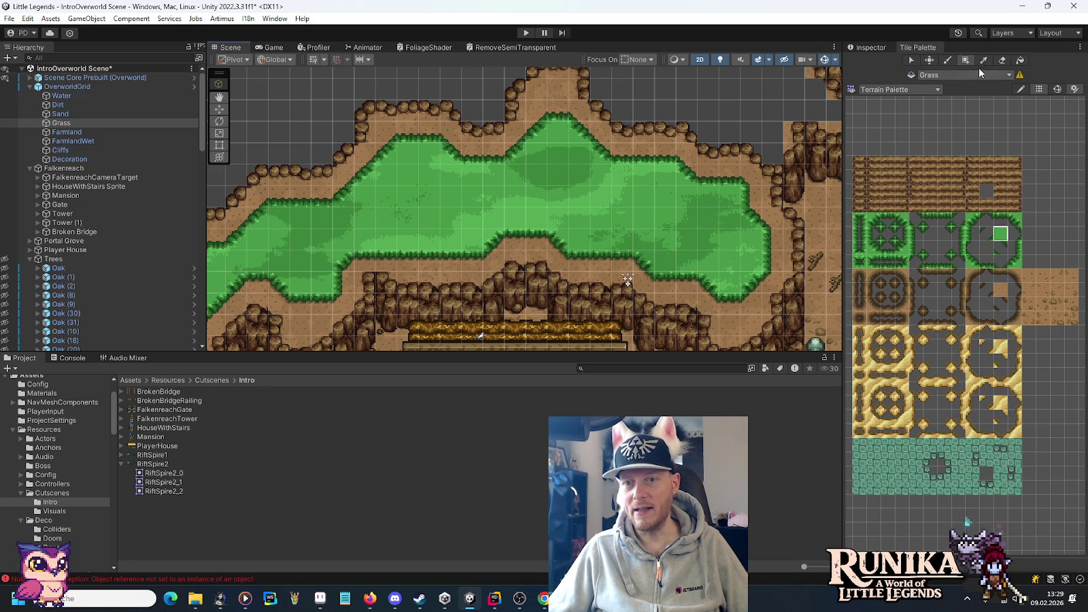
left_click(1002, 59)
- Undo a stray grass erasure and make the Dirt tilemap the painting target
left_click_drag(731, 286, 731, 206)
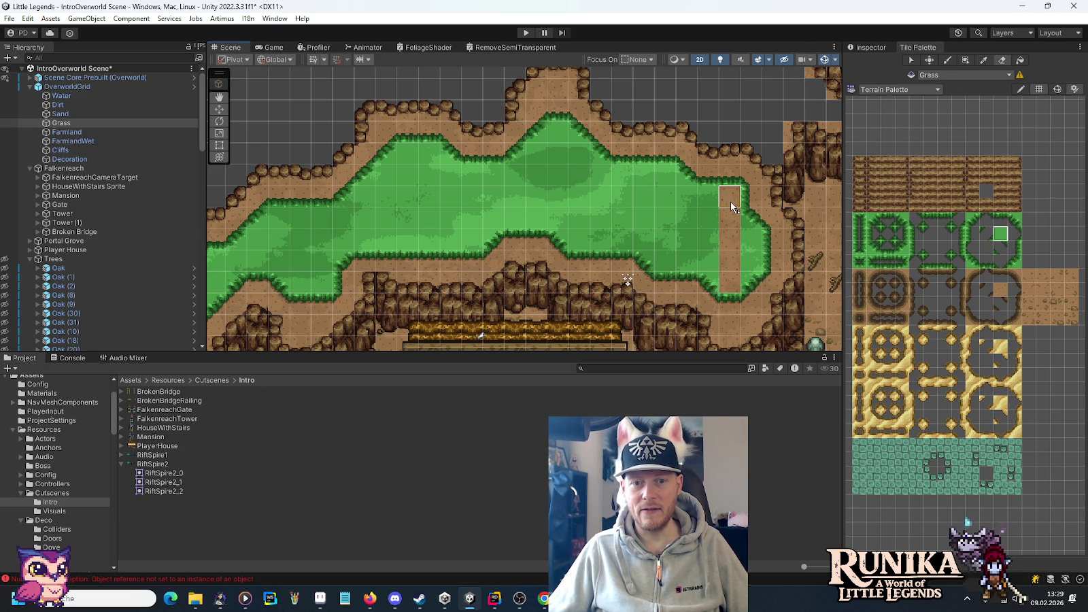
key("ctrl+z")
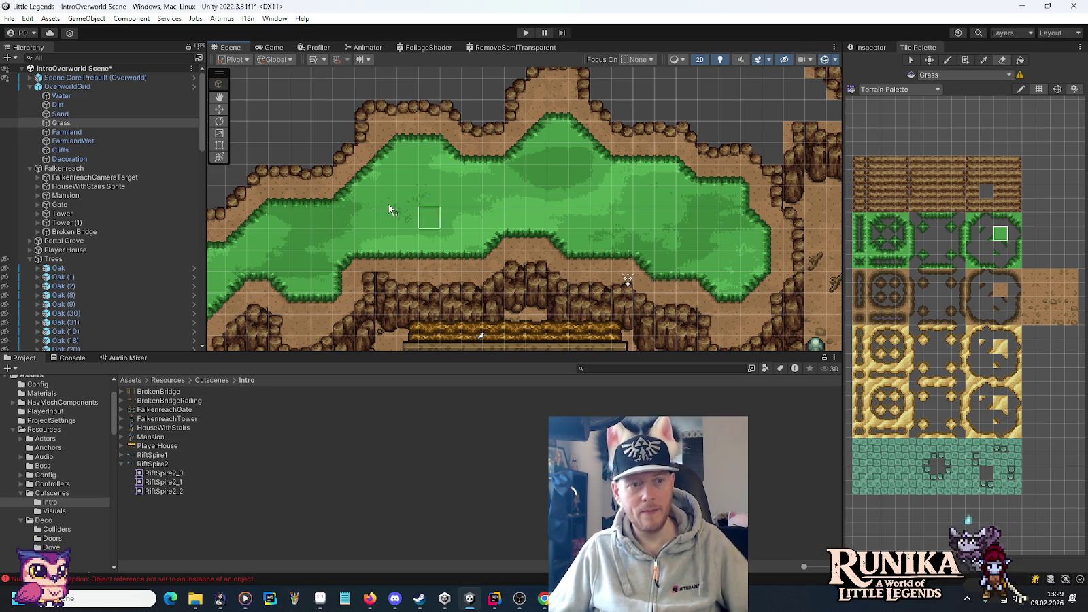
left_click(71, 106)
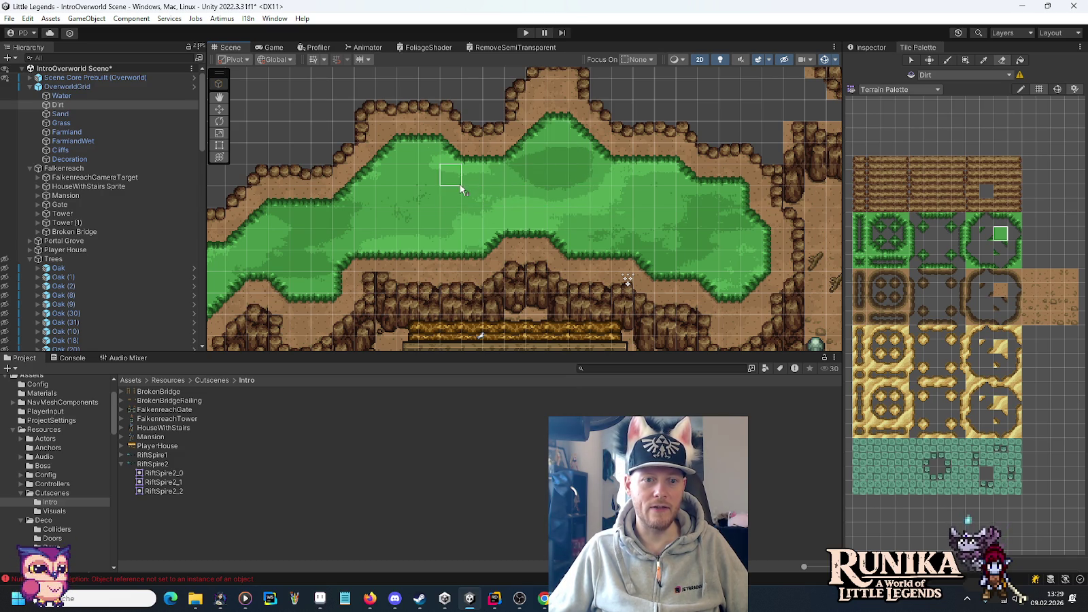
- Switch the Tile Palette to Box Fill and make the Trees group visible again
mouse_move(452, 217)
left_mouse_down()
mouse_move(595, 223)
mouse_move(618, 243)
left_mouse_up()
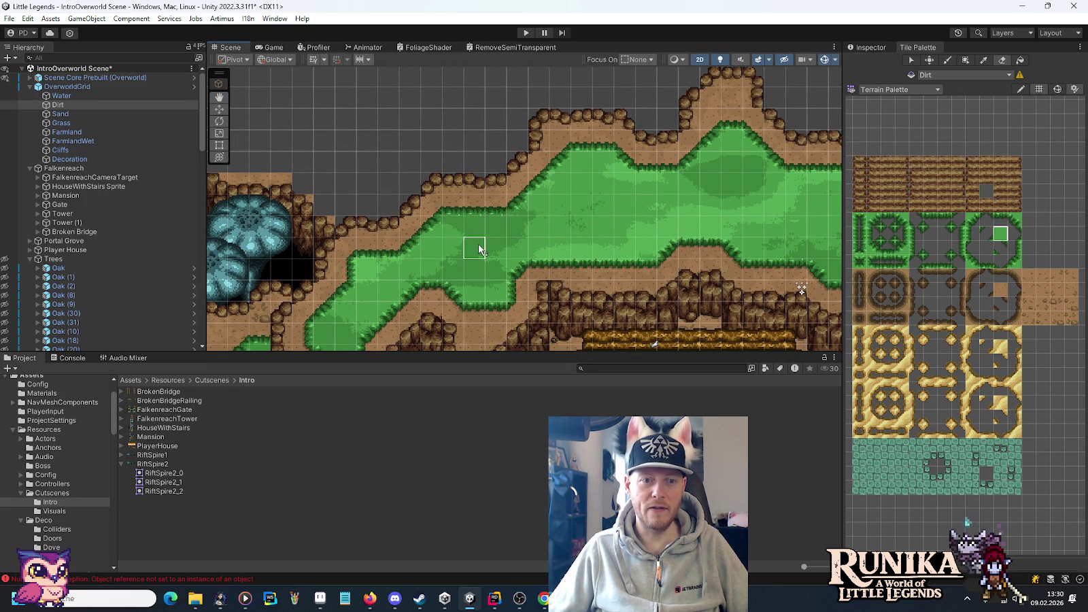
mouse_move(446, 269)
left_mouse_down()
mouse_move(598, 261)
mouse_move(605, 231)
left_mouse_up()
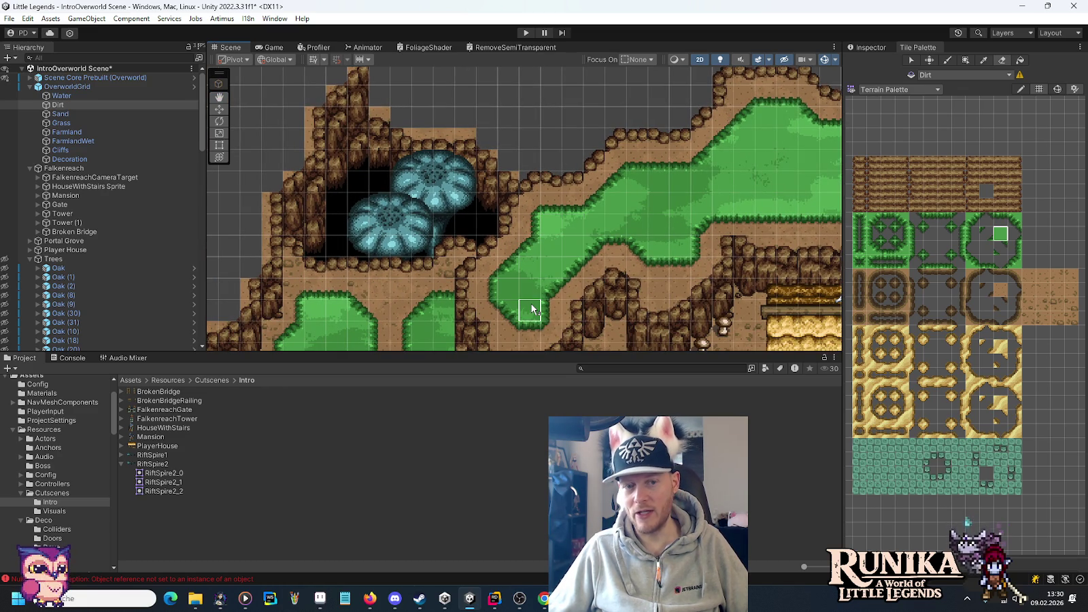
scroll(514, 278, "down", 2)
left_click_drag(682, 262, 422, 238)
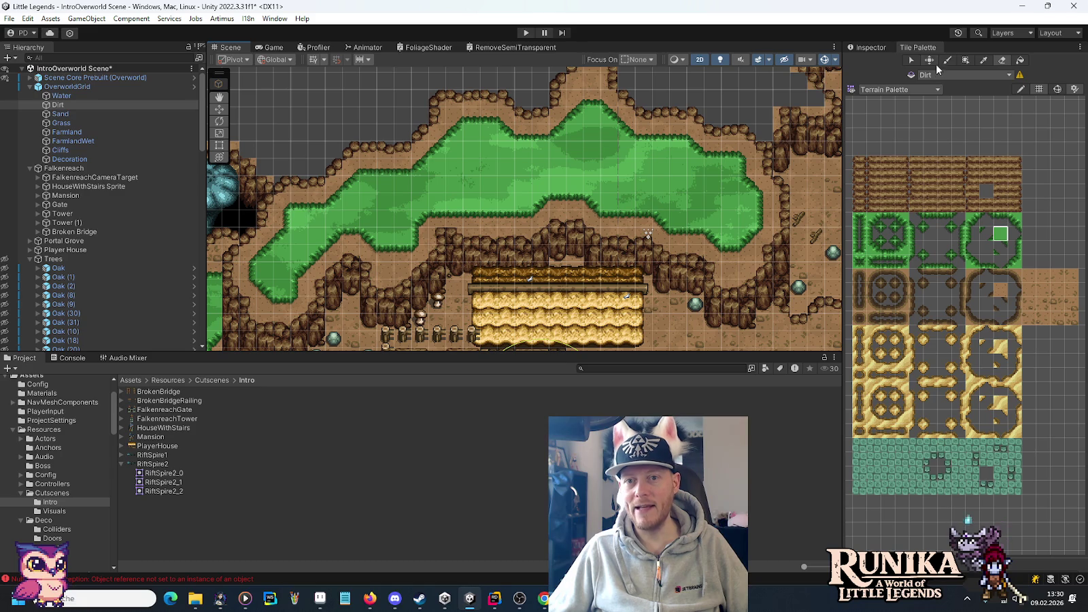
left_click(958, 62)
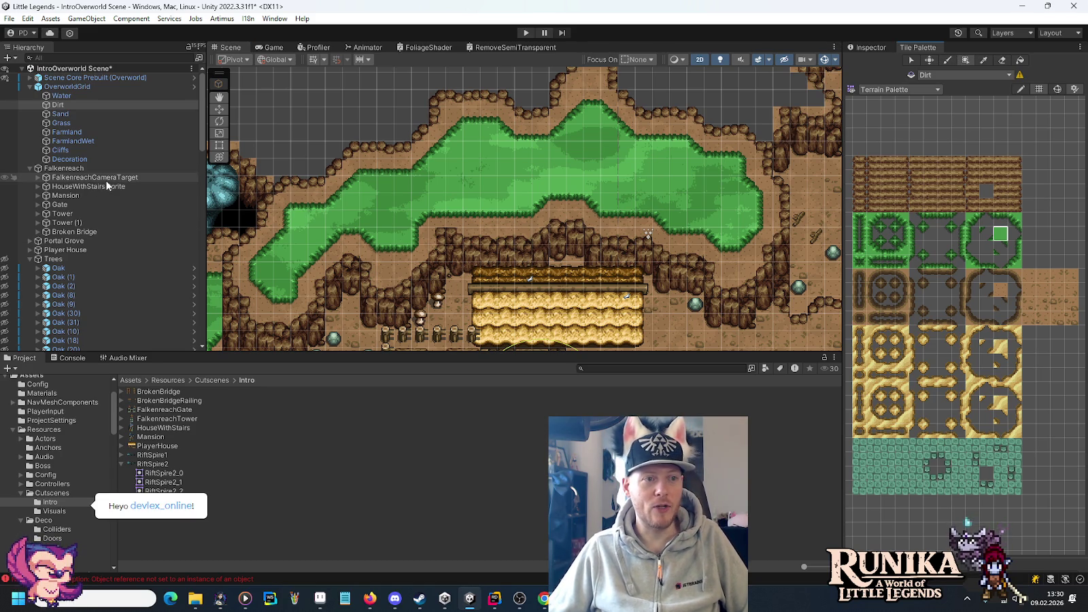
left_click(5, 260)
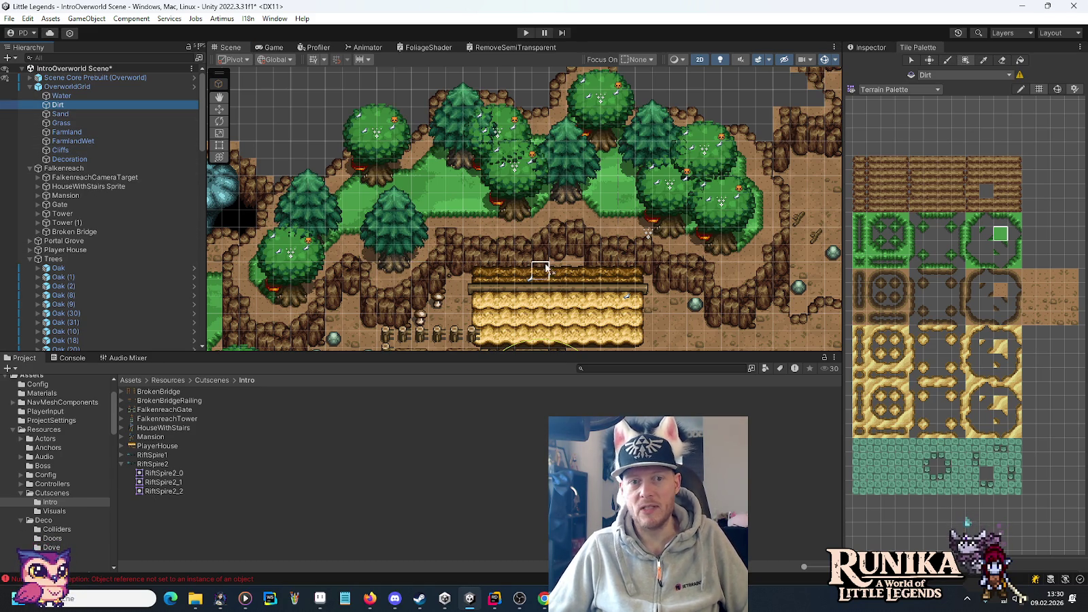
- Nudge an oak down, then move Oak (67) up and to the left
scroll(517, 238, "up", 3)
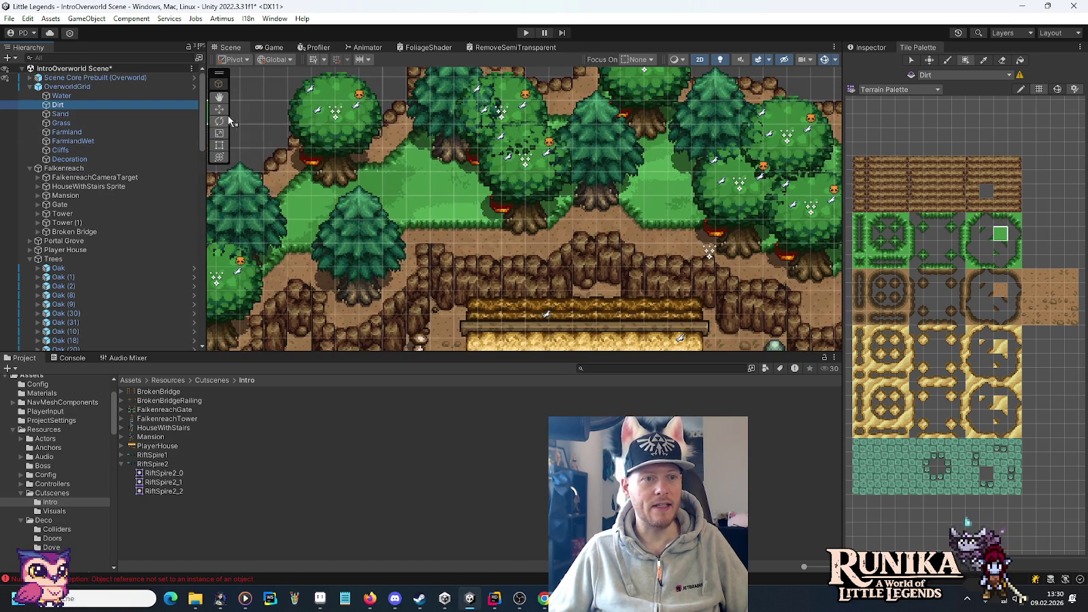
left_click(332, 129)
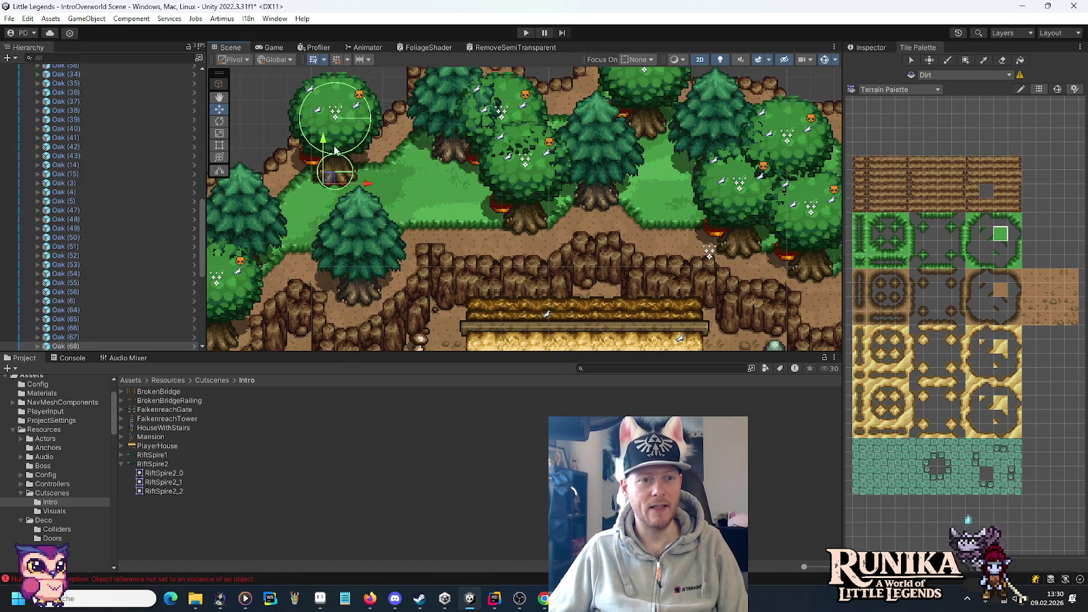
left_click_drag(324, 140, 325, 165)
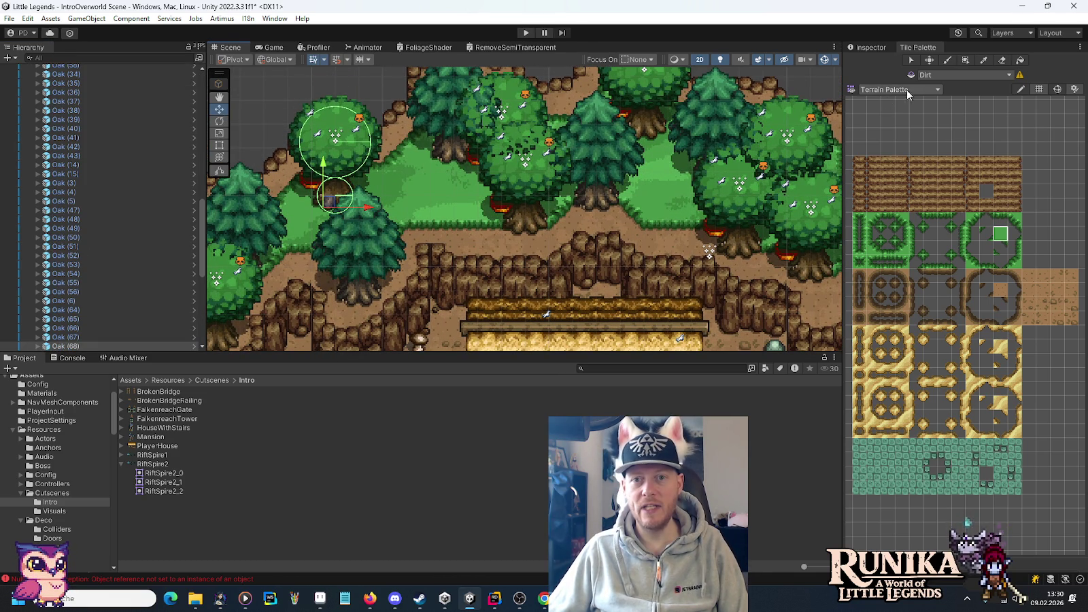
left_click(874, 49)
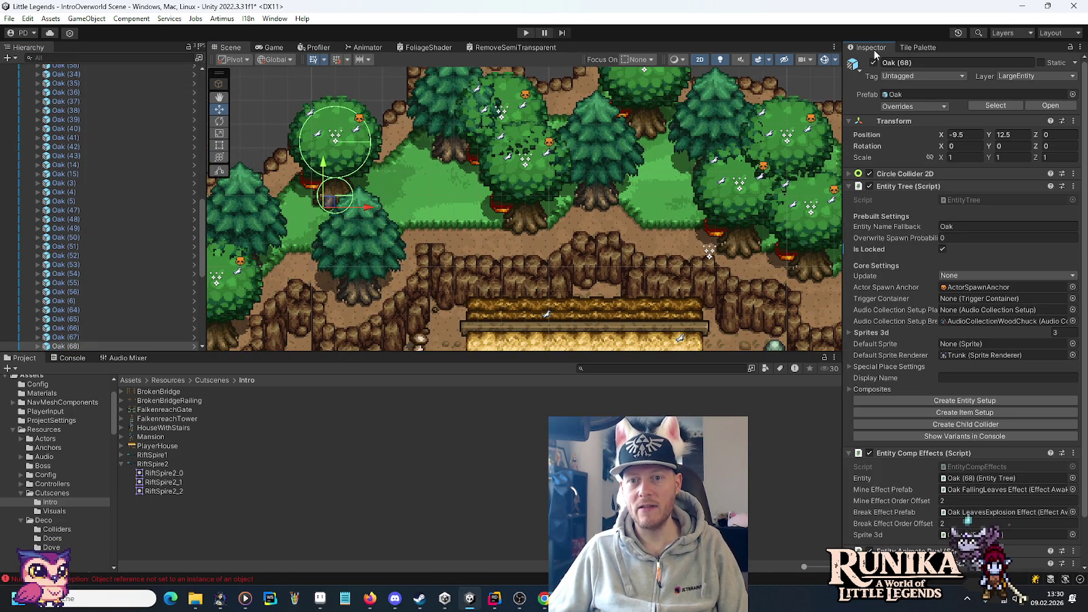
left_click(522, 217)
mouse_move(519, 228)
left_mouse_down()
mouse_move(435, 194)
mouse_move(479, 234)
mouse_move(439, 204)
mouse_move(461, 206)
mouse_move(425, 210)
left_mouse_up()
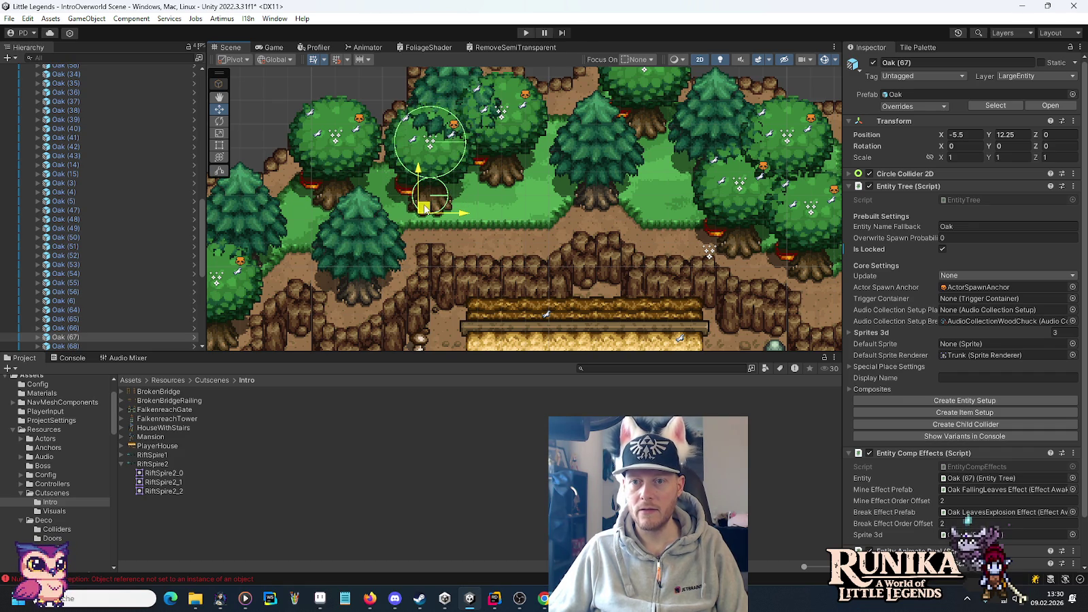
left_click_drag(426, 210, 427, 207)
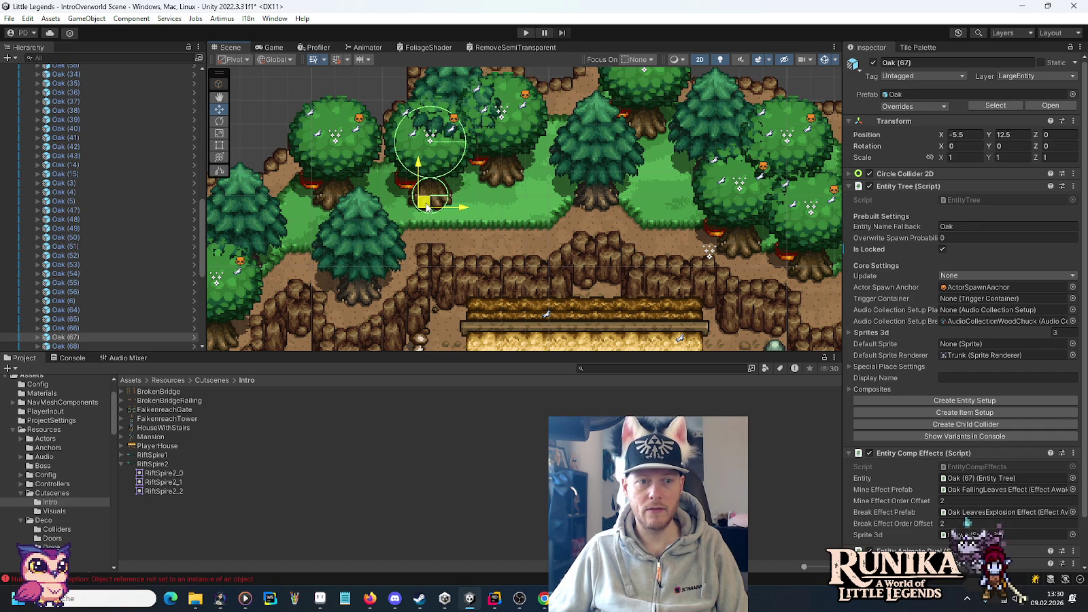
- Move Oak (68) down one unit and Fir (16) up and to the left
left_click(347, 198)
left_click(329, 152)
left_click_drag(330, 155, 325, 193)
left_click(594, 203)
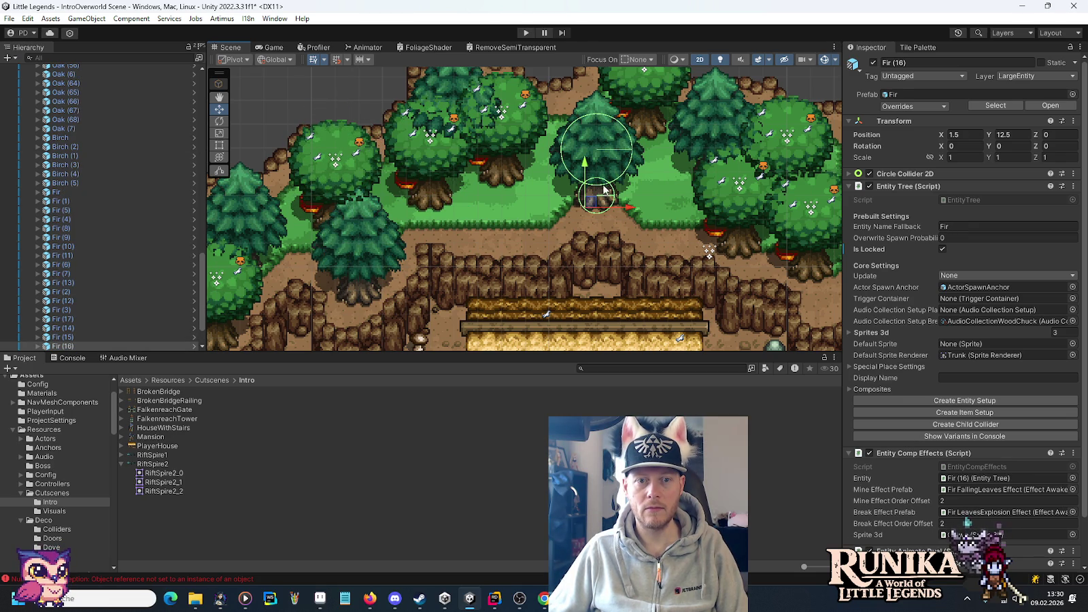
mouse_move(594, 201)
left_mouse_down()
mouse_move(568, 151)
mouse_move(624, 216)
mouse_move(566, 184)
left_mouse_up()
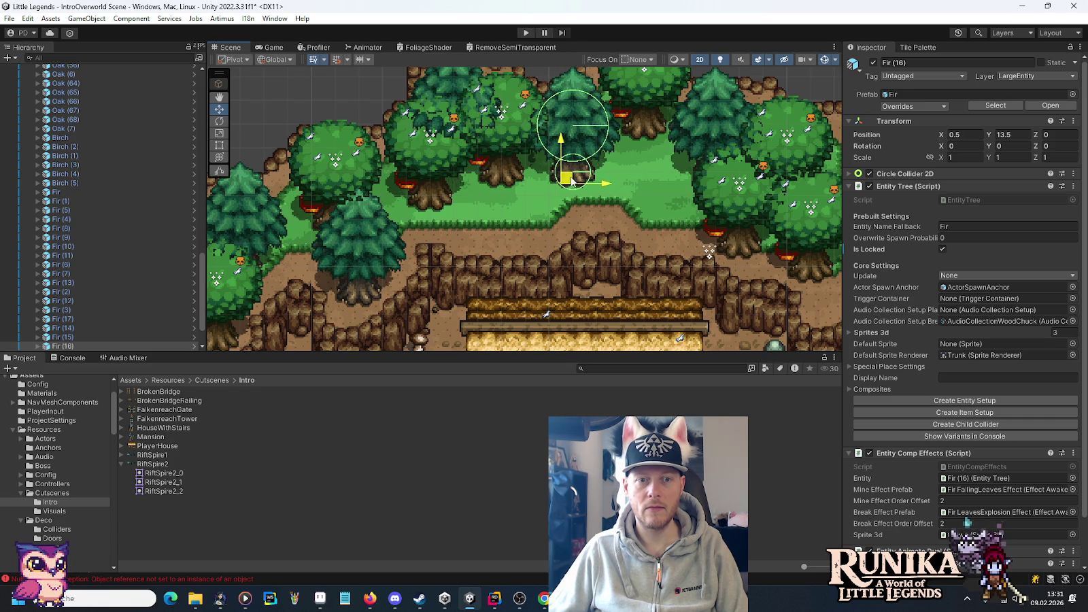
mouse_move(678, 146)
left_mouse_down()
mouse_move(662, 256)
mouse_move(648, 251)
mouse_move(635, 166)
mouse_move(634, 185)
left_mouse_up()
scroll(639, 197, "down", 3)
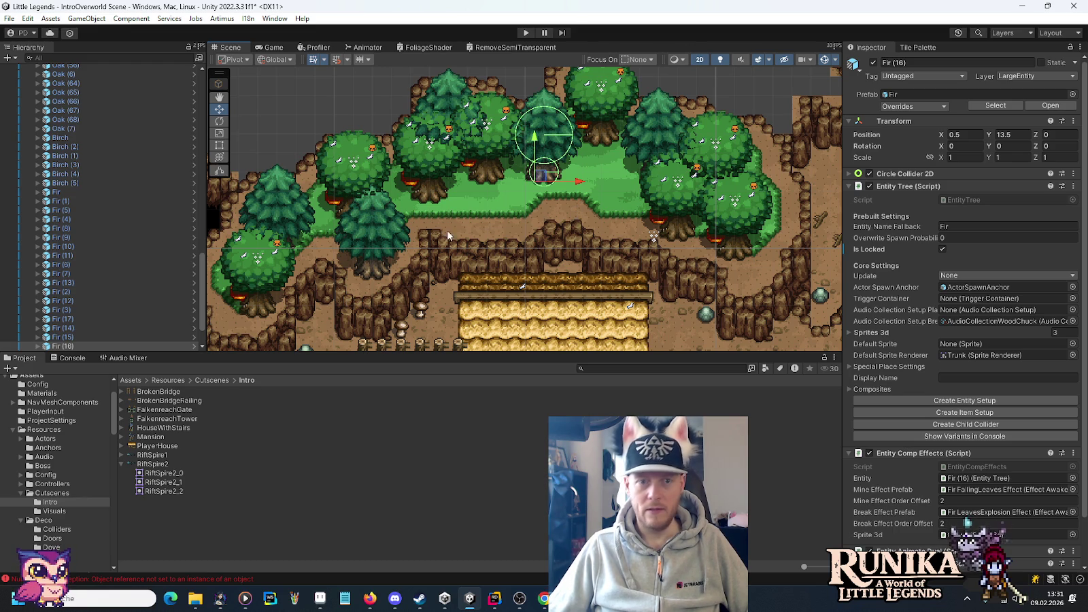
mouse_move(780, 142)
left_mouse_down()
mouse_move(624, 178)
mouse_move(659, 192)
left_mouse_up()
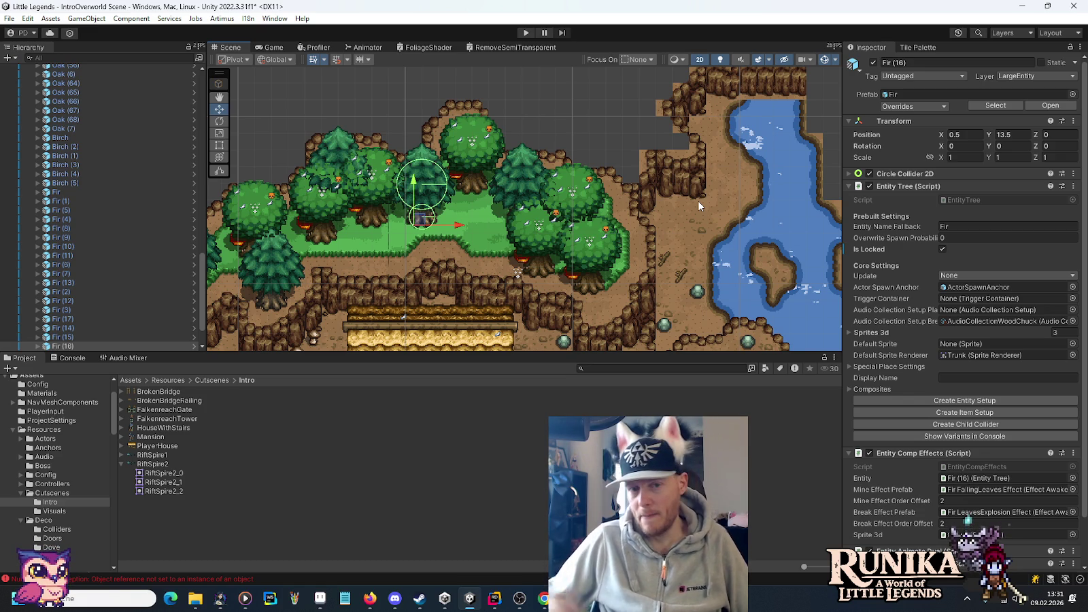
- Pan toward the river and collapse the Trees group in the Hierarchy
left_click_drag(239, 200, 606, 233)
key("Right")
key("Up")
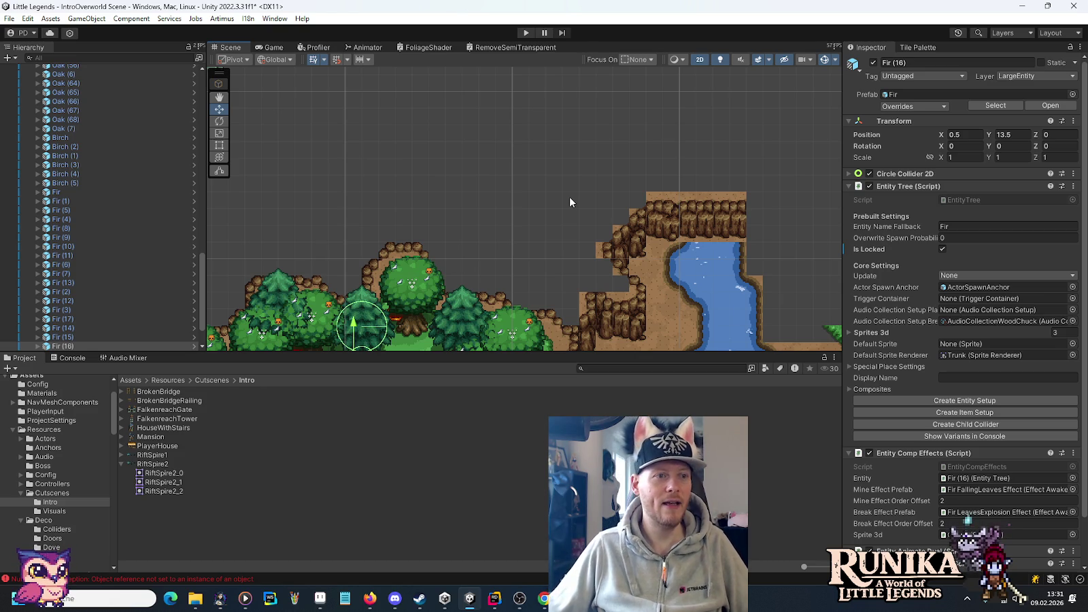
left_click_drag(203, 265, 204, 72)
left_click(29, 205)
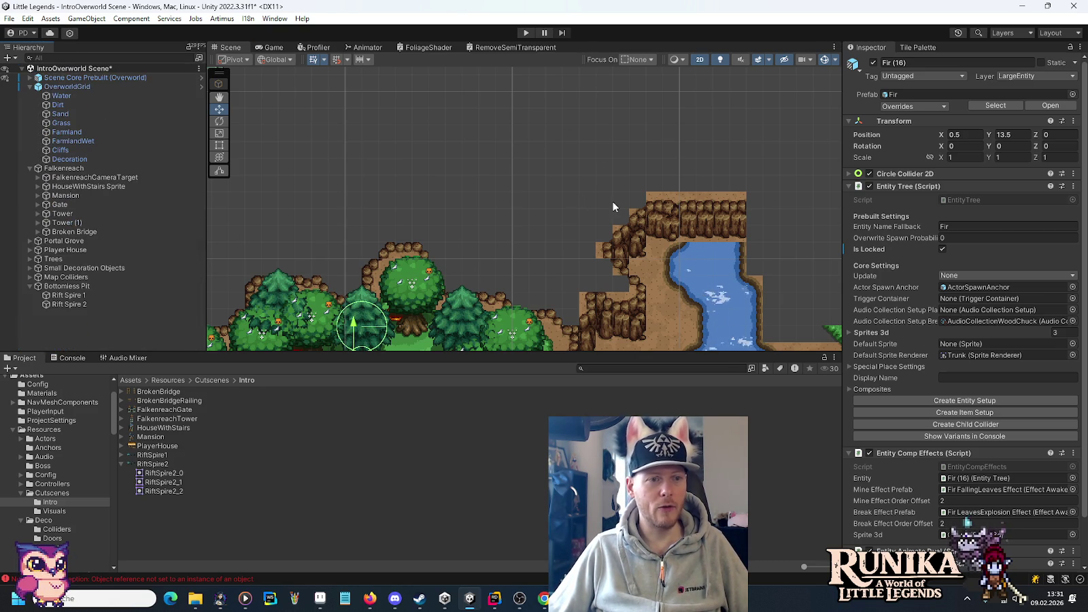
- Pan and zoom the Scene view in over the river and cliffs
left_click_drag(613, 206, 468, 173)
scroll(468, 172, "down", 2)
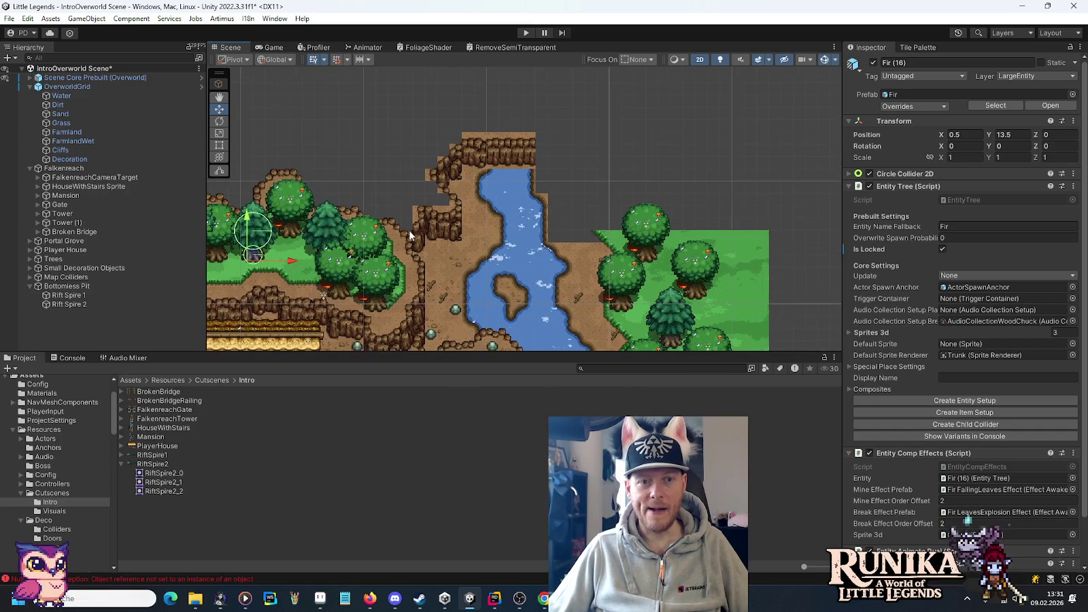
left_click_drag(408, 229, 452, 227)
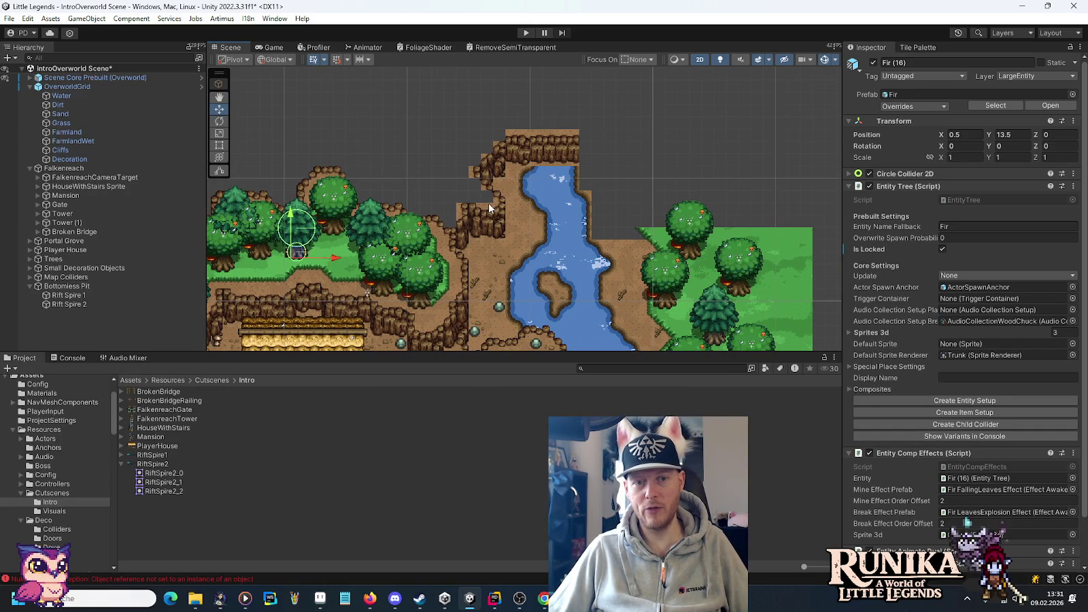
left_click_drag(444, 137, 520, 209)
scroll(505, 185, "up", 2)
scroll(520, 211, "up", 5)
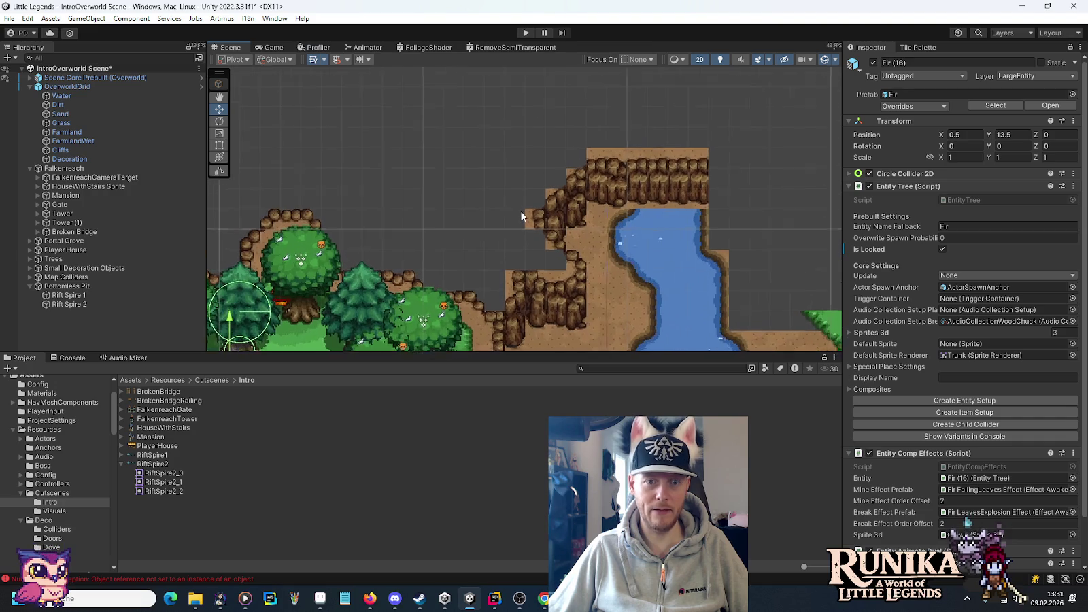
scroll(519, 216, "down", 3)
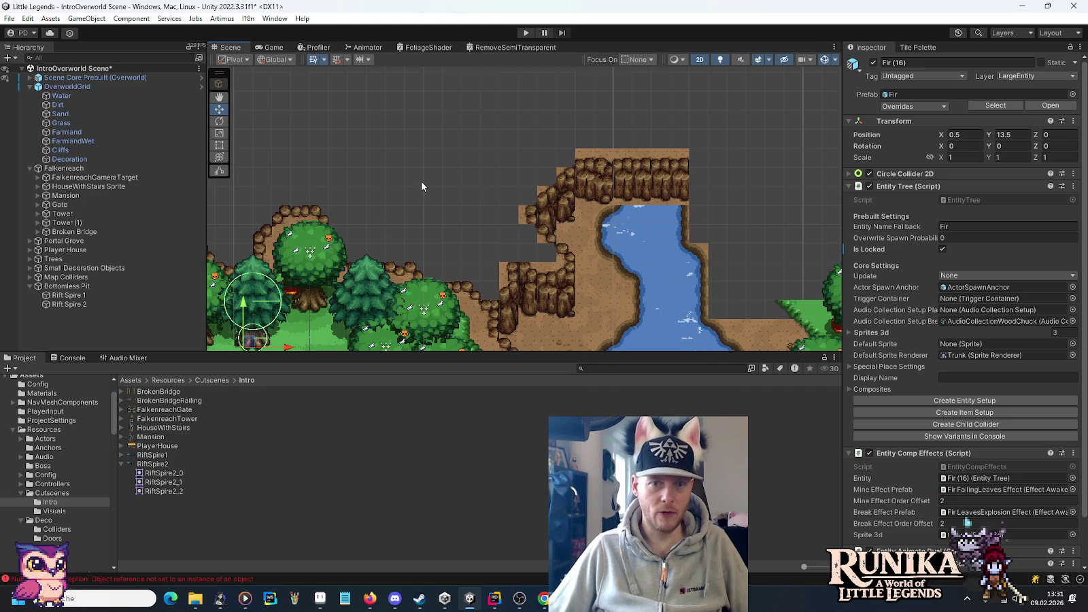
left_click_drag(443, 167, 408, 203)
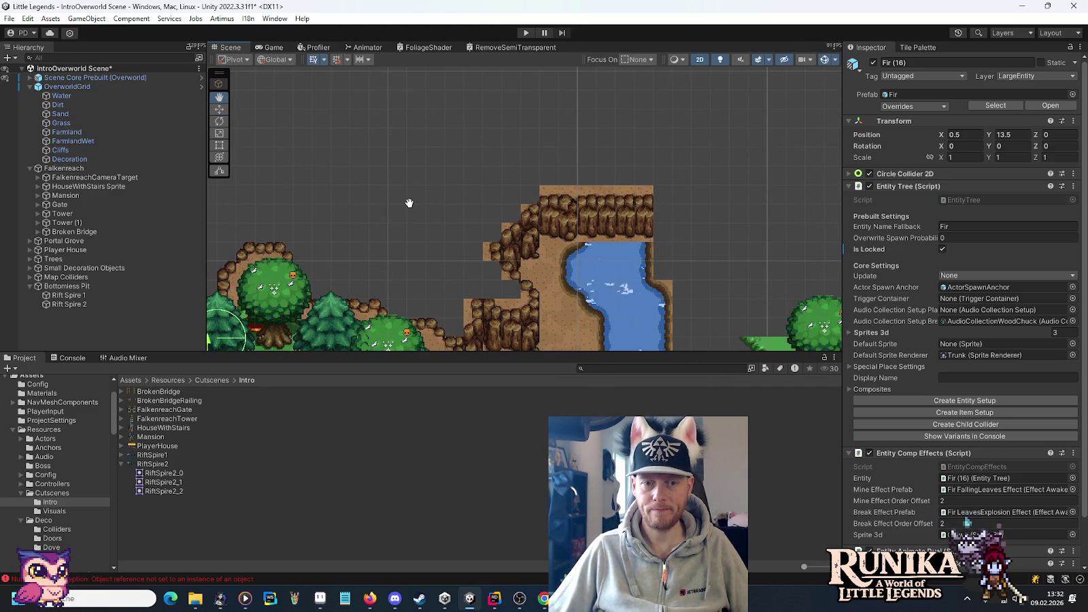
mouse_move(409, 202)
left_mouse_down()
mouse_move(422, 168)
mouse_move(472, 196)
left_mouse_up()
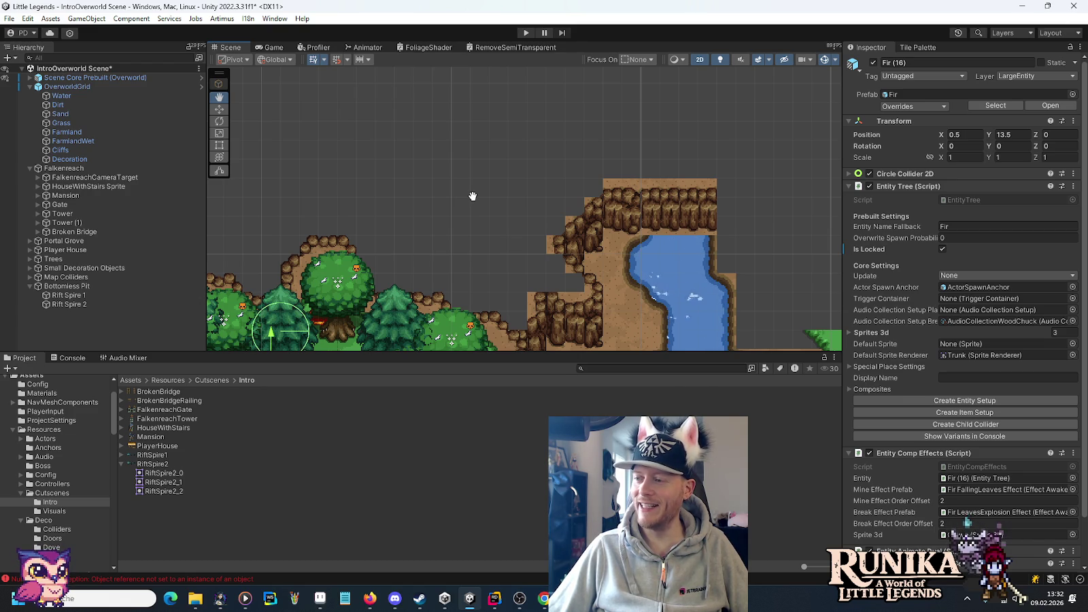
- Pan to the stone ruins, save IntroOverworld, then frame the house, tower and river
left_click_drag(472, 196, 445, 162)
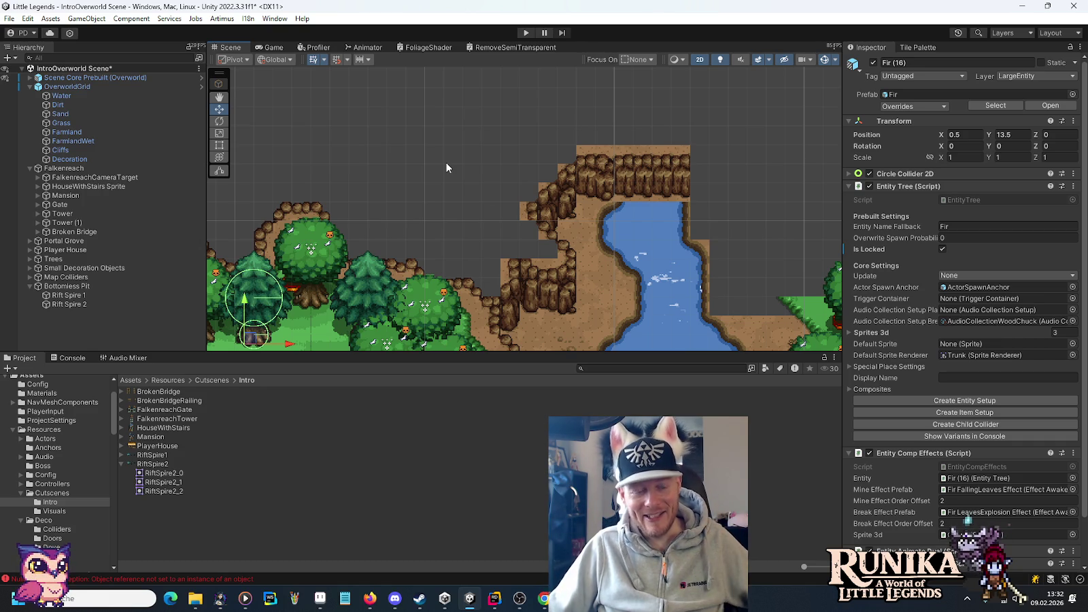
left_click_drag(374, 137, 439, 213)
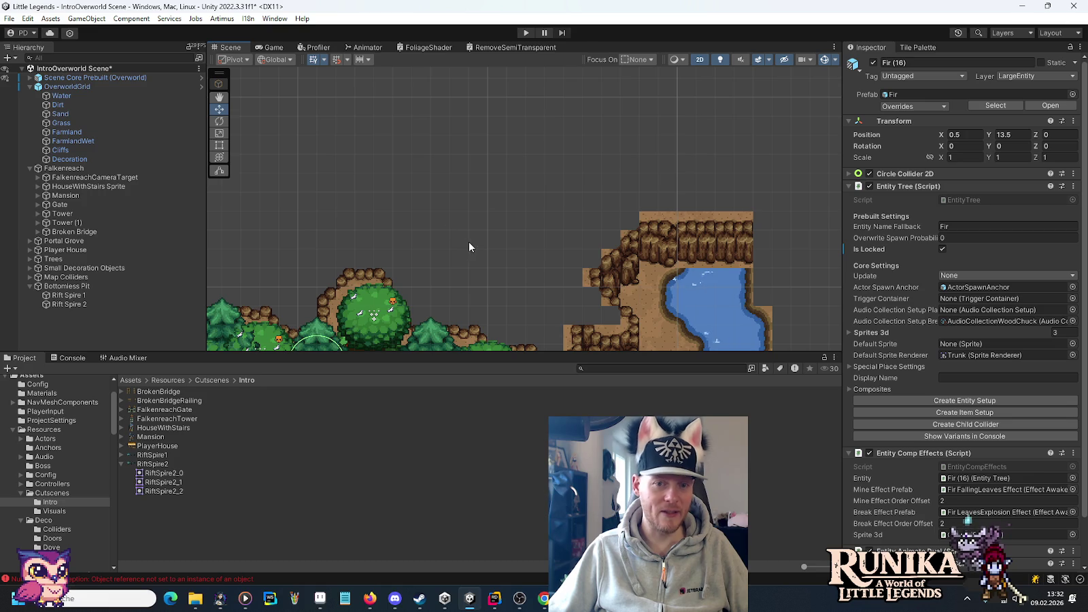
mouse_move(388, 201)
left_mouse_down()
mouse_move(602, 220)
mouse_move(693, 204)
mouse_move(680, 143)
mouse_move(616, 196)
mouse_move(583, 183)
mouse_move(612, 194)
mouse_move(593, 205)
left_mouse_up()
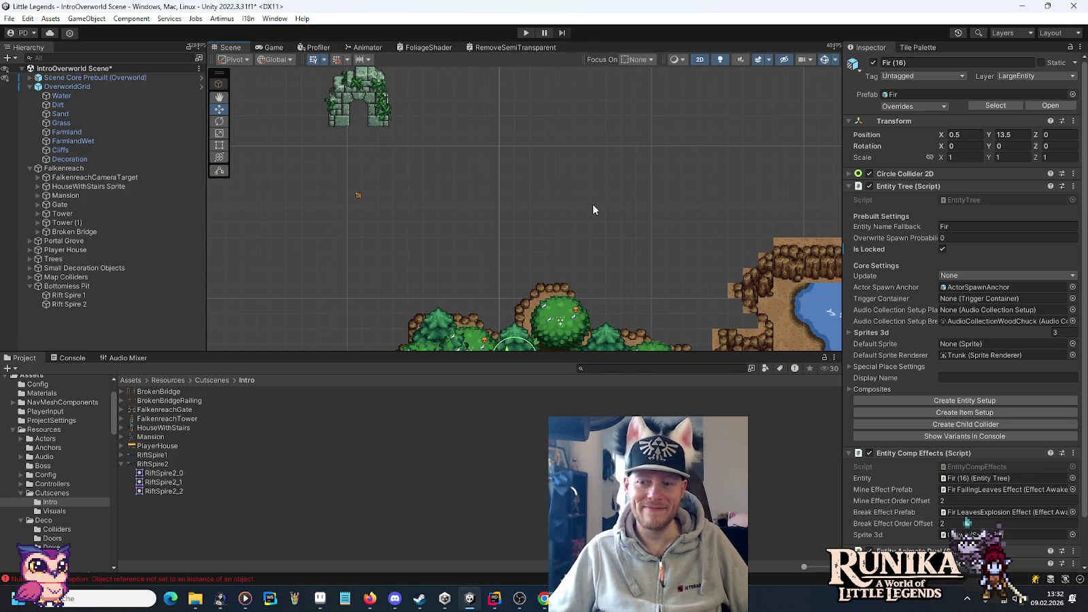
key("ctrl+s")
scroll(524, 191, "down", 2)
mouse_move(446, 235)
left_mouse_down()
mouse_move(538, 124)
mouse_move(531, 209)
left_mouse_up()
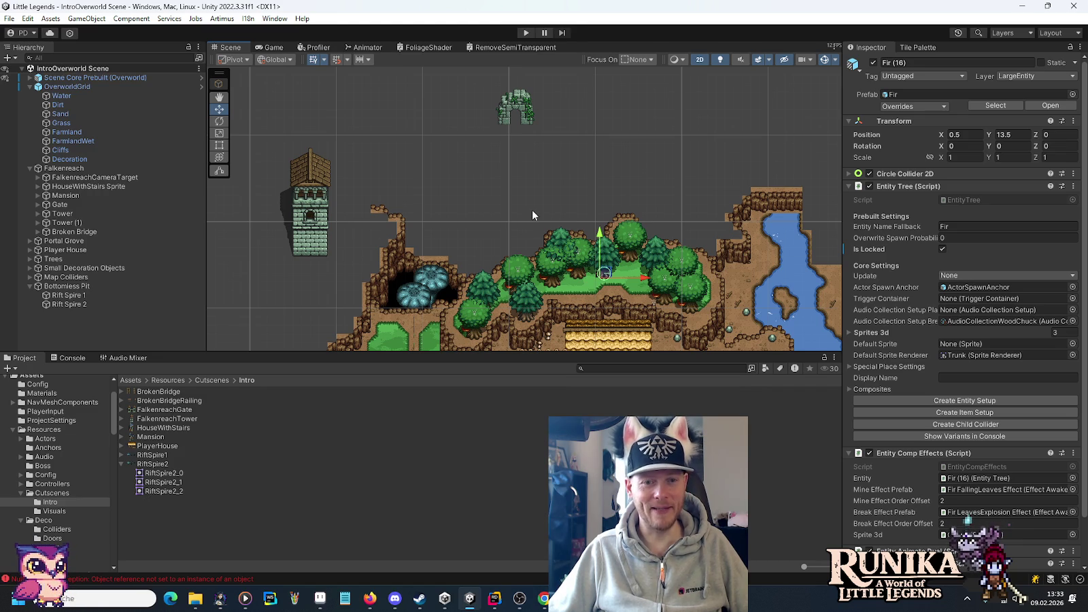
- Pan across the farm and forest map with the Hand tool, then switch to Aseprite
key("q")
left_click_drag(477, 247, 573, 136)
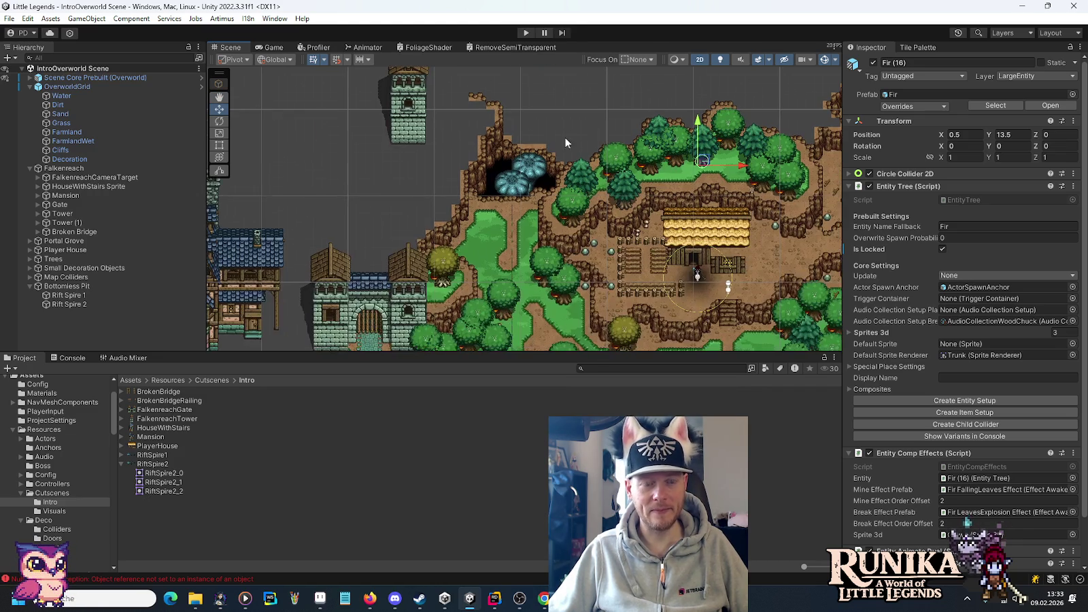
left_click_drag(521, 240, 469, 181)
left_click_drag(569, 226, 509, 204)
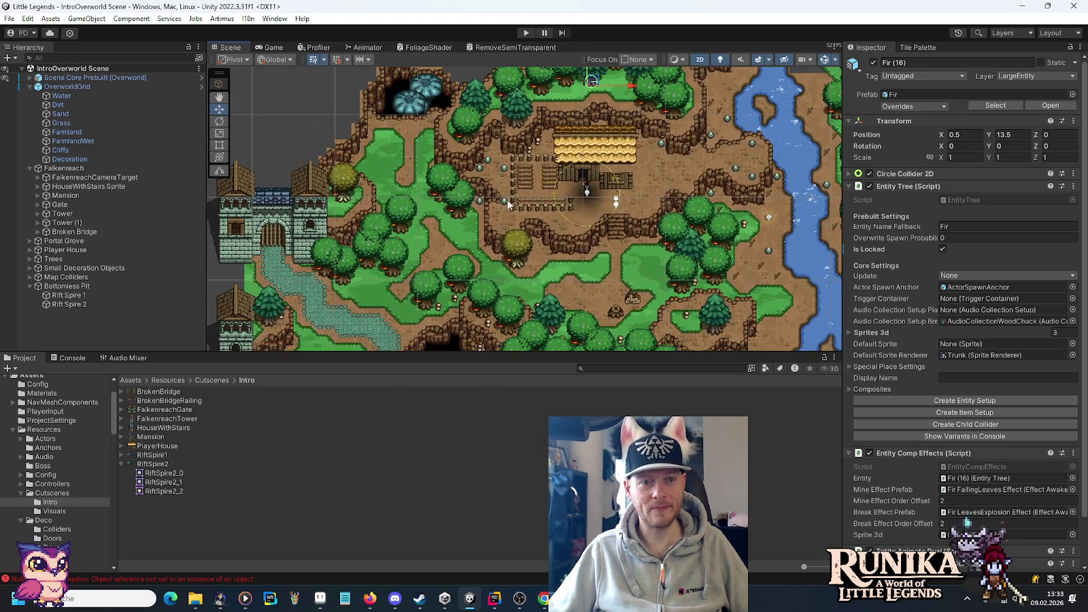
mouse_move(547, 73)
left_mouse_down()
mouse_move(540, 163)
mouse_move(692, 82)
left_mouse_up()
left_click_drag(735, 225, 606, 184)
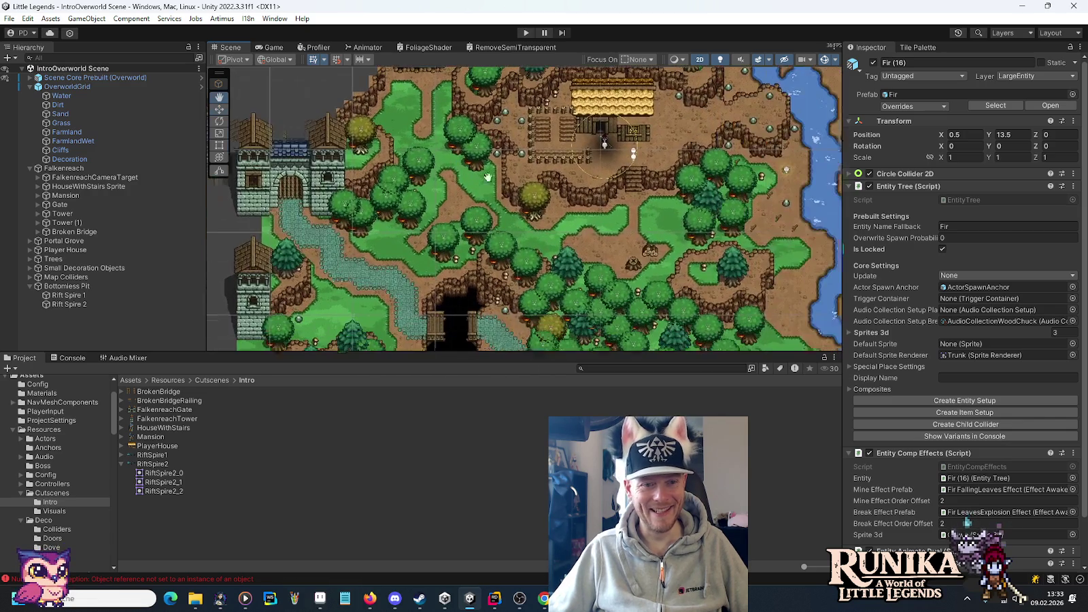
mouse_move(736, 182)
left_mouse_down()
mouse_move(494, 160)
mouse_move(566, 301)
left_mouse_up()
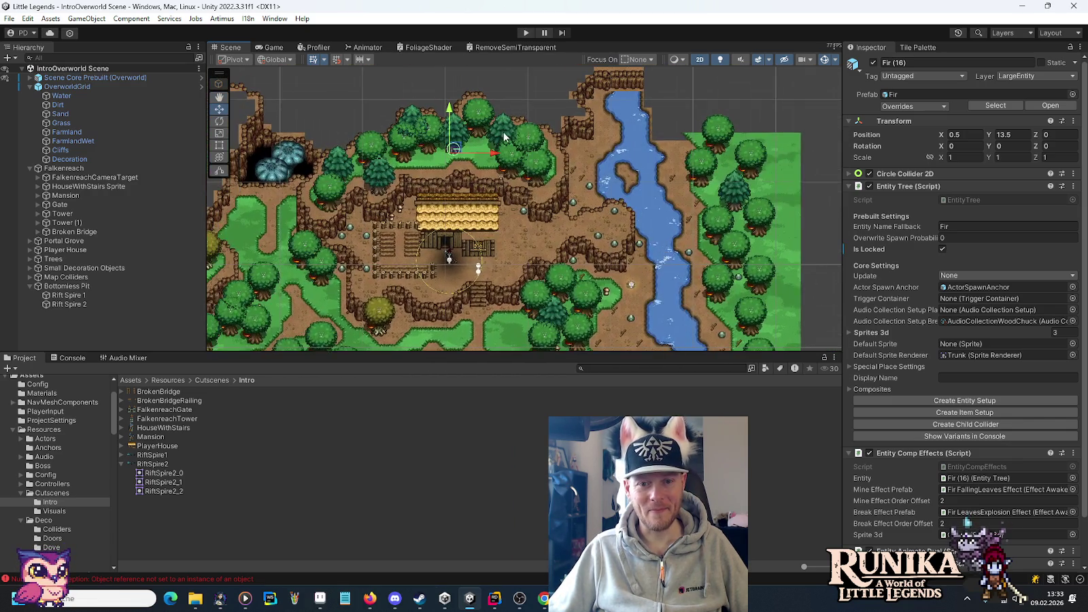
left_click_drag(505, 135, 577, 231)
left_click_drag(507, 146, 533, 176)
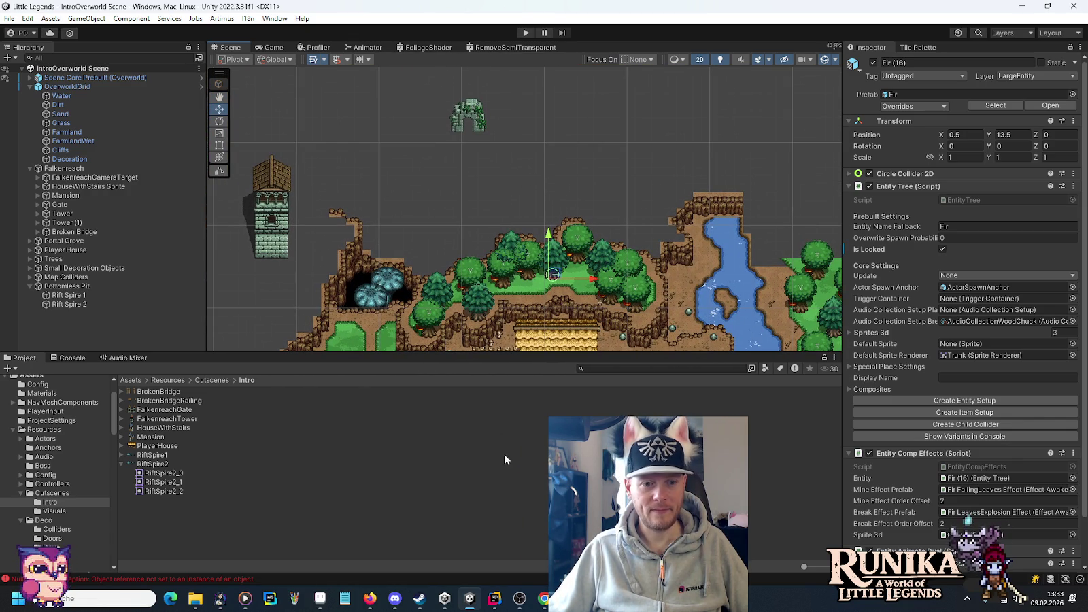
left_click(329, 600)
scroll(646, 347, "down", 2)
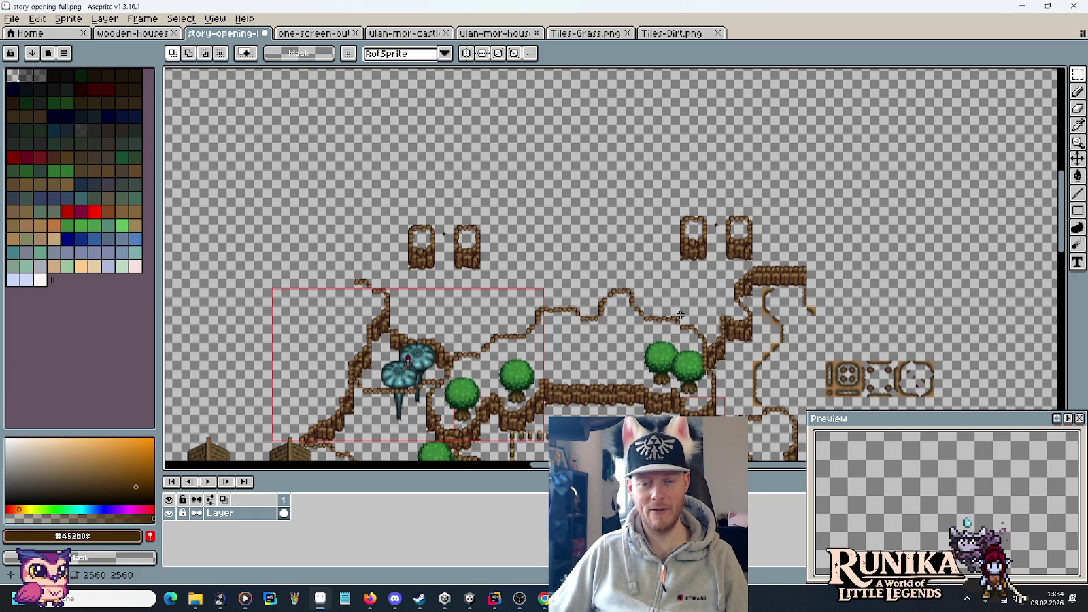
- Pan to the top of the mockup and save story-opening-full.png
mouse_move(694, 281)
left_mouse_down()
mouse_move(588, 308)
mouse_move(604, 307)
left_mouse_up()
scroll(598, 304, "up", 2)
scroll(605, 289, "down", 2)
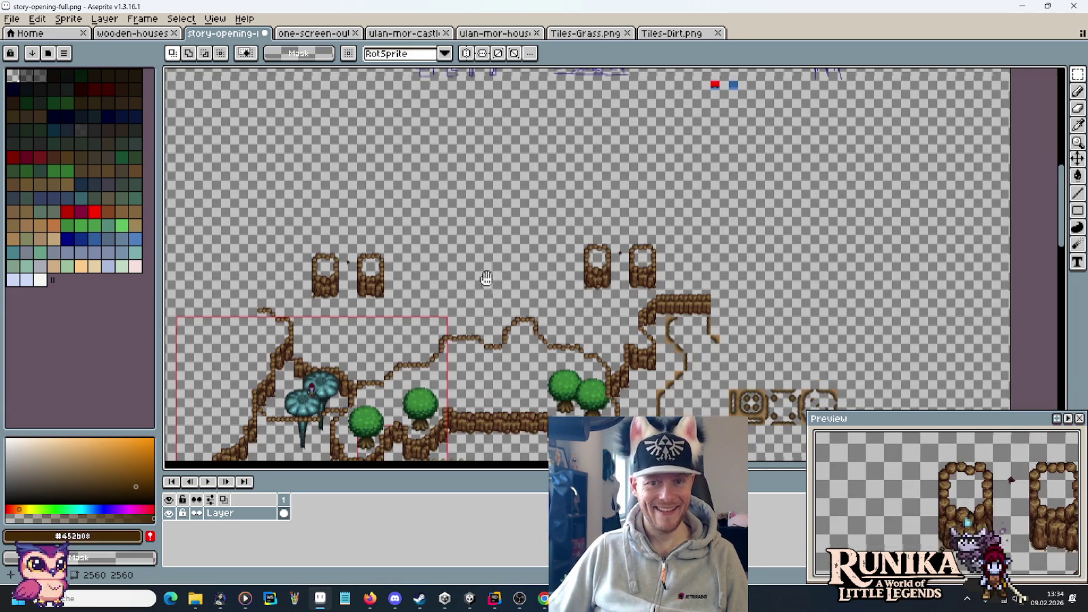
left_click_drag(486, 278, 572, 336)
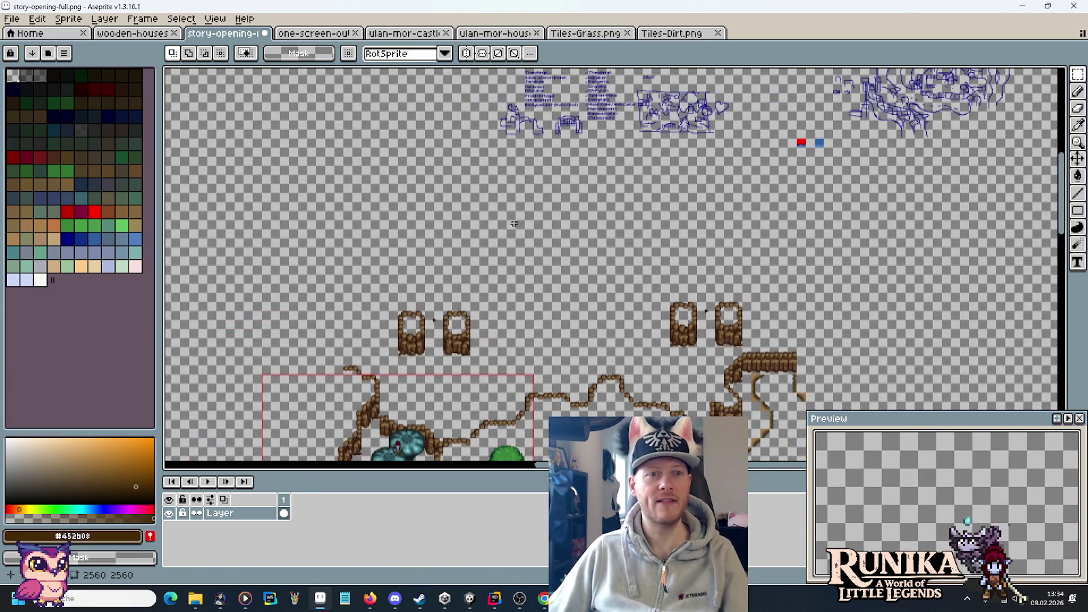
key("ctrl+s")
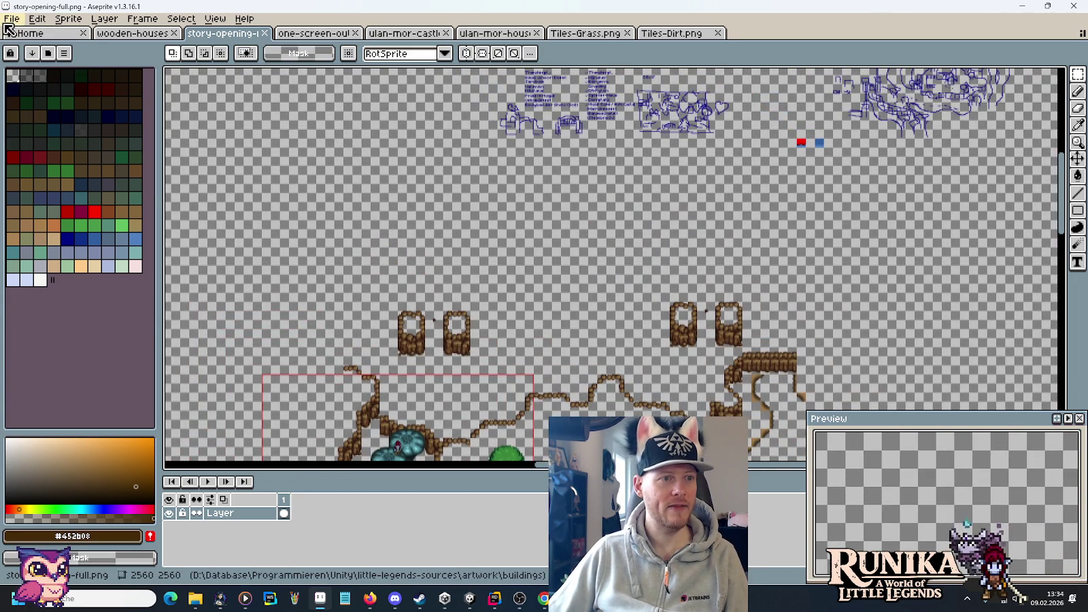
- Close ulan-mor-castles, ulan-mor-houses, Tiles-Grass and Tiles-Dirt; move story-opening after one-screen-outline
left_click(402, 33)
left_click(446, 33)
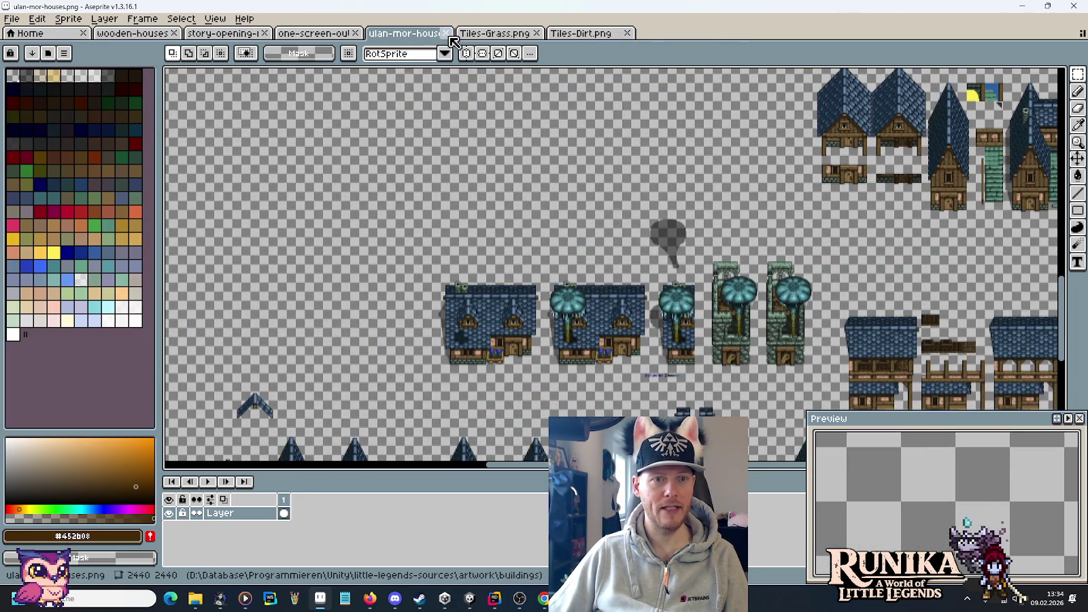
left_click(446, 33)
left_click(446, 32)
left_click(446, 32)
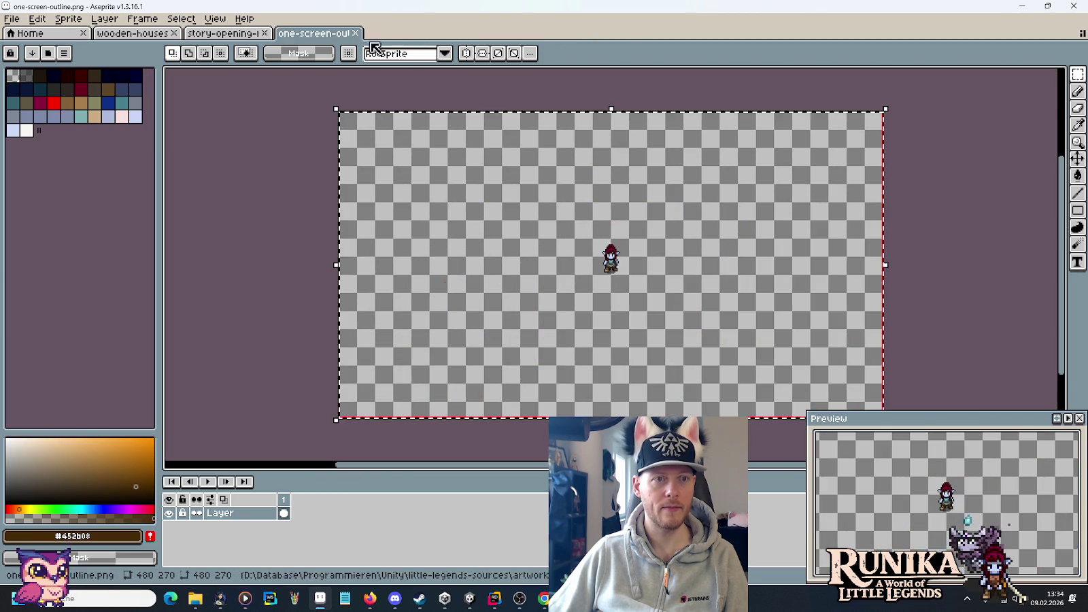
left_click_drag(218, 34, 316, 34)
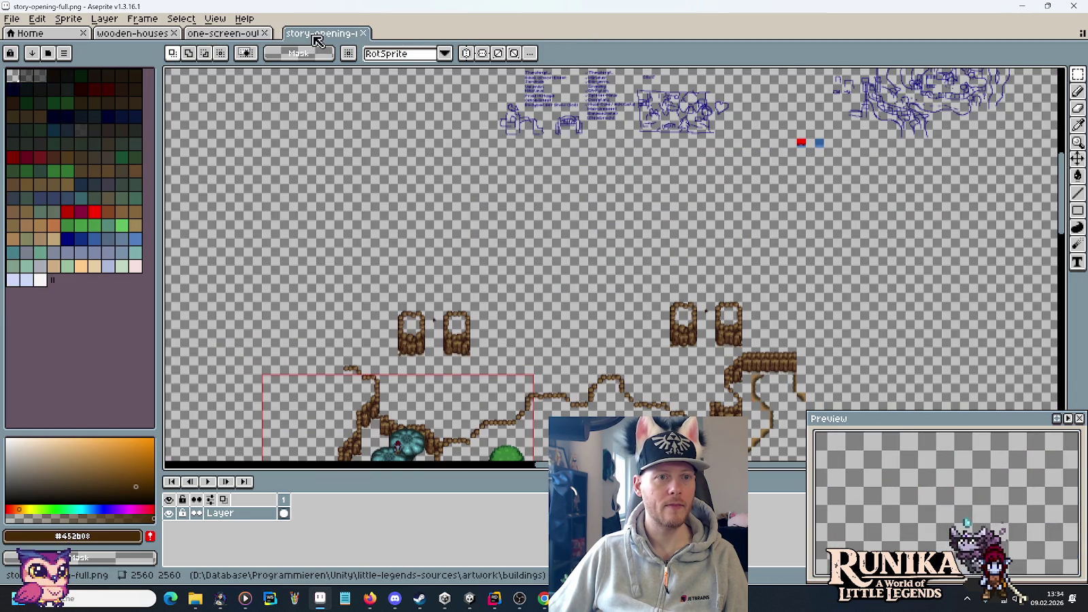
left_click(21, 19)
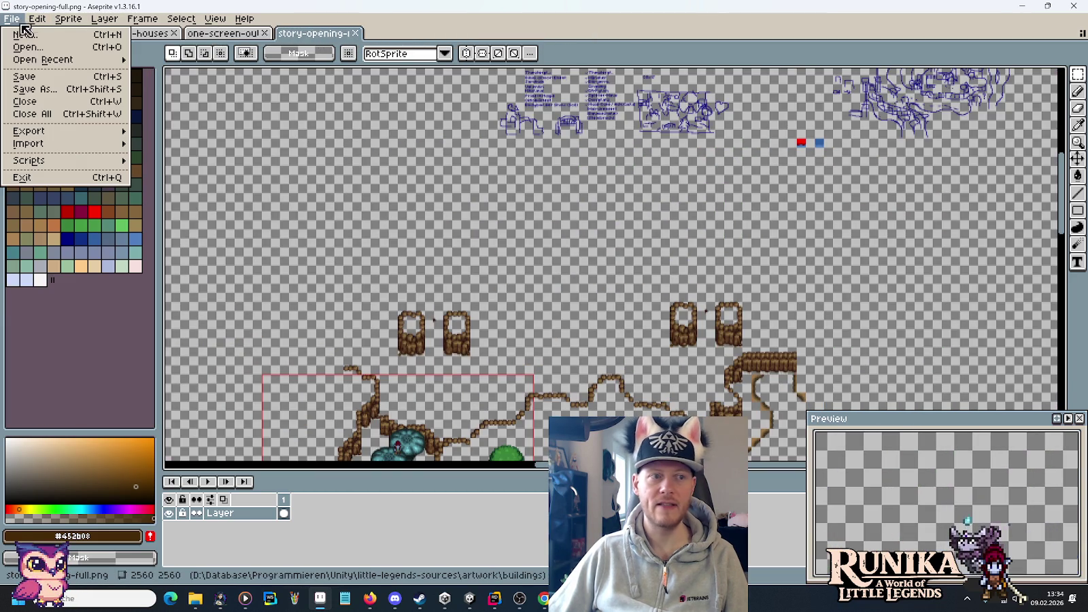
- Open portal.png from the artwork/theme ancients folder
left_click(47, 49)
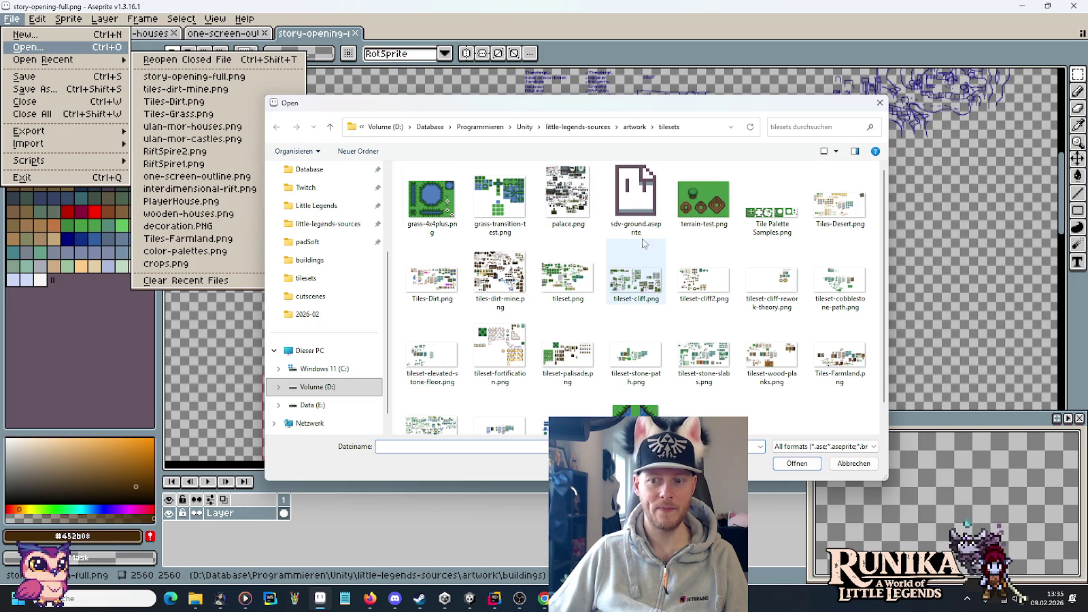
left_click(634, 127)
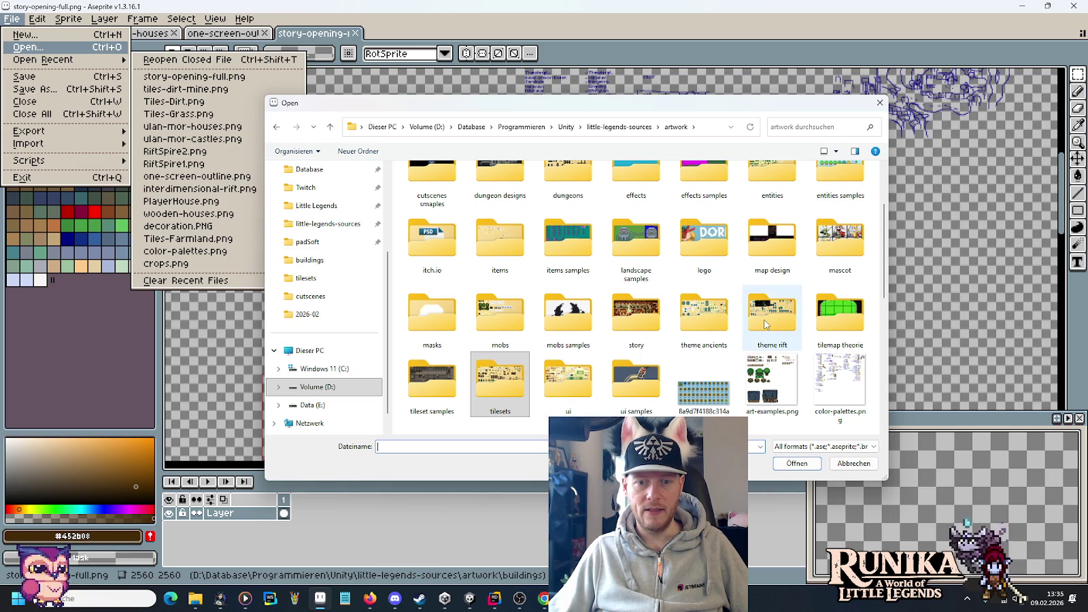
double_click(708, 319)
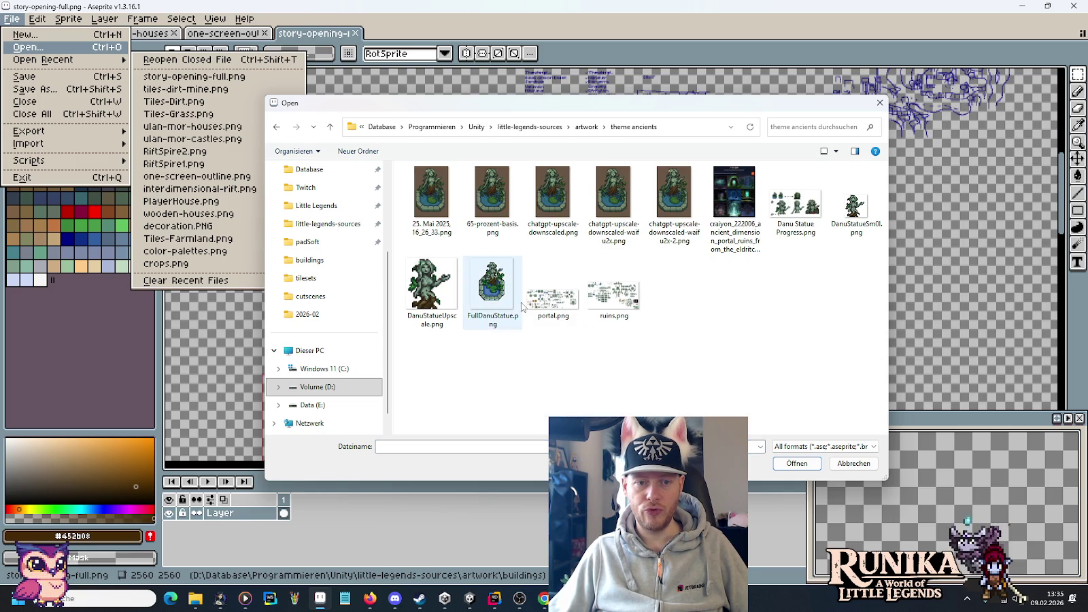
double_click(552, 299)
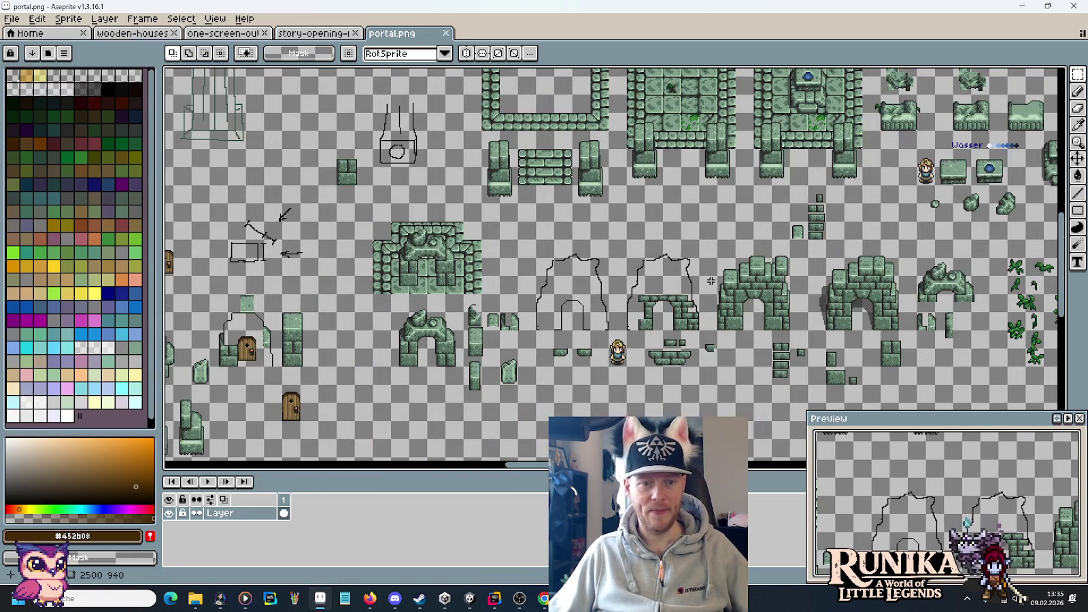
- Zoom into the portal sheet's ruin arches, discarding a first trial selection
scroll(504, 219, "up", 3)
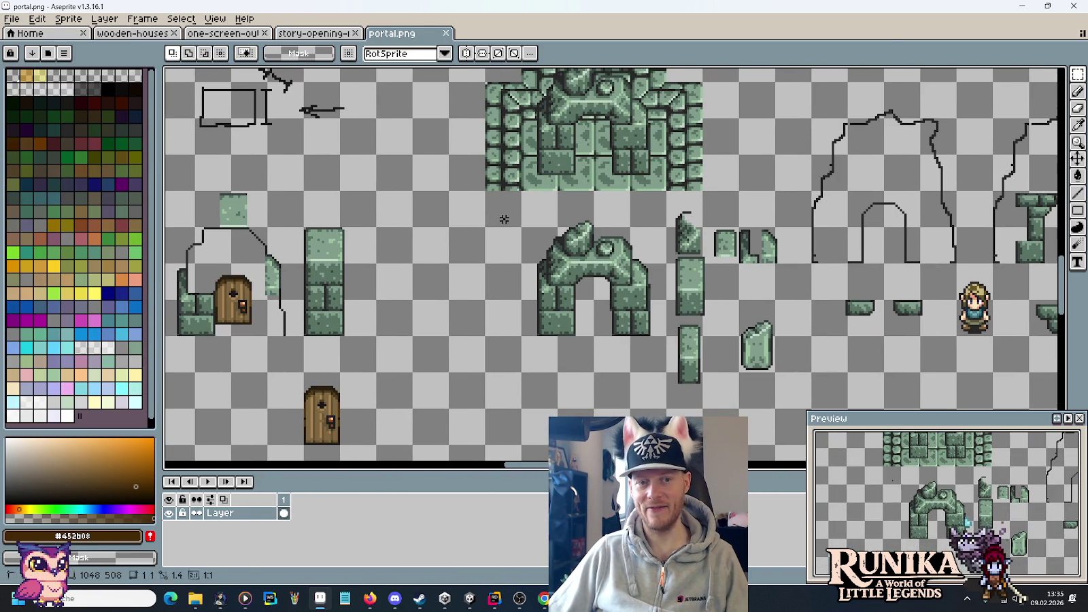
left_click_drag(504, 218, 651, 357)
left_click(639, 337)
scroll(599, 331, "down", 2)
scroll(598, 331, "left", 5)
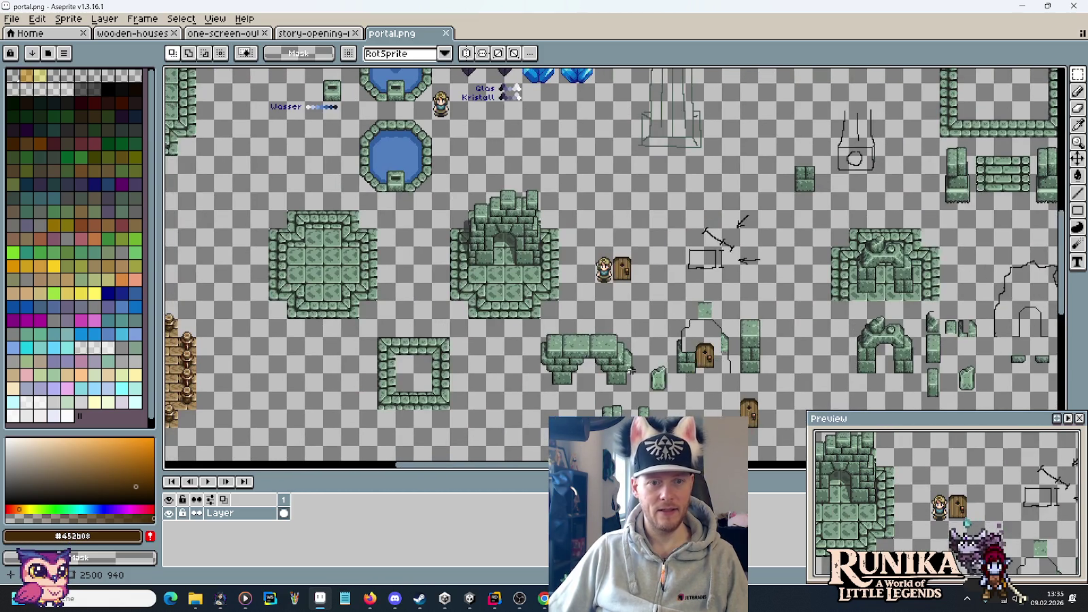
scroll(631, 369, "down", 10)
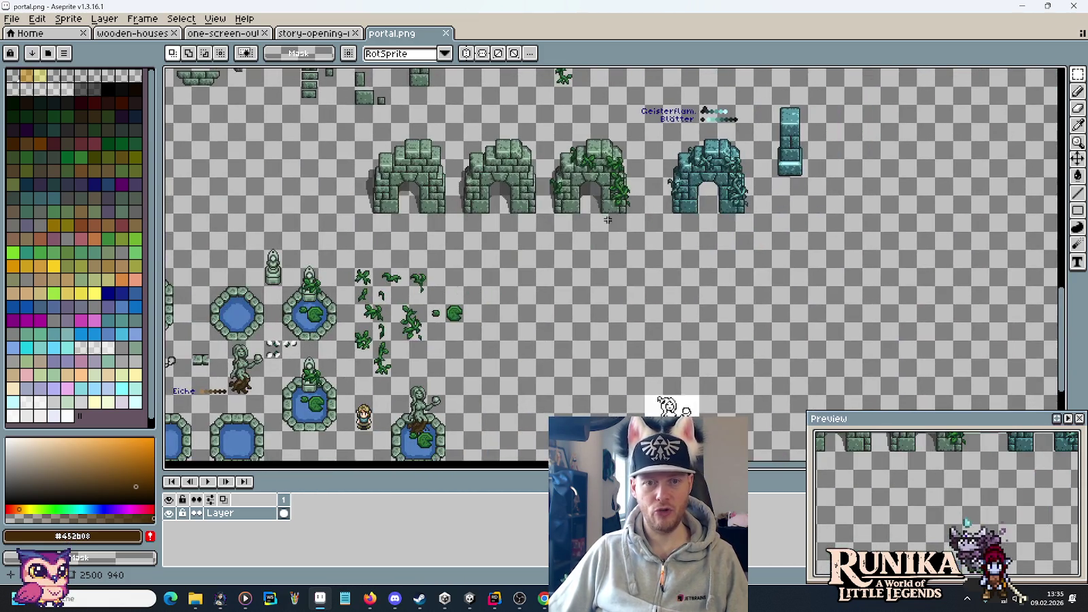
scroll(607, 220, "up", 2)
- Select the vine-covered arch, shift it left and cut it out of portal.png
left_click_drag(714, 370, 536, 157)
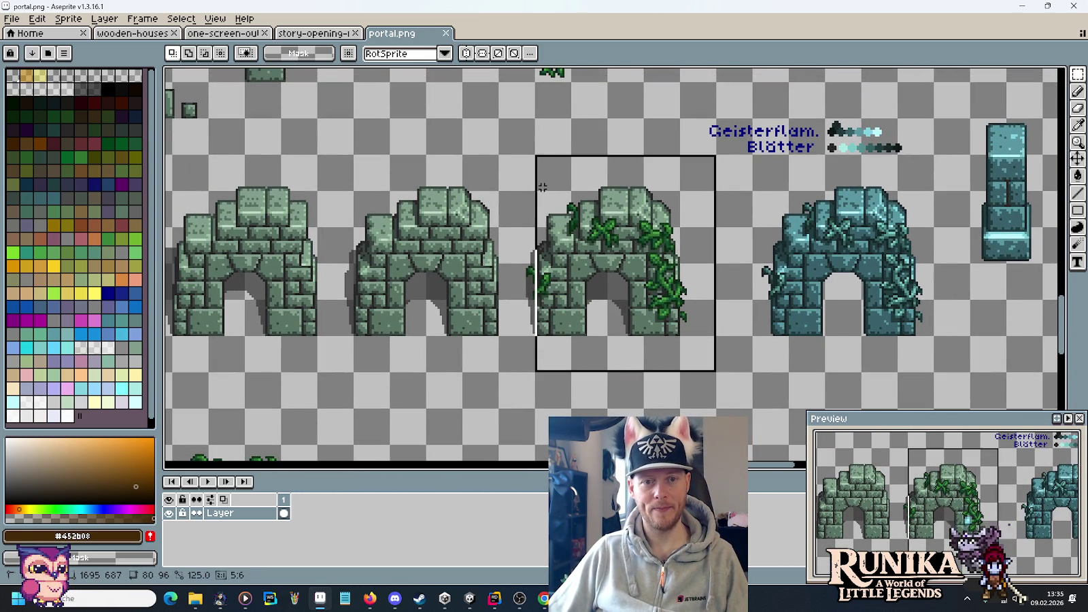
scroll(537, 191, "up", 2)
scroll(601, 310, "down", 10)
scroll(601, 310, "left", 10)
left_click_drag(642, 312, 432, 291)
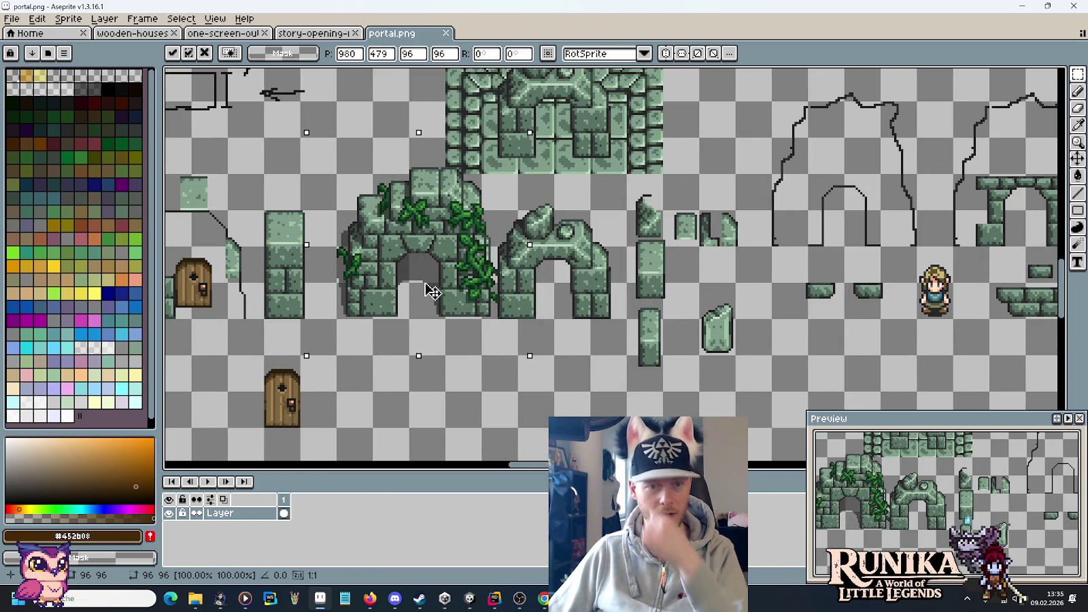
key("Delete")
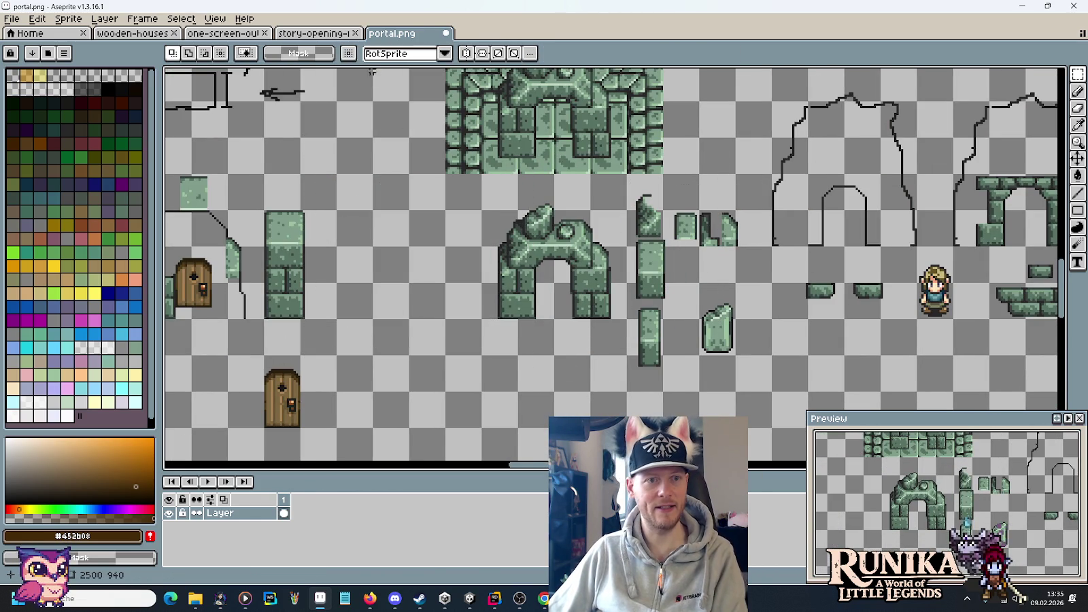
left_click(326, 35)
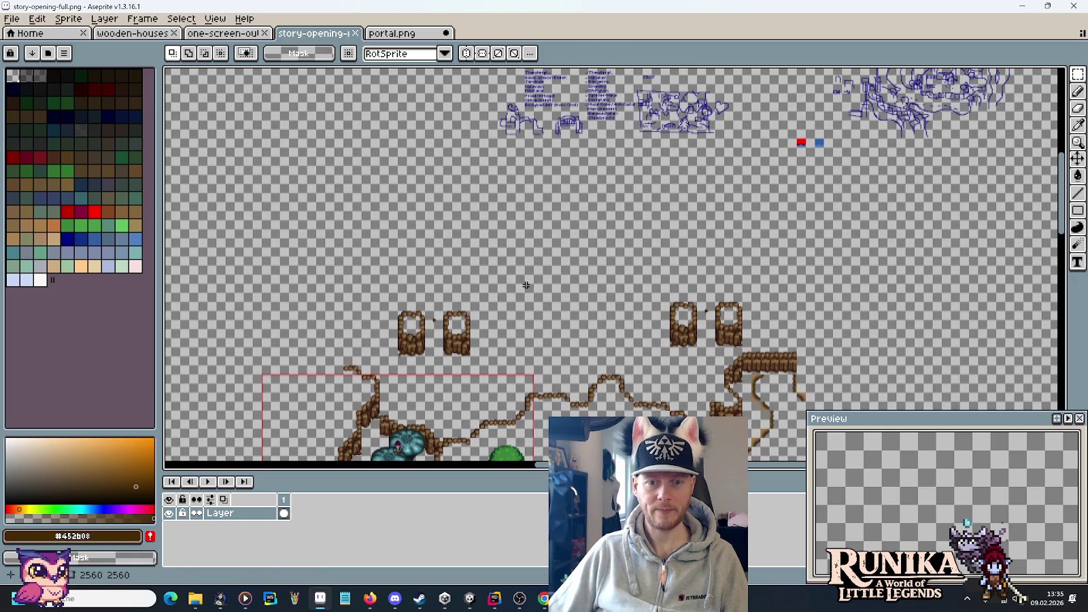
- Paste the vine-covered arch in the upper middle and move the right rock-pillar pair up-left
key("ctrl+v")
mouse_move(584, 244)
left_mouse_down()
mouse_move(607, 271)
mouse_move(585, 275)
mouse_move(608, 253)
mouse_move(596, 255)
mouse_move(596, 244)
left_mouse_up()
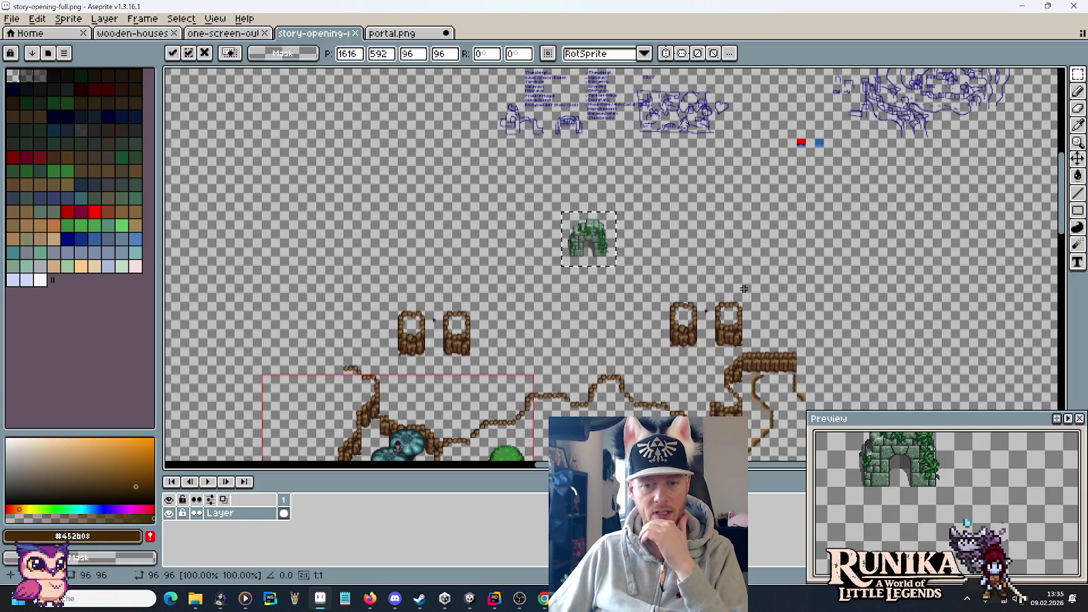
mouse_move(748, 350)
left_mouse_down()
mouse_move(667, 293)
mouse_move(385, 269)
mouse_move(296, 248)
left_mouse_up()
key("ctrl+d")
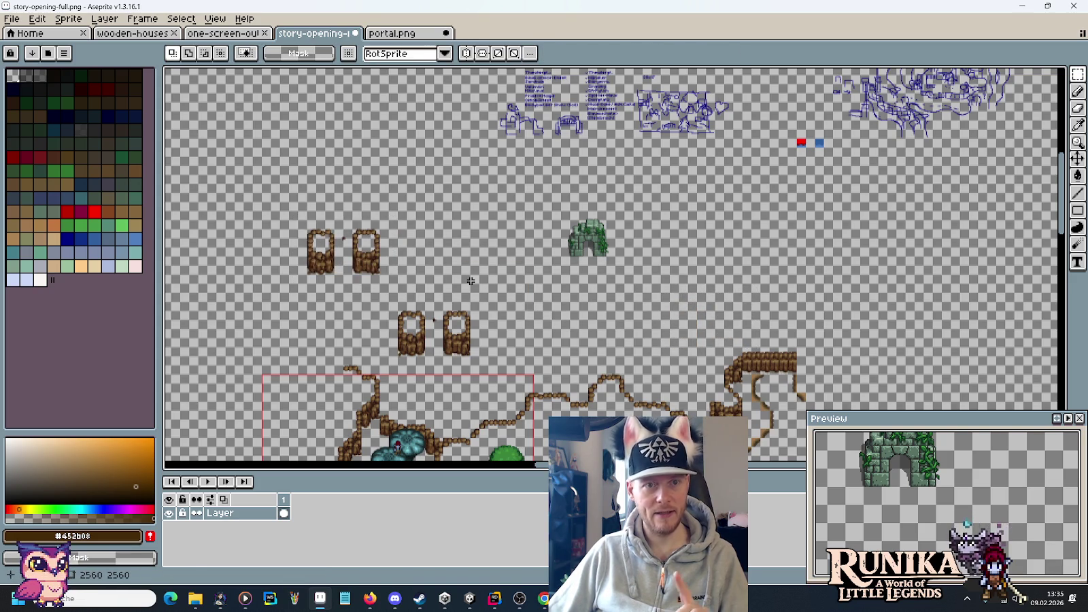
left_click(10, 20)
mouse_move(55, 69)
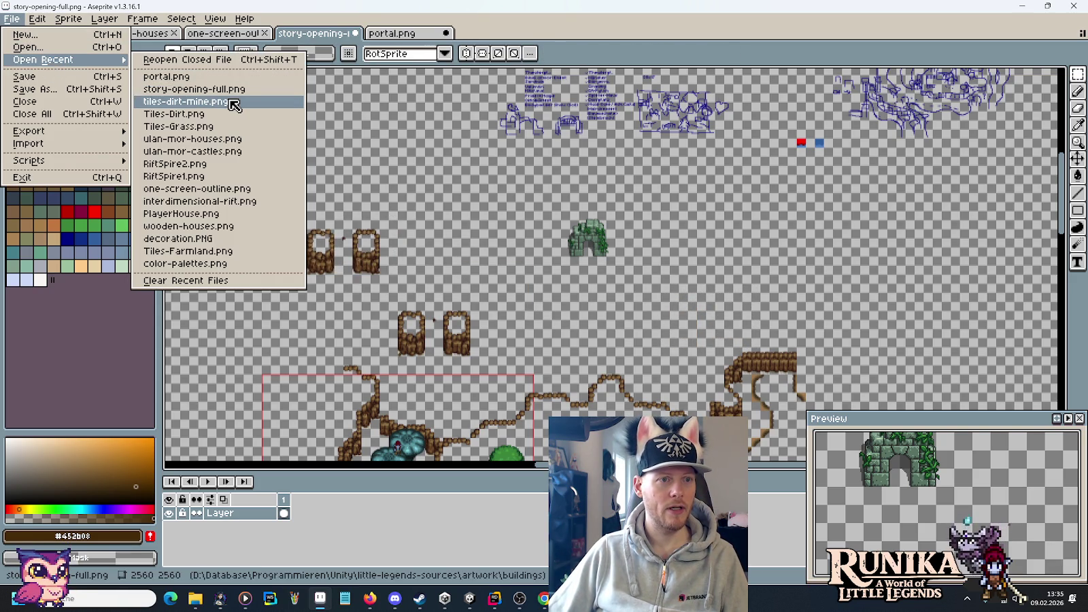
- Reopen Tiles-Dirt.png and select its three round dirt-edge tiles
left_click(243, 115)
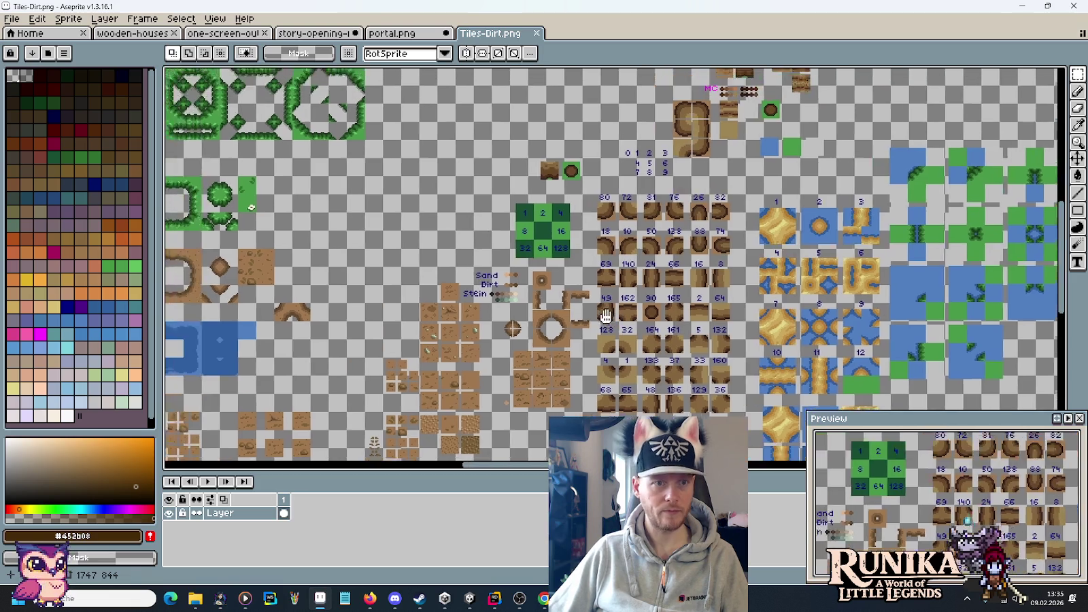
scroll(558, 291, "up", 3)
mouse_move(760, 253)
left_mouse_down()
mouse_move(744, 224)
mouse_move(559, 189)
left_mouse_up()
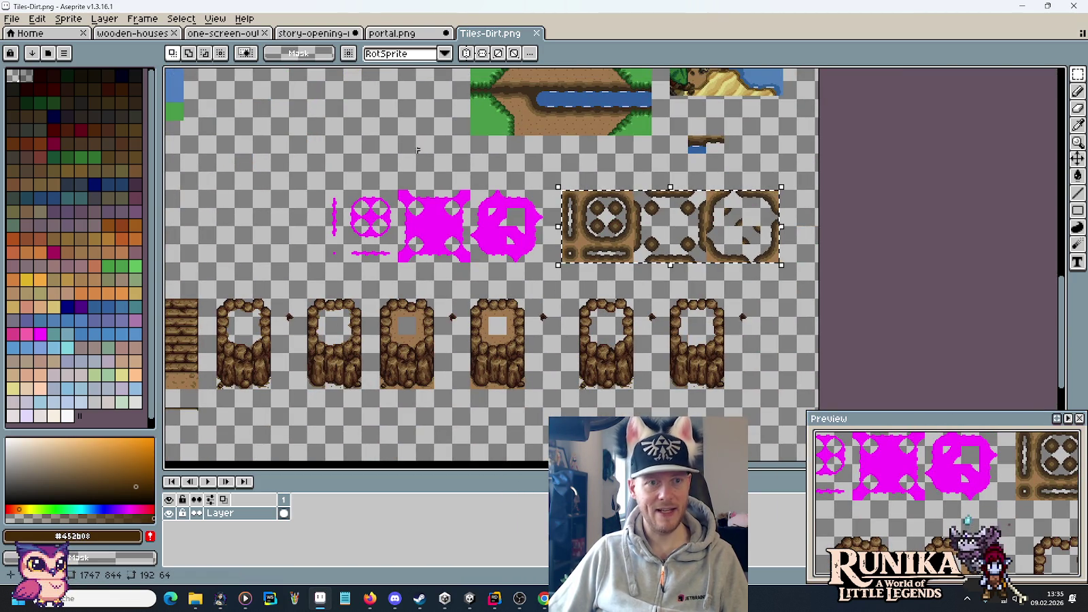
- Paste the 192×64 dirt-tile strip into the mockup's upper right, above the cliff
left_click(390, 34)
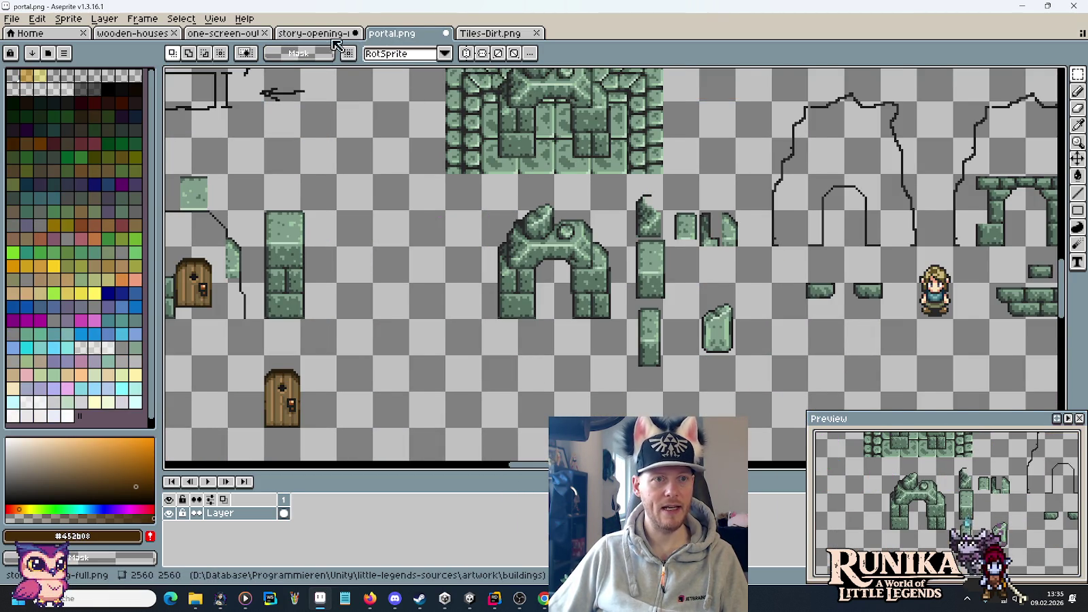
left_click(314, 34)
left_click_drag(706, 303, 684, 301)
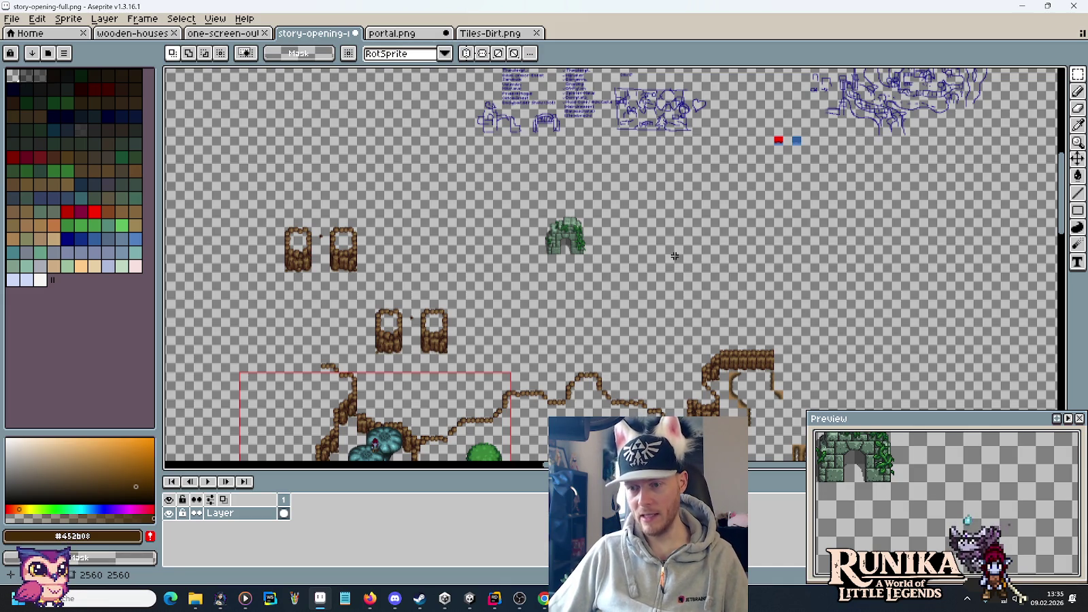
left_click_drag(707, 272, 611, 262)
scroll(610, 262, "up", 1)
left_click_drag(715, 325, 664, 231)
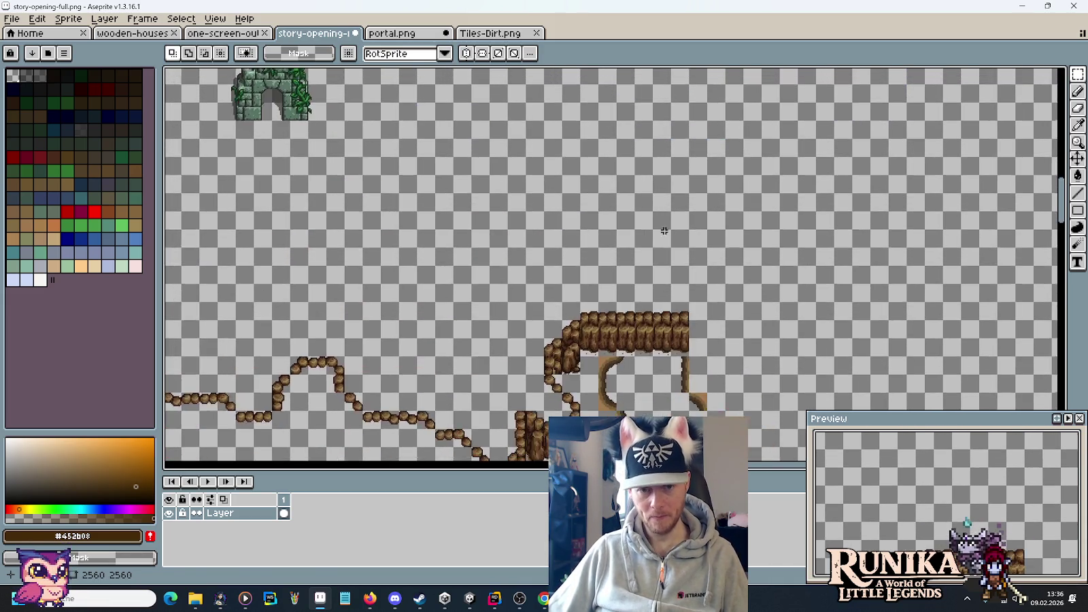
scroll(664, 231, "up", 1)
key("ctrl+v")
left_click_drag(621, 296, 924, 215)
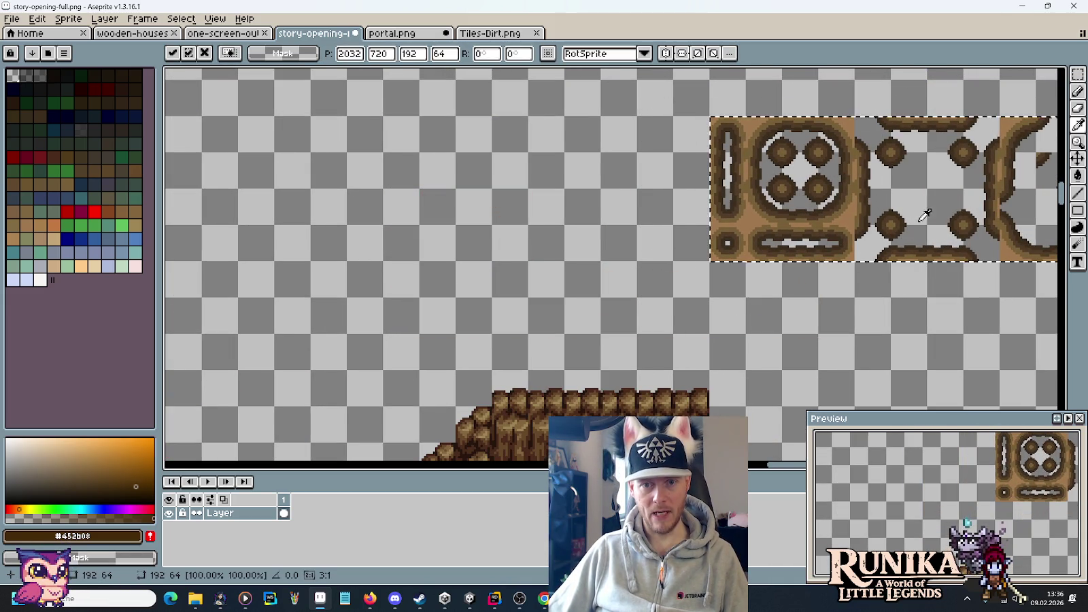
- Commit the pasted dirt tiles and move a post tile up onto the ground strip
left_click(614, 280)
scroll(611, 269, "down", 1)
mouse_move(608, 266)
left_mouse_down()
mouse_move(619, 214)
mouse_move(600, 221)
mouse_move(539, 202)
left_mouse_up()
scroll(620, 214, "up", 1)
mouse_move(949, 121)
left_mouse_down()
mouse_move(964, 109)
mouse_move(650, 212)
mouse_move(516, 353)
mouse_move(474, 358)
mouse_move(473, 328)
left_mouse_up()
mouse_move(1003, 154)
left_mouse_down()
mouse_move(1016, 168)
mouse_move(609, 323)
mouse_move(574, 358)
left_mouse_up()
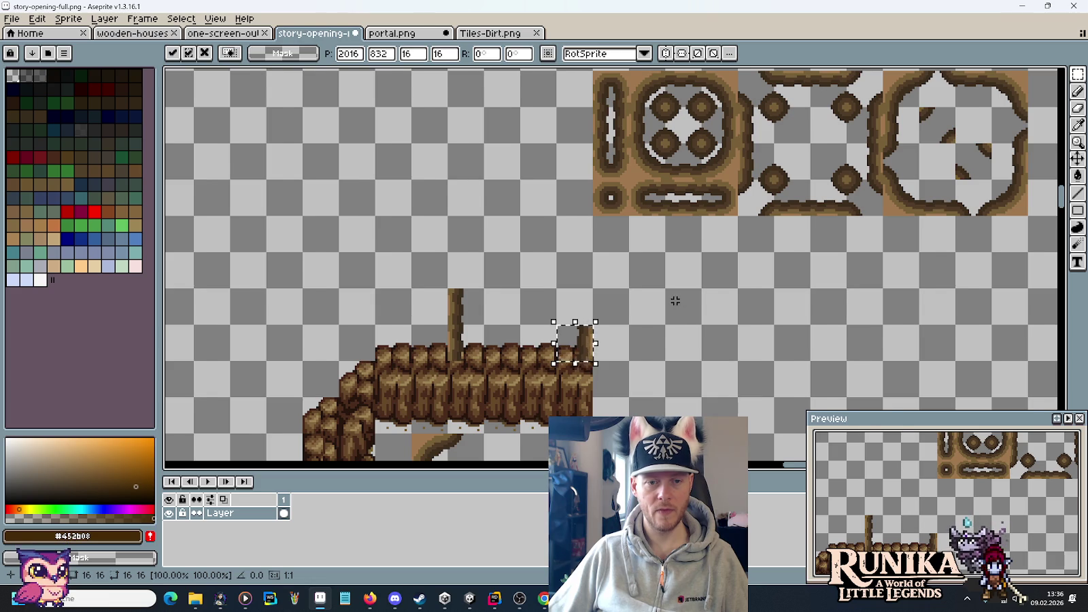
- Paste a 16×16 dirt piece and set it beside the top of the wooden post
scroll(676, 301, "down", 2)
mouse_move(498, 263)
left_mouse_down()
mouse_move(595, 252)
mouse_move(625, 309)
mouse_move(685, 251)
mouse_move(758, 289)
mouse_move(761, 262)
left_mouse_up()
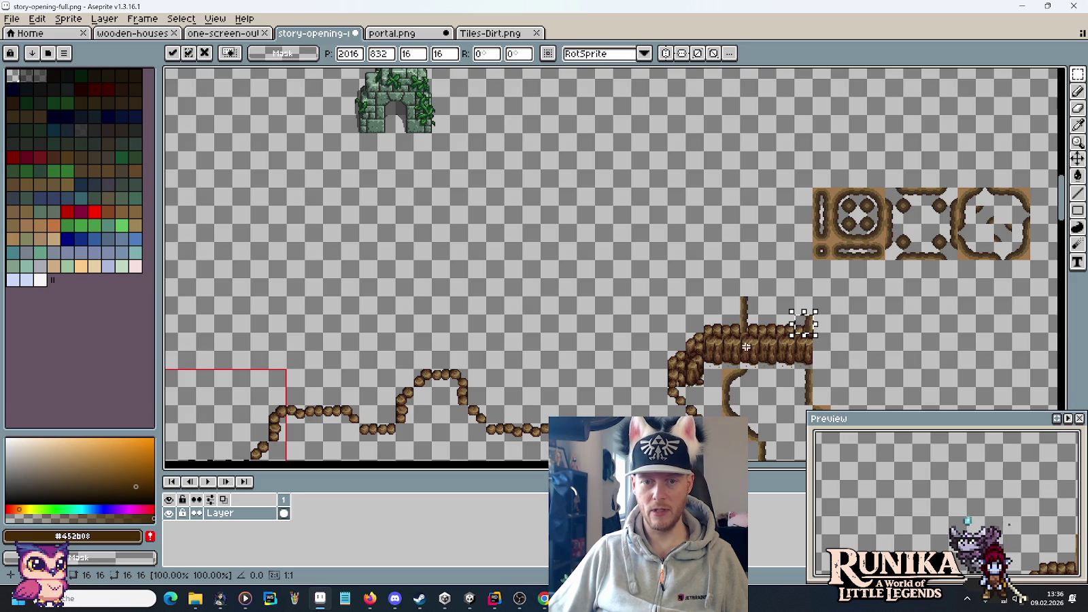
scroll(745, 347, "right", 3)
scroll(715, 285, "right", 3)
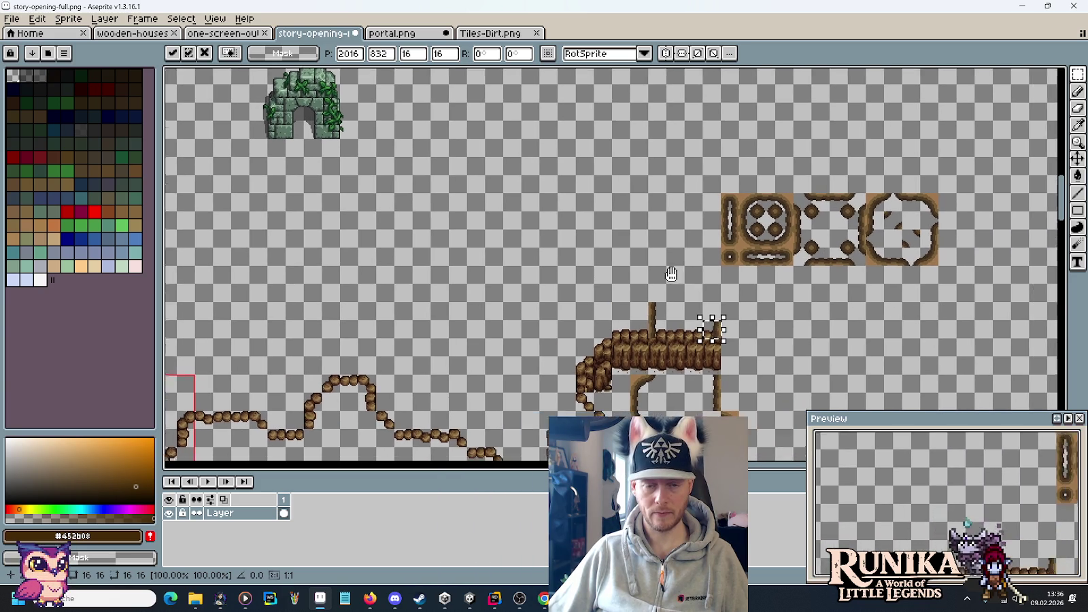
left_click_drag(604, 297, 622, 314)
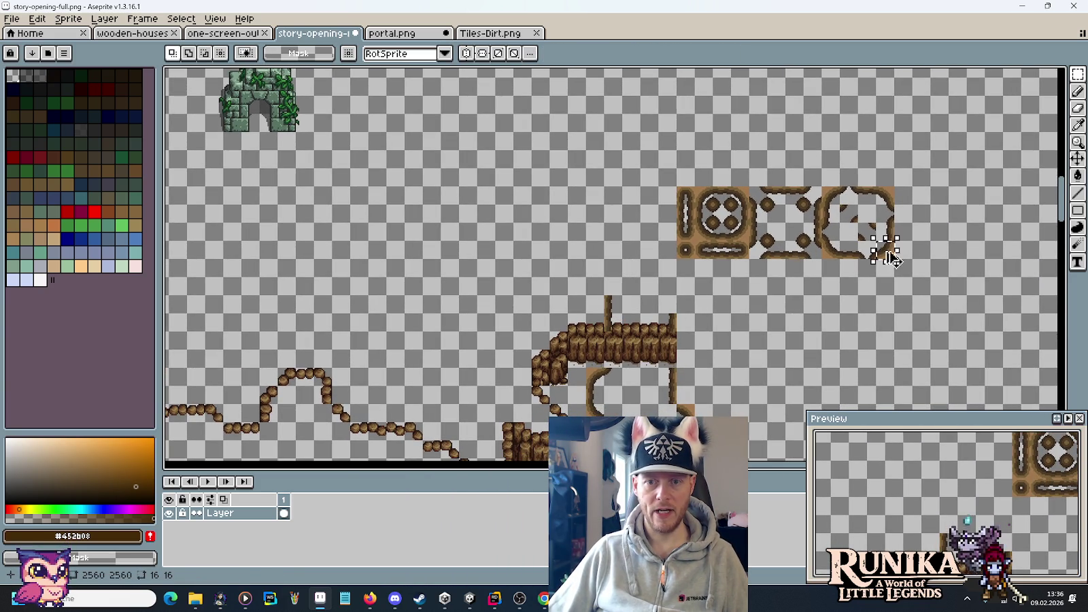
key("ctrl+v")
left_click_drag(749, 293, 763, 321)
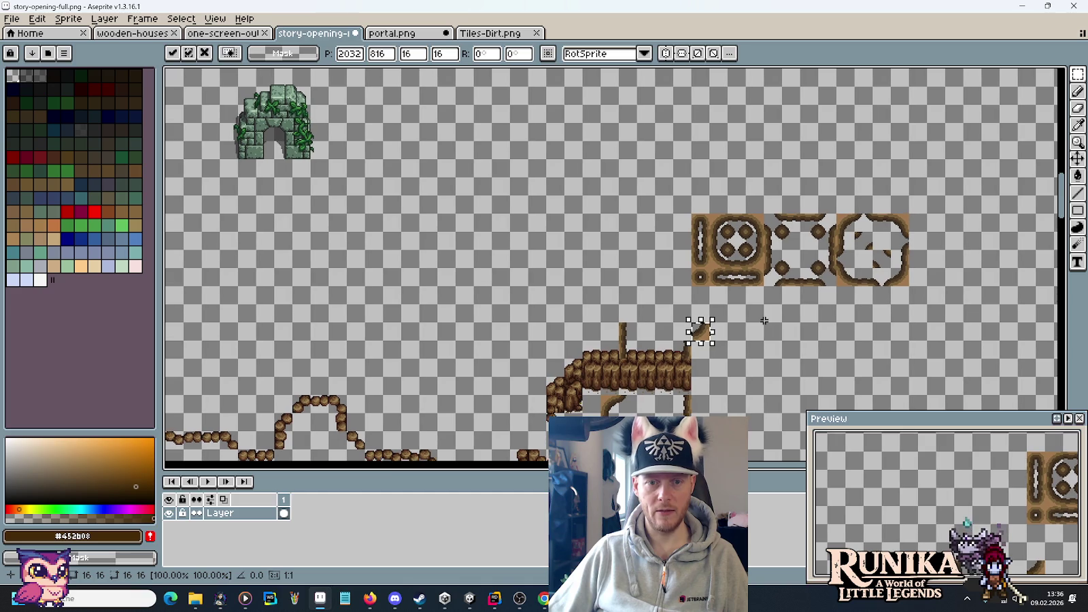
left_click(692, 213)
mouse_move(692, 213)
left_mouse_down()
mouse_move(910, 287)
mouse_move(825, 213)
left_mouse_up()
key("Return")
- Reposition the next dirt tile up-left, then down-left along the edge
mouse_move(690, 303)
left_mouse_down()
mouse_move(704, 315)
mouse_move(712, 301)
mouse_move(643, 291)
mouse_move(638, 301)
mouse_move(683, 257)
left_mouse_up()
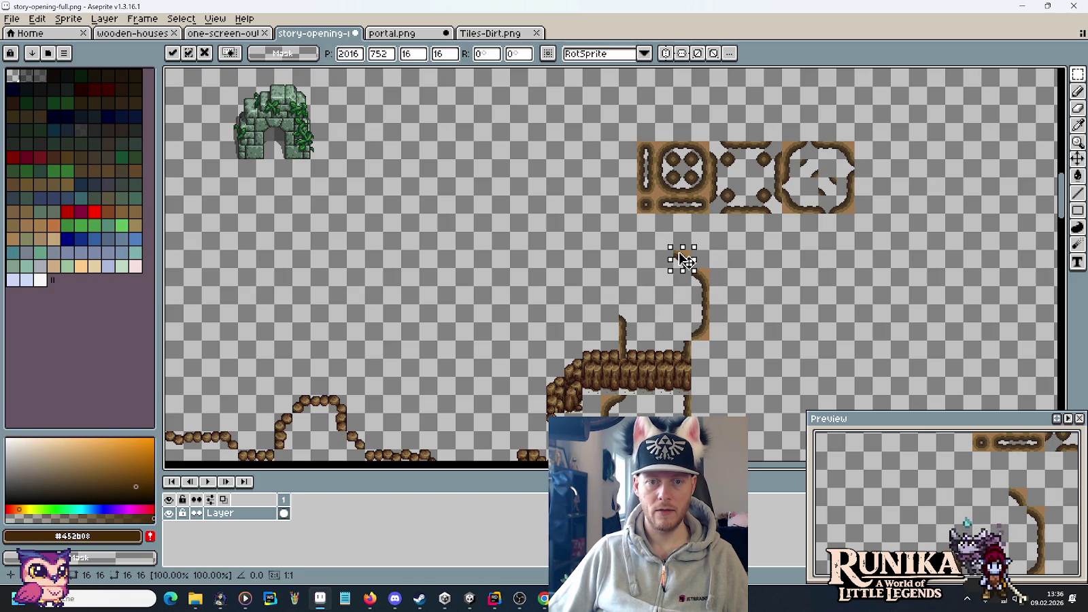
mouse_move(679, 257)
left_mouse_down()
mouse_move(662, 238)
mouse_move(718, 252)
left_mouse_up()
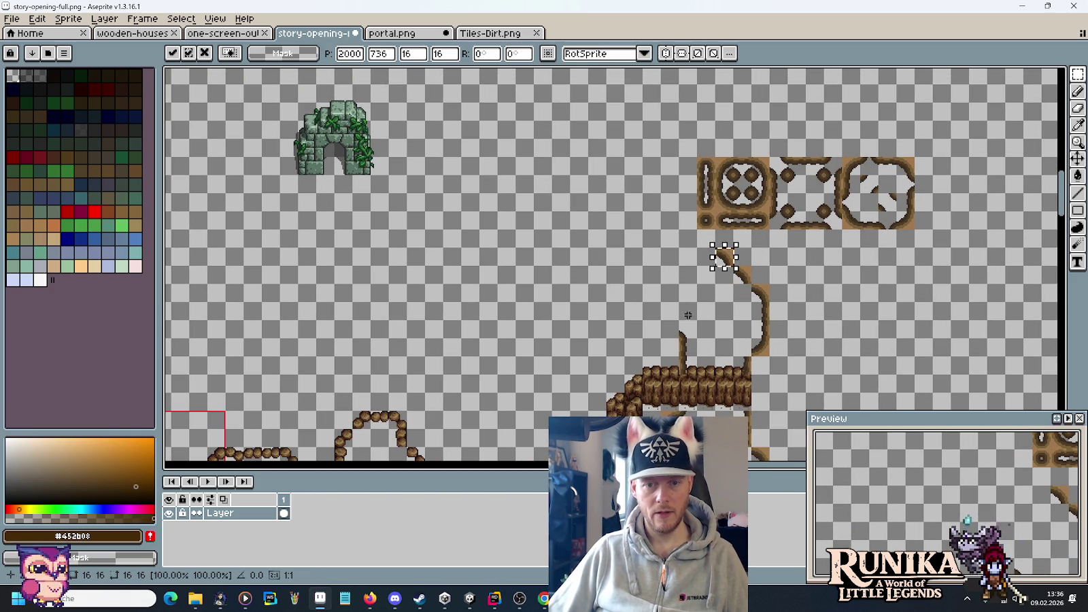
mouse_move(730, 263)
left_mouse_down()
mouse_move(656, 347)
mouse_move(677, 337)
mouse_move(663, 329)
left_mouse_up()
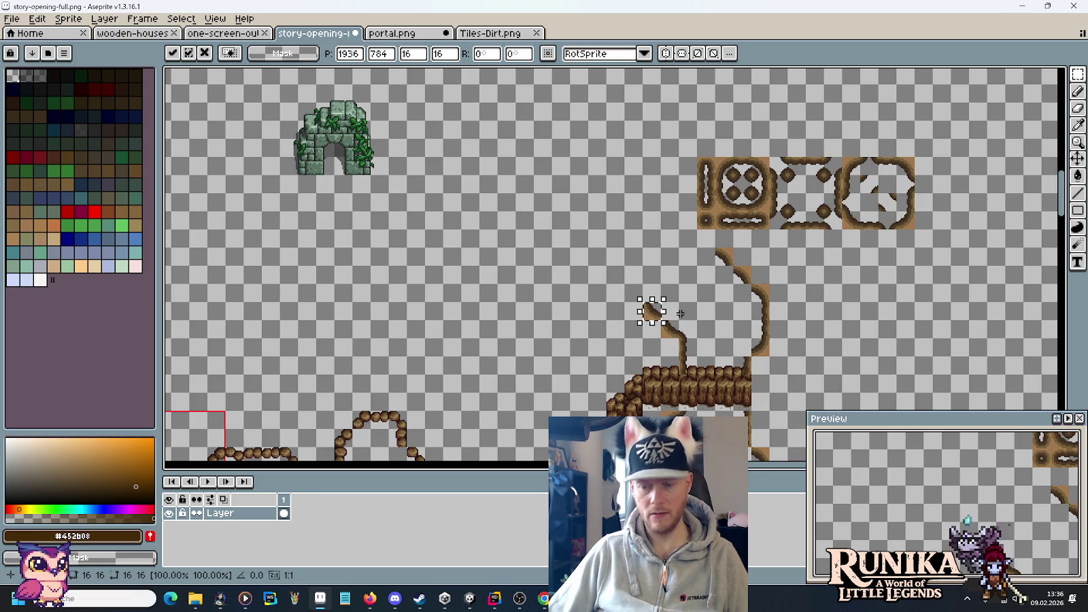
- Place several curved dirt pieces stepping leftward and down from the post
key("Return")
mouse_move(859, 210)
left_mouse_down()
mouse_move(876, 230)
mouse_move(632, 293)
mouse_move(650, 310)
mouse_move(634, 311)
mouse_move(639, 318)
mouse_move(615, 317)
mouse_move(597, 298)
left_mouse_up()
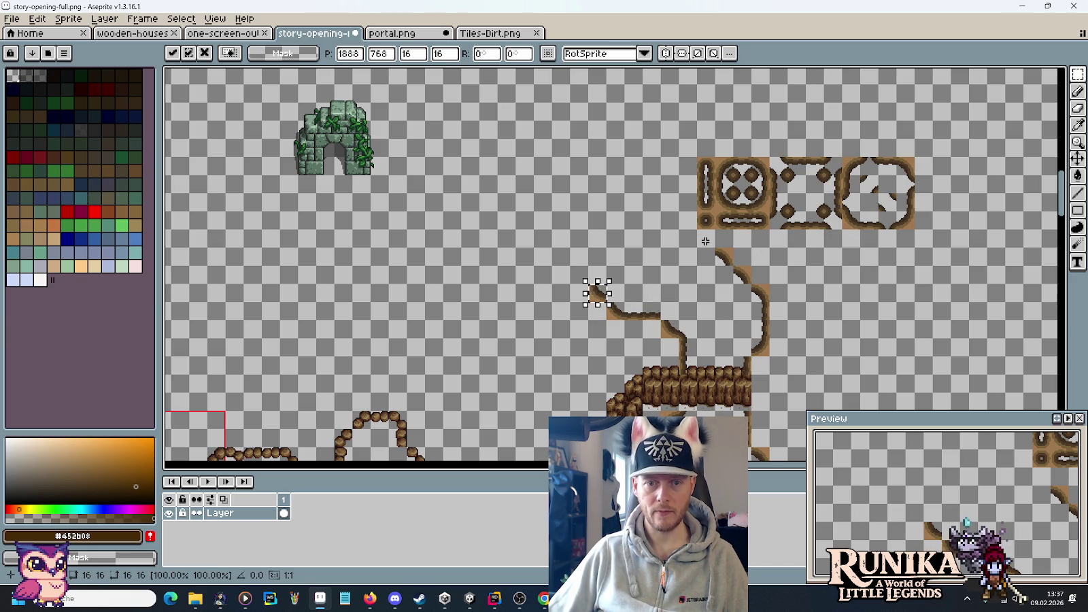
left_click(888, 173)
mouse_move(719, 252)
left_mouse_down()
mouse_move(700, 261)
mouse_move(692, 250)
left_mouse_up()
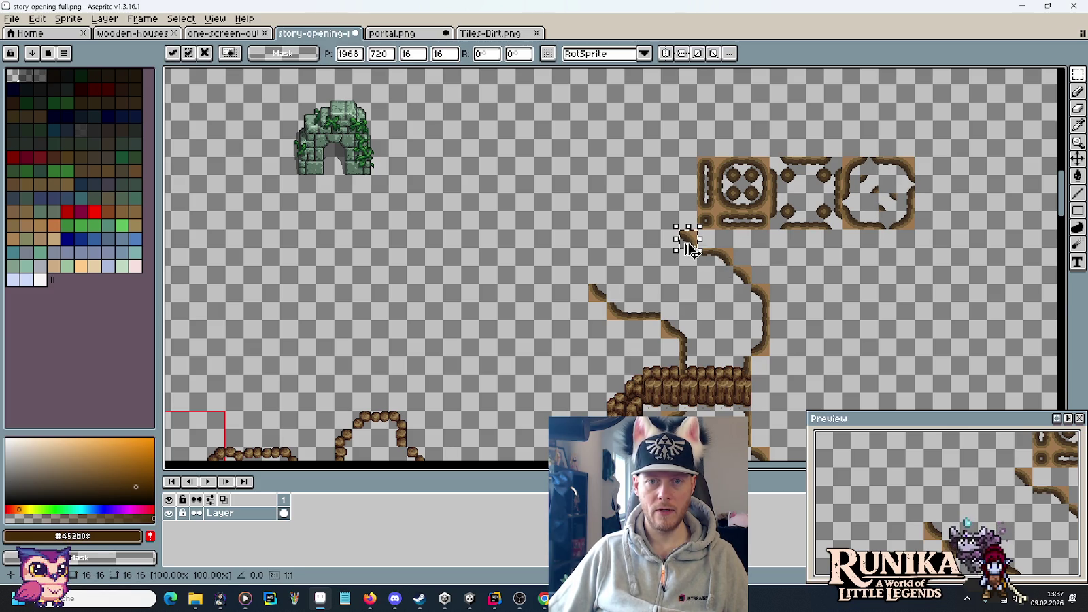
left_click_drag(693, 242, 675, 224)
scroll(715, 284, "up", 3)
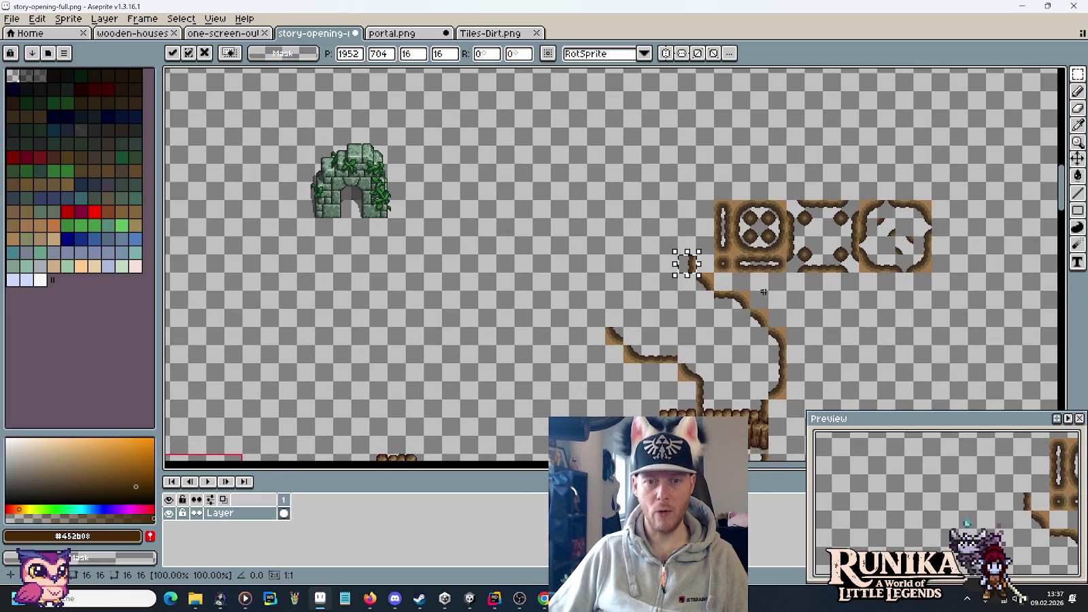
mouse_move(688, 267)
left_mouse_down()
mouse_move(685, 229)
mouse_move(659, 202)
left_mouse_up()
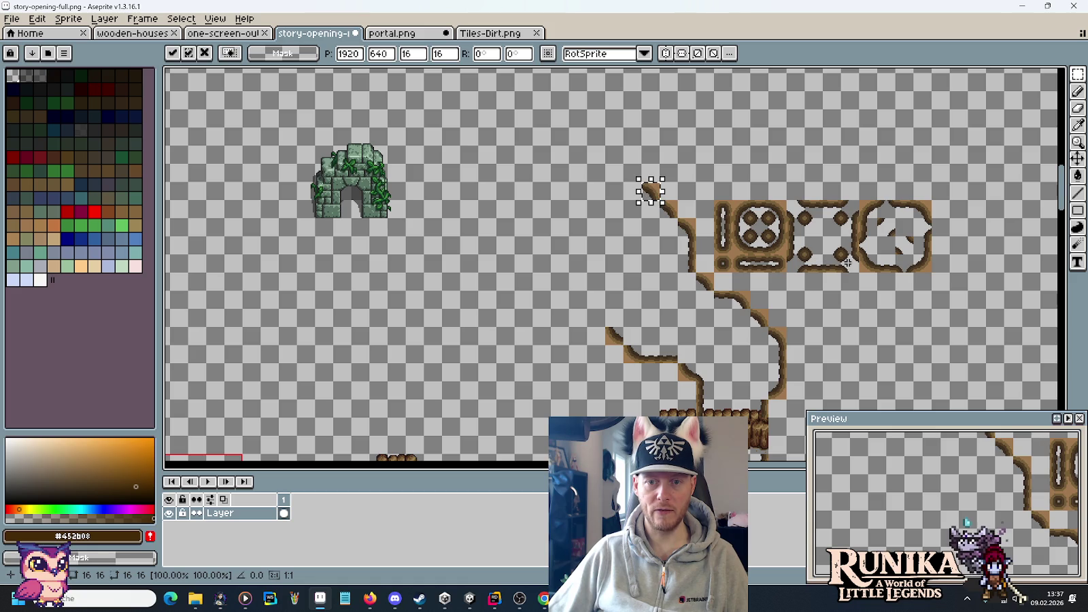
mouse_move(888, 262)
left_mouse_down()
mouse_move(631, 297)
mouse_move(581, 330)
left_mouse_up()
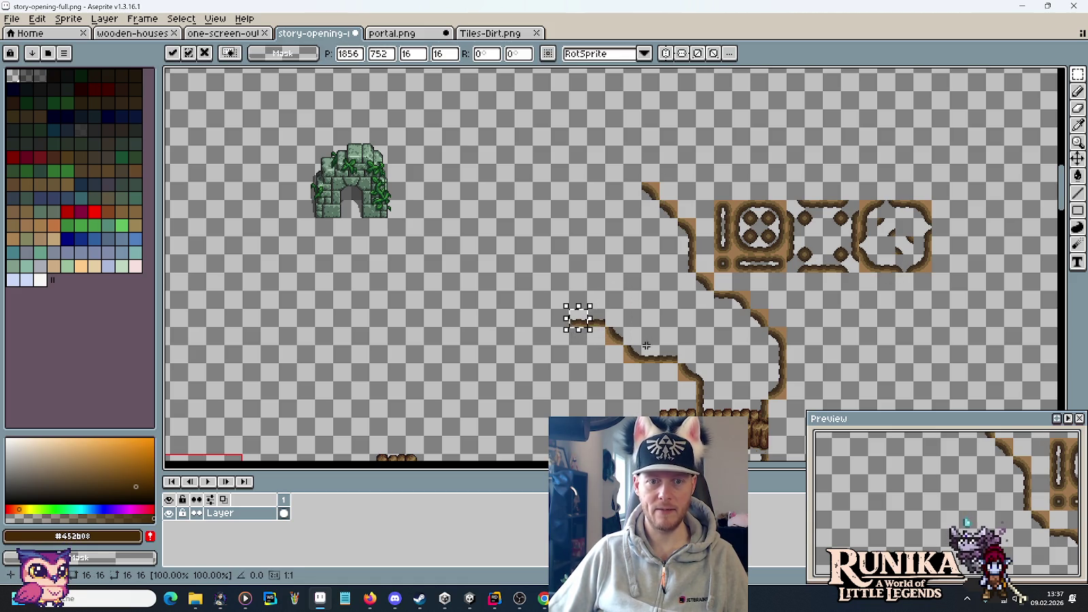
left_click(907, 206)
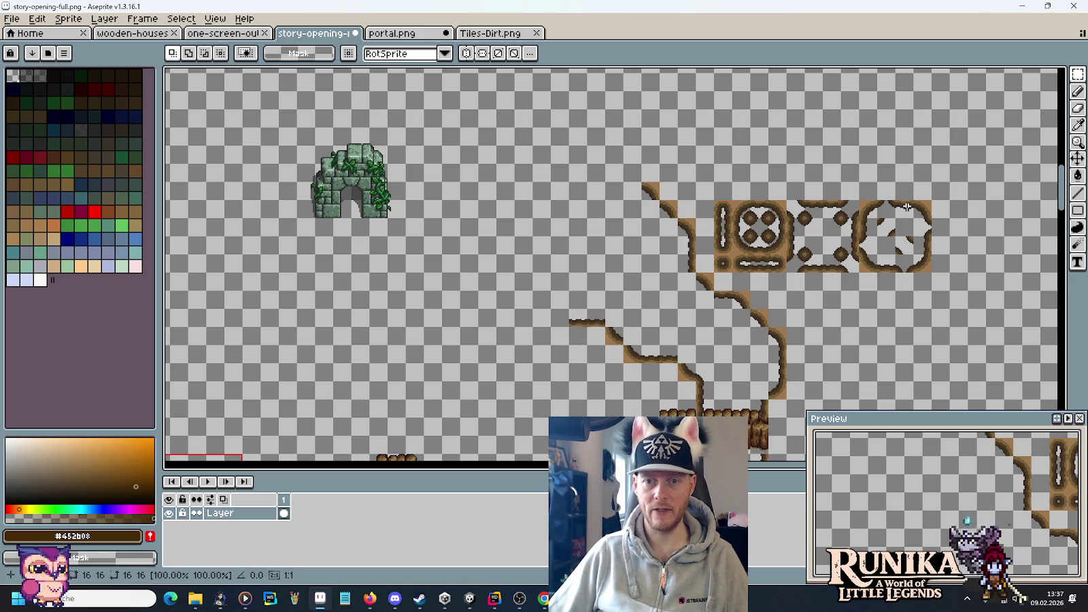
mouse_move(903, 209)
left_mouse_down()
mouse_move(632, 192)
mouse_move(631, 203)
mouse_move(600, 195)
mouse_move(590, 215)
left_mouse_up()
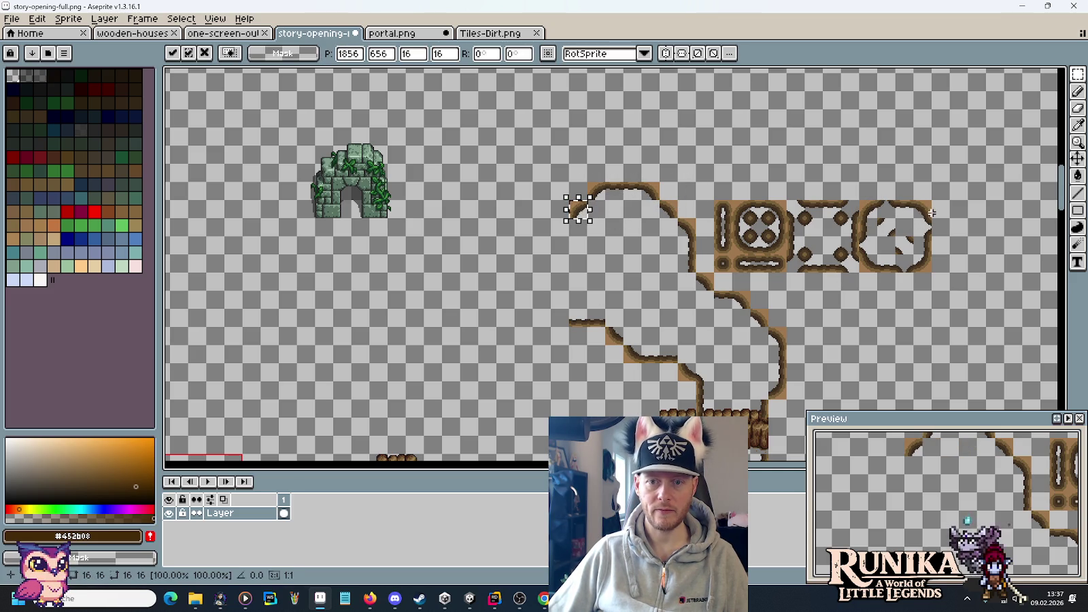
mouse_move(578, 211)
left_mouse_down()
mouse_move(574, 325)
mouse_move(555, 305)
left_mouse_up()
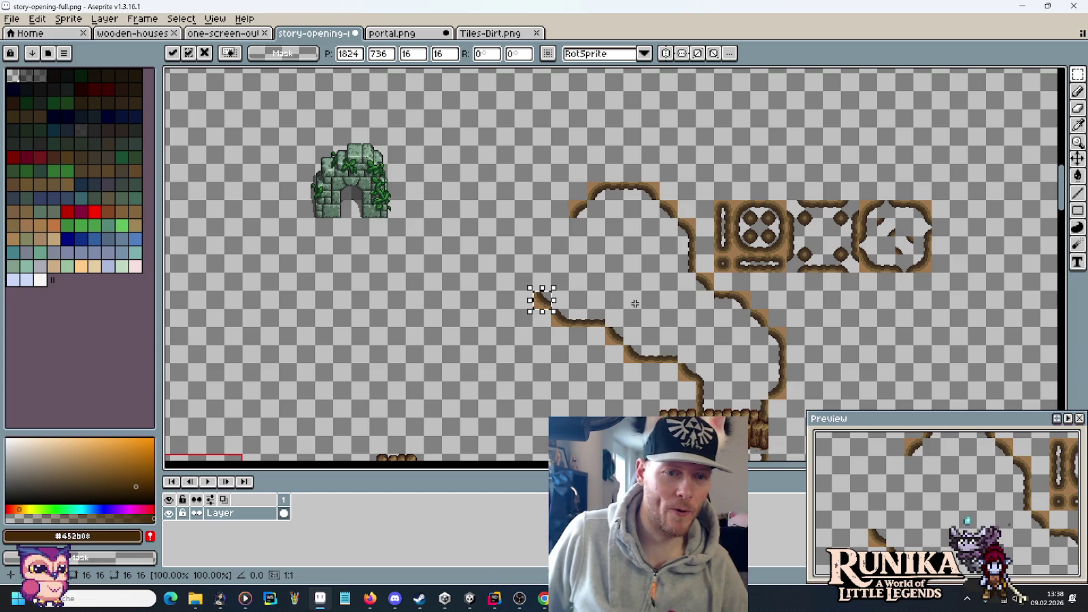
- Add another dirt tile to continue the edge, nudging it into position with arrow keys
mouse_move(876, 253)
left_mouse_down()
mouse_move(894, 270)
mouse_move(503, 284)
mouse_move(519, 284)
mouse_move(500, 296)
mouse_move(518, 280)
left_mouse_up()
left_click_drag(901, 204, 544, 236)
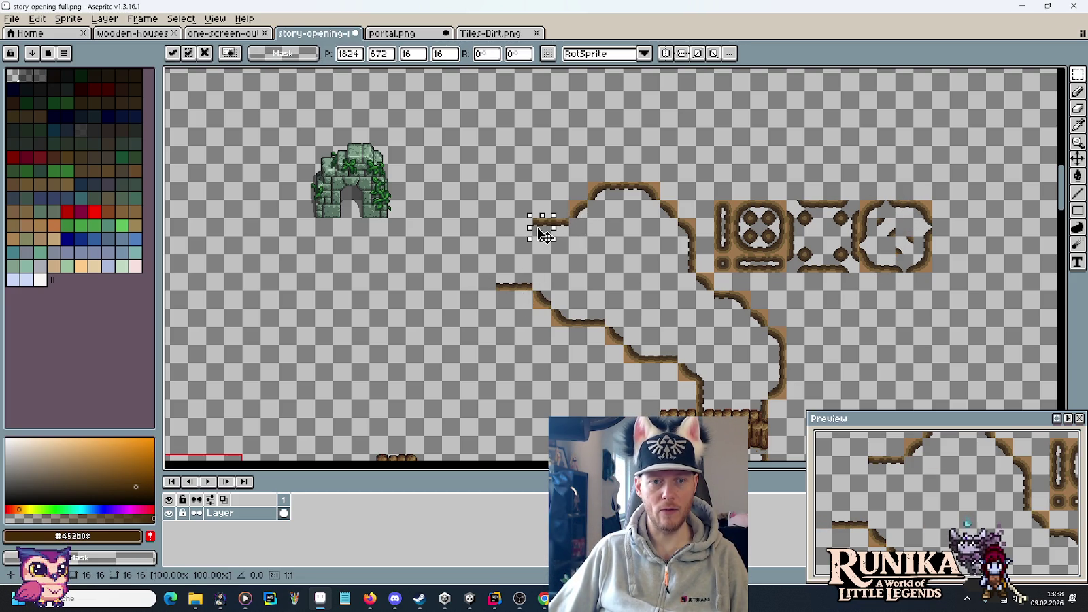
left_click_drag(534, 315, 562, 235)
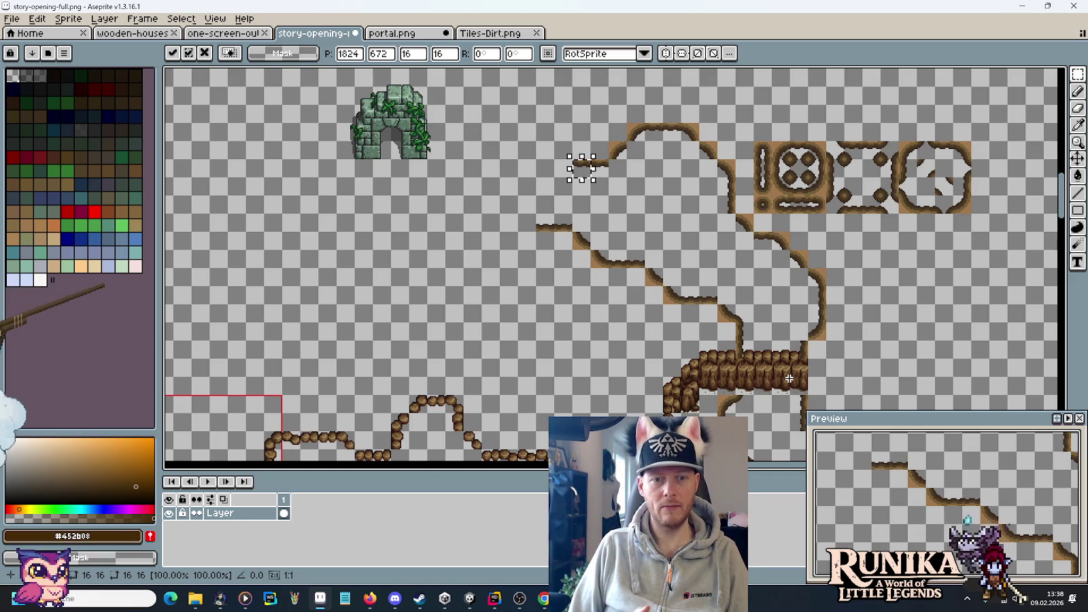
left_click_drag(637, 311, 685, 350)
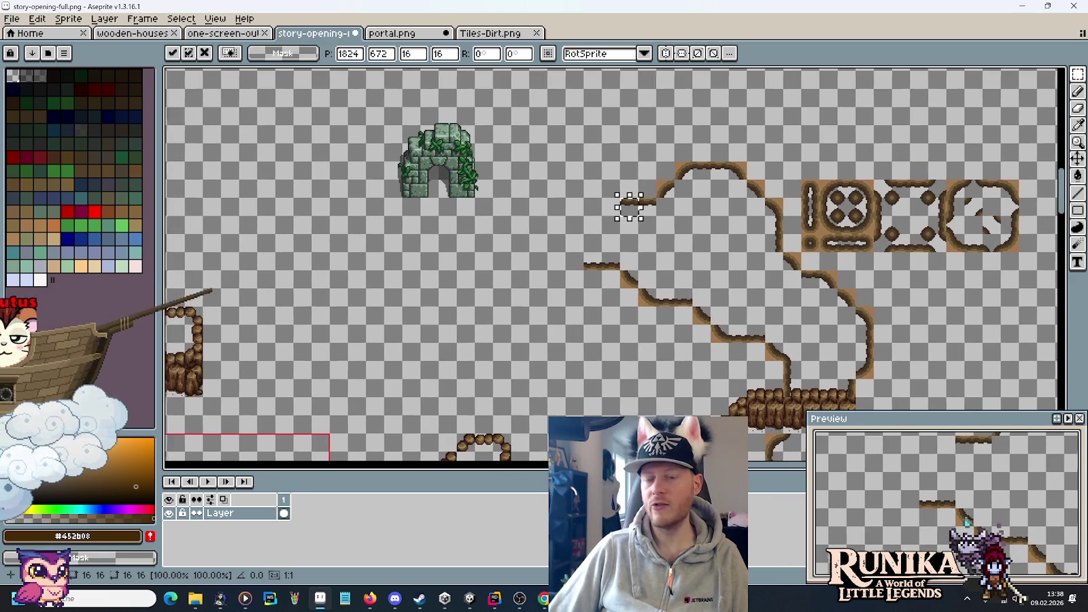
mouse_move(626, 199)
left_mouse_down()
mouse_move(1011, 189)
mouse_move(612, 184)
left_mouse_up()
left_click_drag(945, 219, 964, 277)
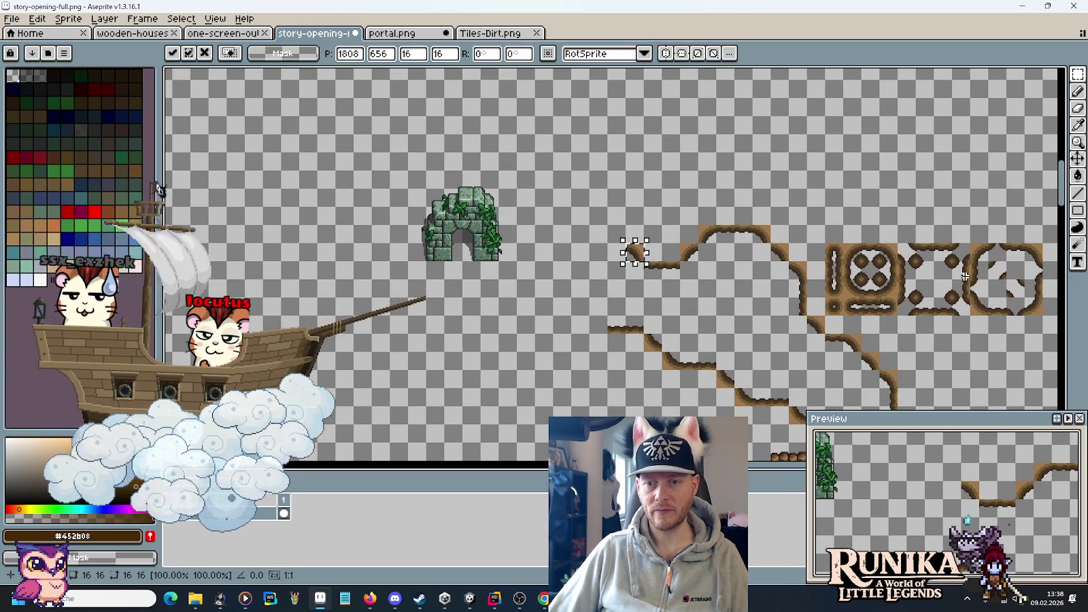
key("Left")
key("Up")
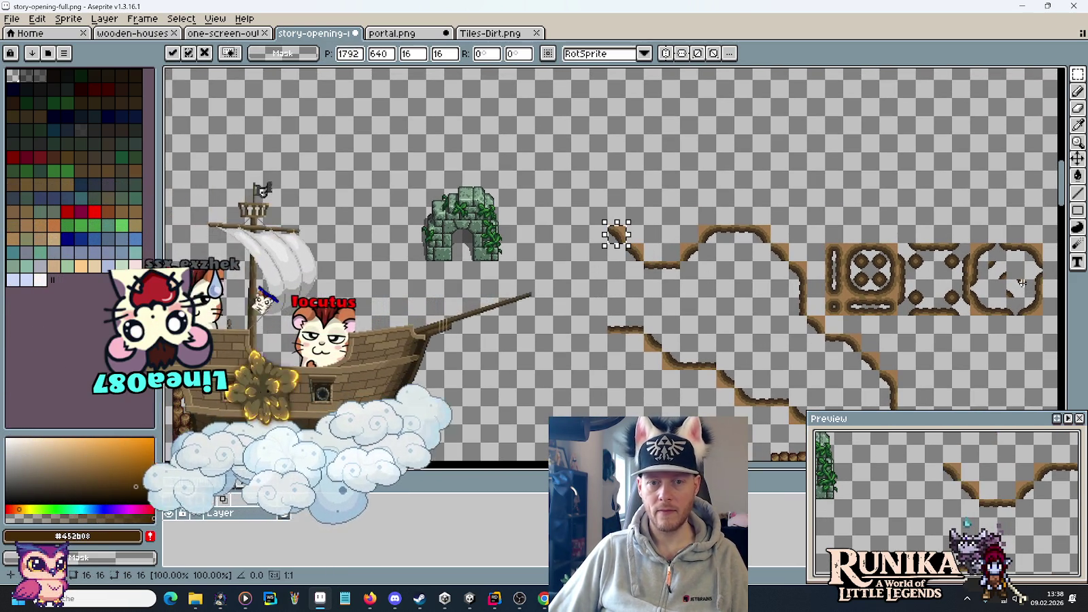
key("Escape")
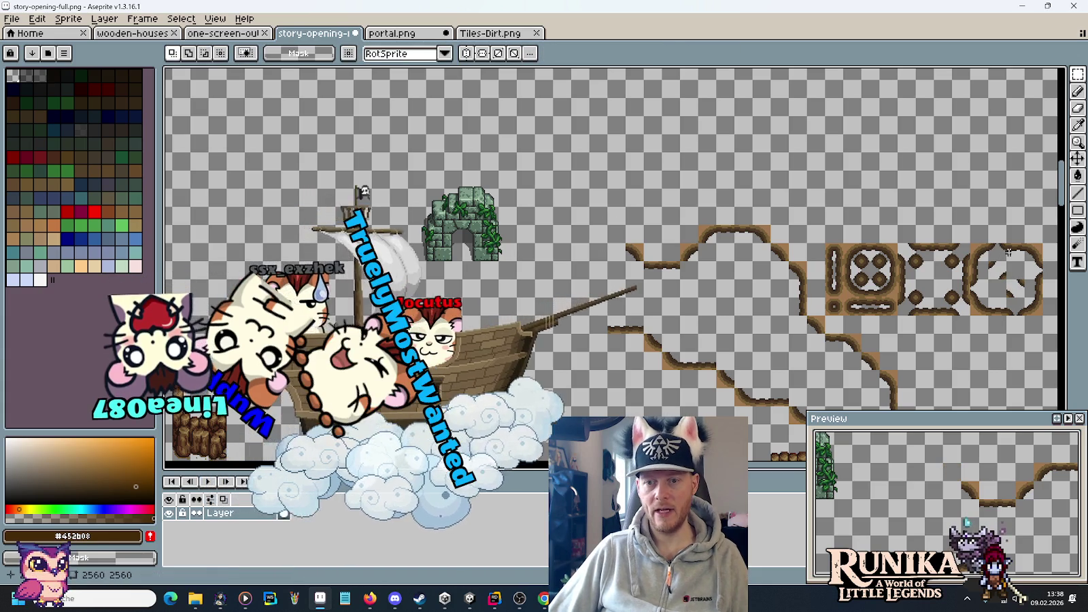
- Carry dirt tiles from the tile set up onto the upper-left ledge above the ruin
mouse_move(603, 240)
left_mouse_down()
mouse_move(629, 265)
mouse_move(626, 247)
mouse_move(597, 244)
mouse_move(606, 232)
mouse_move(606, 253)
mouse_move(624, 227)
mouse_move(590, 216)
mouse_move(583, 201)
mouse_move(596, 175)
mouse_move(570, 175)
mouse_move(563, 159)
left_mouse_up()
key("Return")
mouse_move(1017, 257)
left_mouse_down()
mouse_move(522, 177)
mouse_move(547, 161)
mouse_move(511, 149)
mouse_move(615, 189)
mouse_move(593, 164)
mouse_move(559, 167)
left_mouse_up()
key("Return")
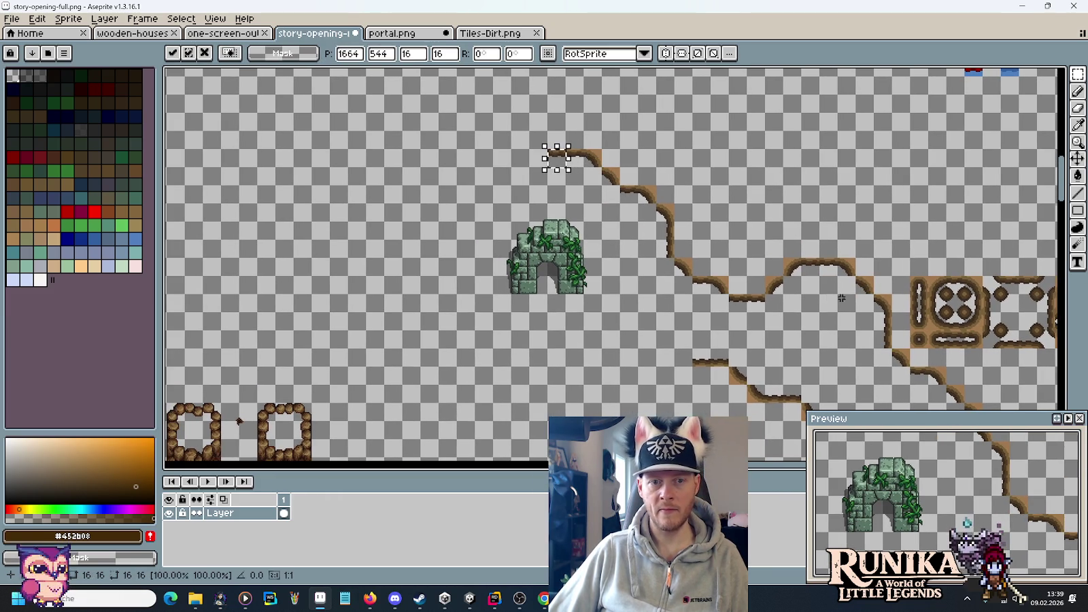
scroll(767, 313, "right", 3)
scroll(767, 312, "up", 1)
mouse_move(468, 173)
left_mouse_down()
mouse_move(449, 171)
mouse_move(454, 159)
mouse_move(432, 135)
left_mouse_up()
left_click_drag(497, 158, 531, 207)
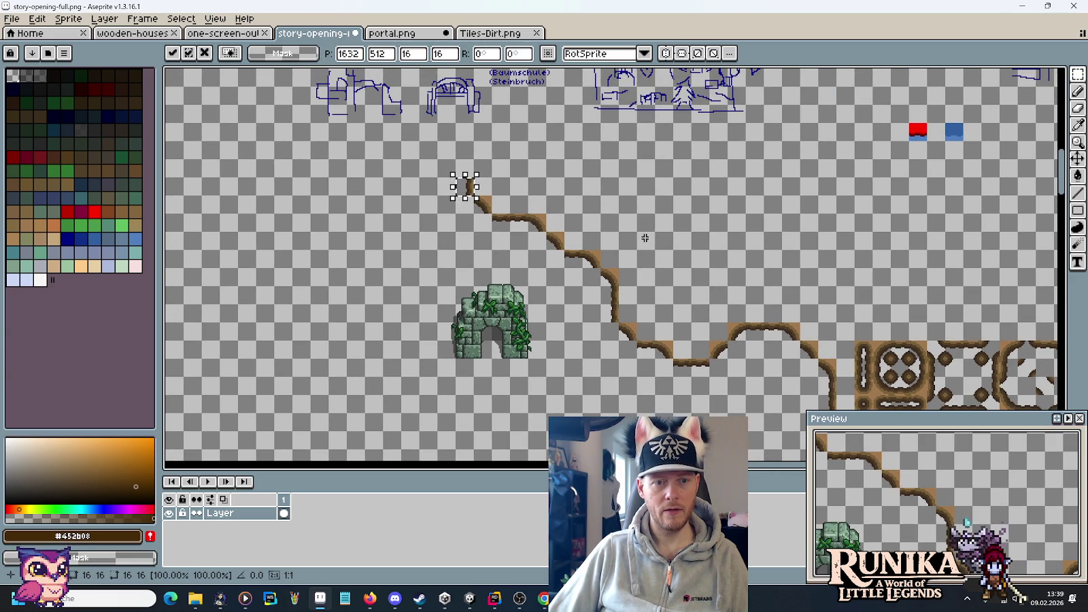
- Paste two more dirt tile copies at the top and top-left end to round the cap
scroll(1012, 364, "right", 2)
key("ctrl+c")
key("ctrl+v")
left_click_drag(663, 221, 405, 173)
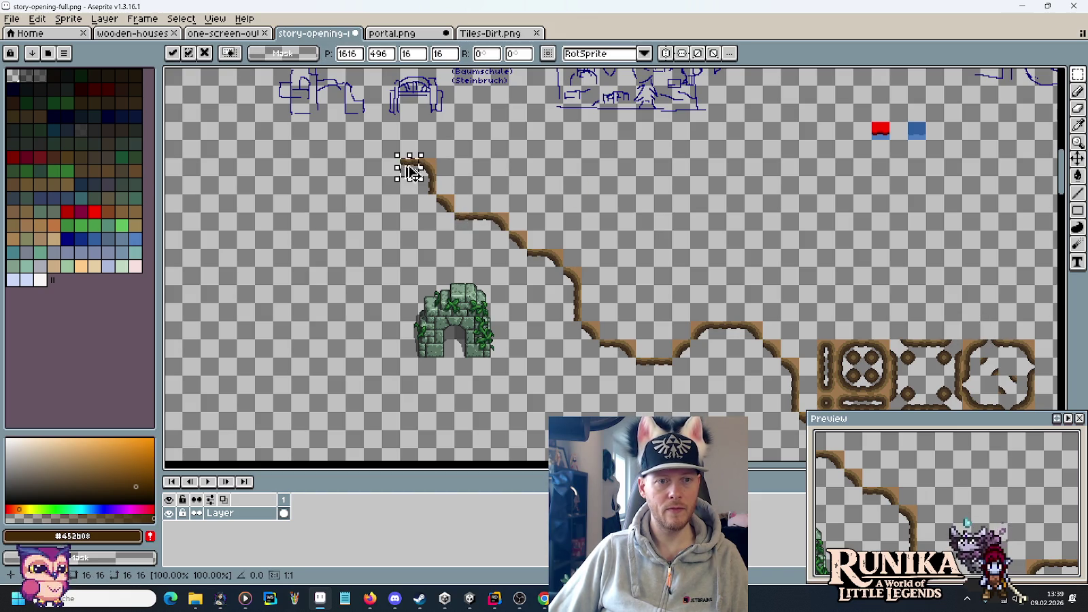
key("Return")
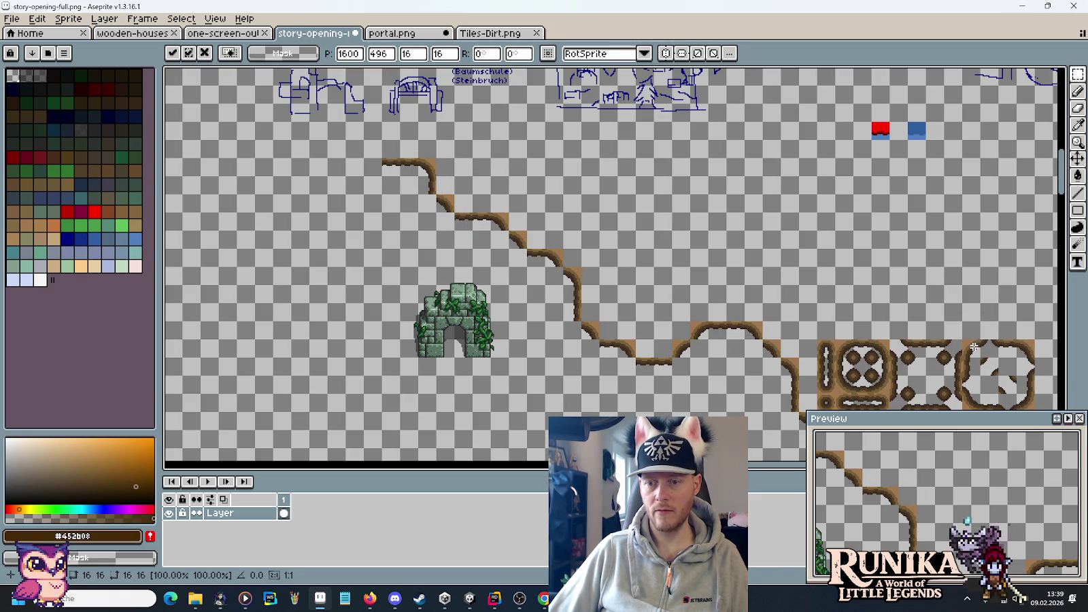
key("ctrl+v")
mouse_move(802, 325)
left_mouse_down()
mouse_move(388, 182)
mouse_move(361, 190)
left_mouse_up()
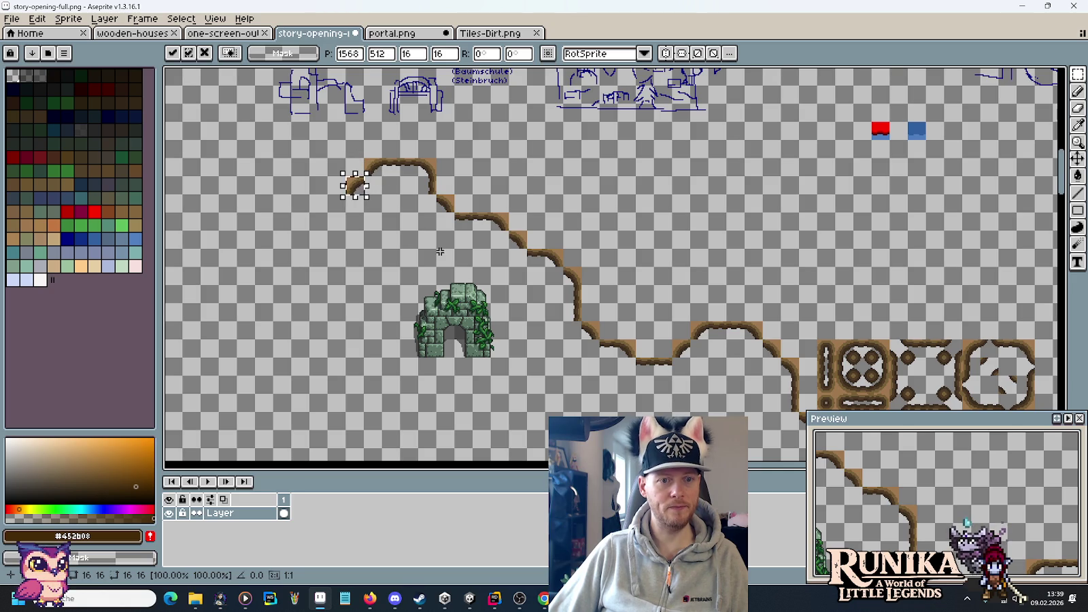
left_click_drag(440, 252, 516, 227)
left_click_drag(882, 322, 811, 303)
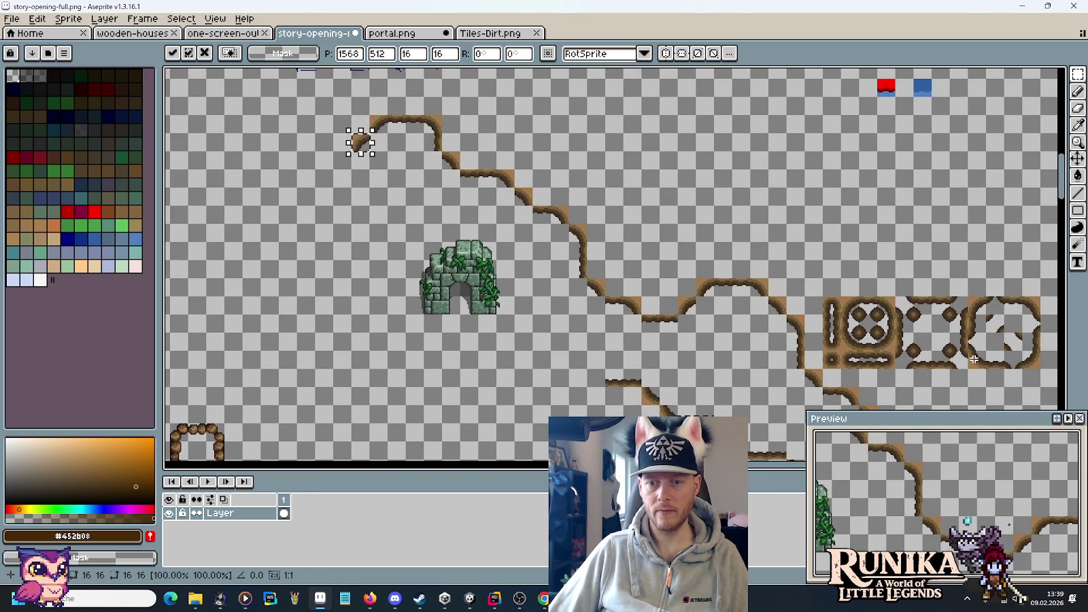
left_click_drag(367, 151, 379, 179)
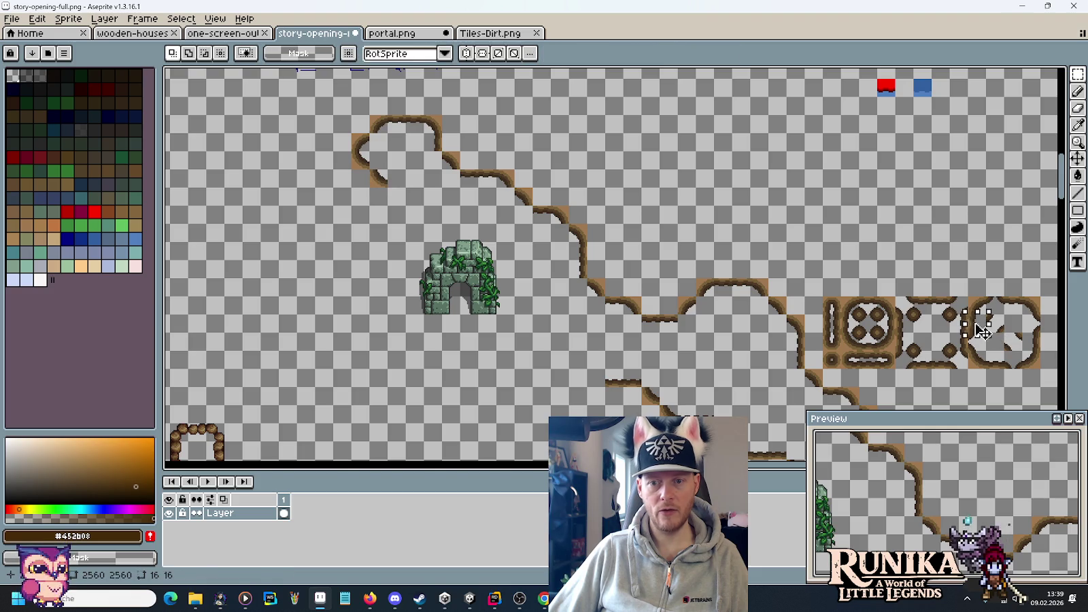
- Place curved dirt pieces under the top ledge and down the left edge
left_click_drag(378, 180, 397, 198)
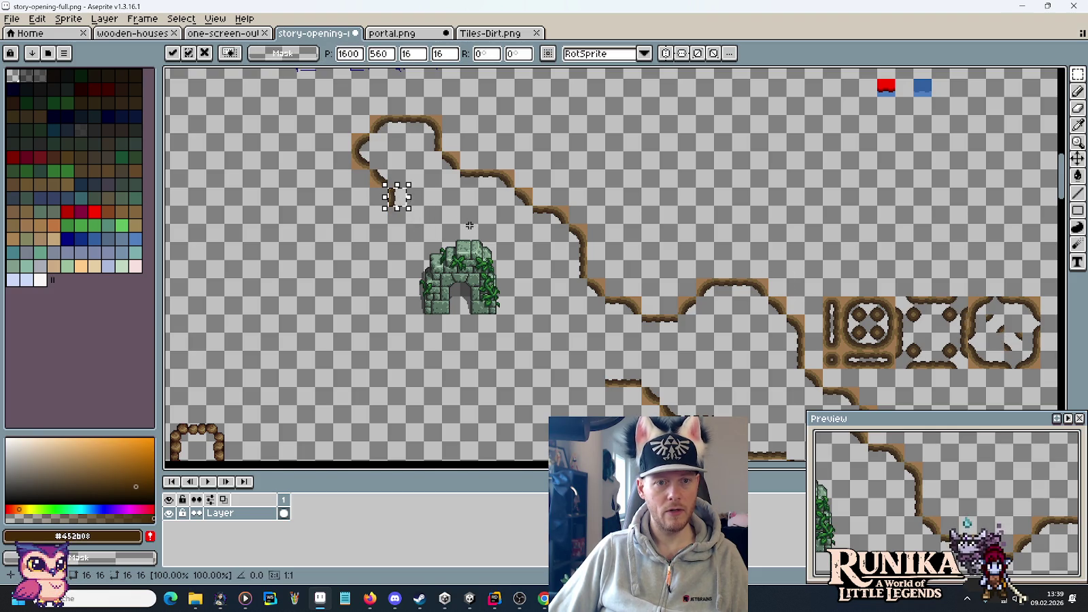
left_click(976, 310)
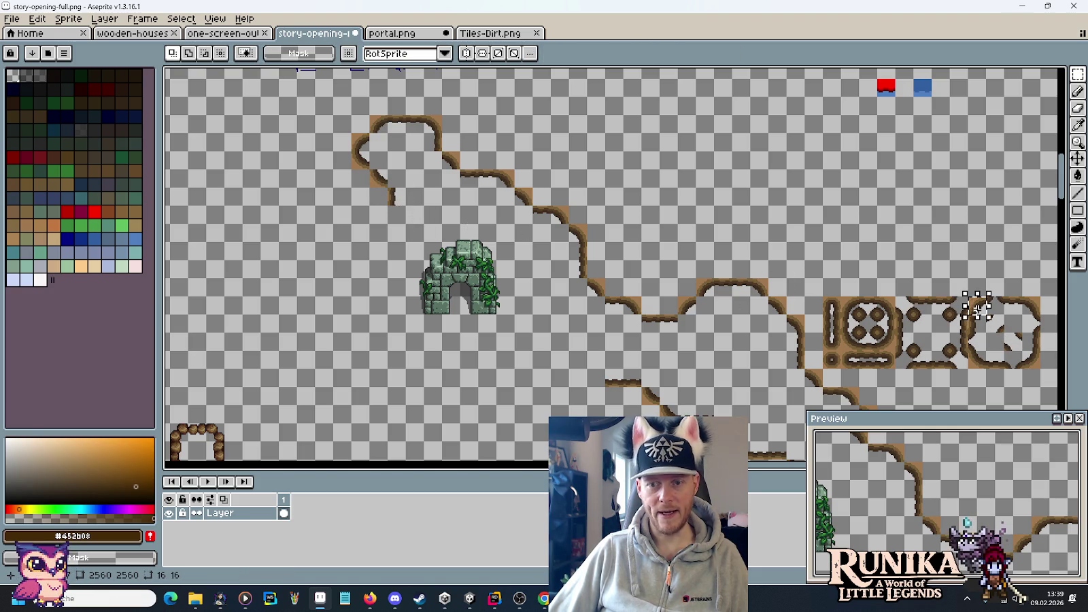
mouse_move(976, 309)
left_mouse_down()
mouse_move(367, 219)
mouse_move(394, 226)
left_mouse_up()
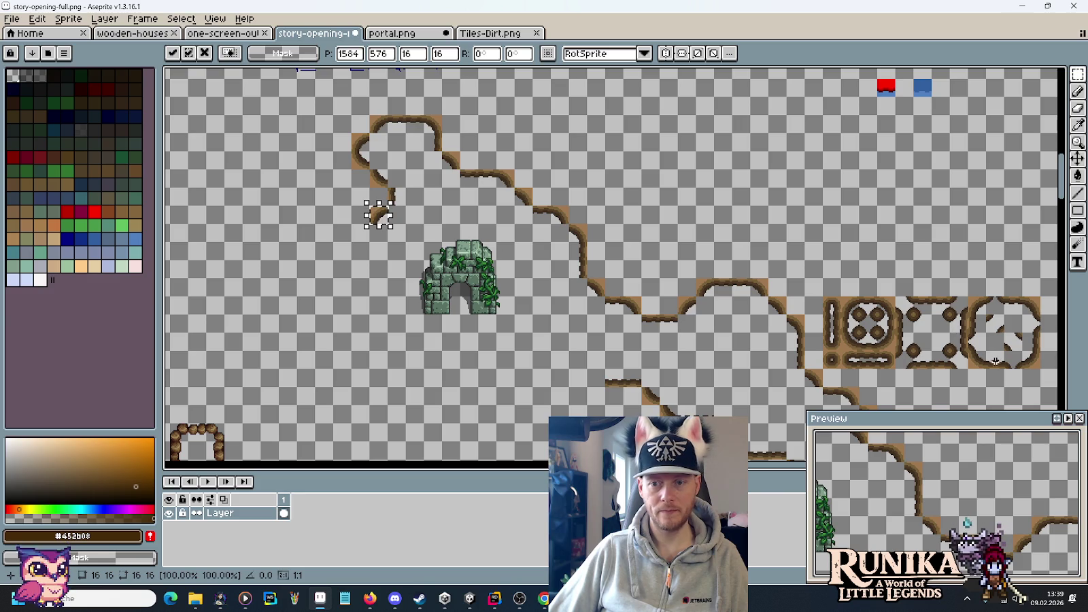
mouse_move(387, 223)
left_mouse_down()
mouse_move(372, 239)
mouse_move(320, 238)
left_mouse_up()
mouse_move(334, 289)
left_mouse_down()
mouse_move(416, 231)
mouse_move(457, 303)
mouse_move(429, 121)
mouse_move(499, 207)
left_mouse_up()
left_click_drag(484, 153, 464, 176)
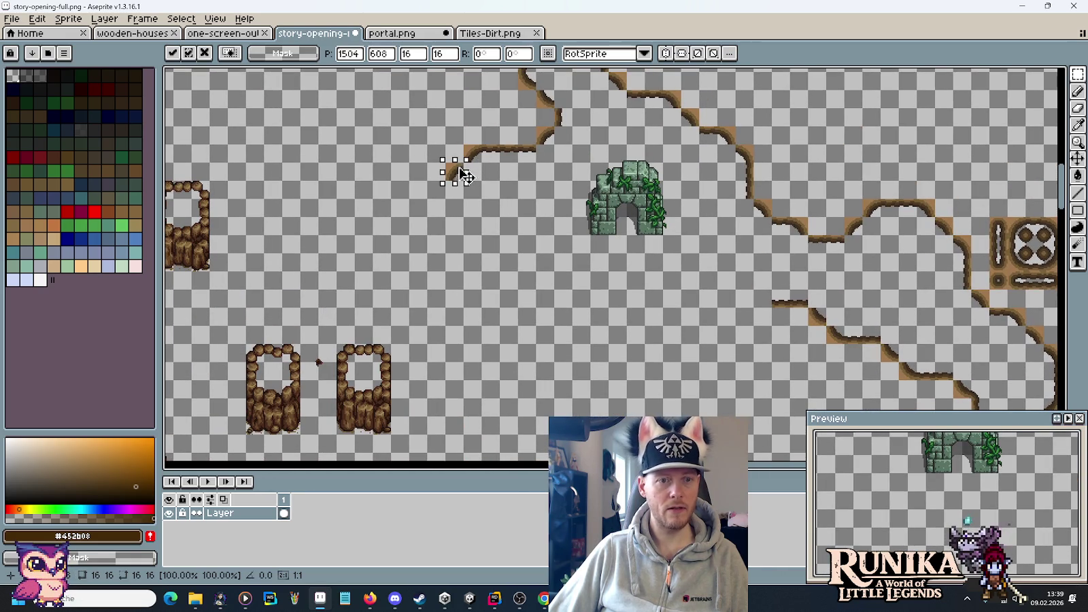
mouse_move(554, 109)
left_mouse_down()
mouse_move(564, 119)
mouse_move(432, 226)
left_mouse_up()
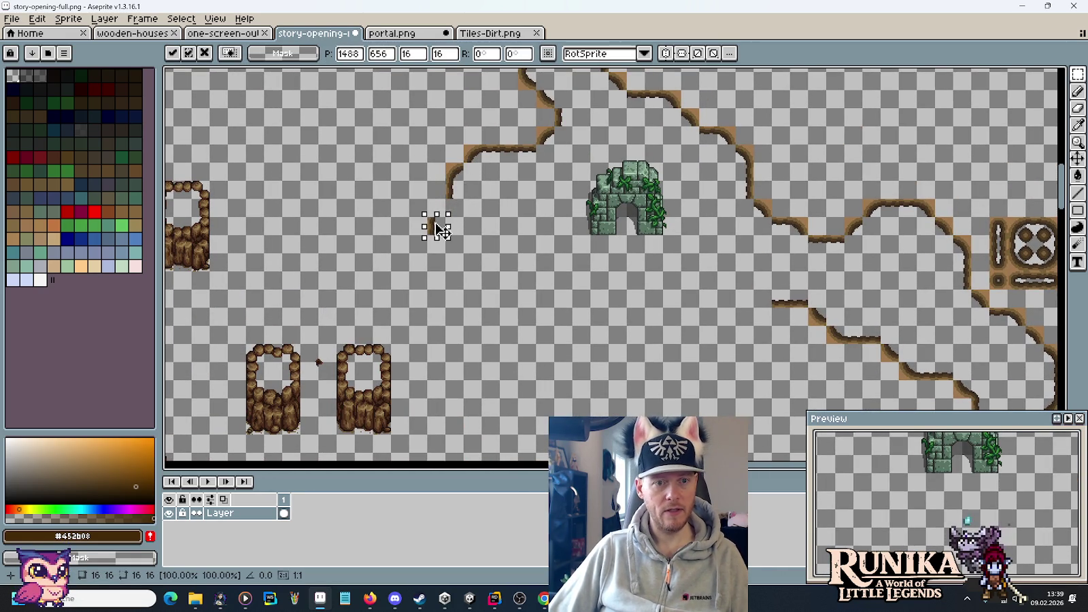
mouse_move(454, 169)
left_mouse_down()
mouse_move(461, 178)
mouse_move(437, 191)
mouse_move(444, 250)
left_mouse_up()
left_click(440, 234)
- Shift dirt pieces down and right to turn the lower-left corner
scroll(890, 301, "right", 1)
scroll(889, 302, "up", 1)
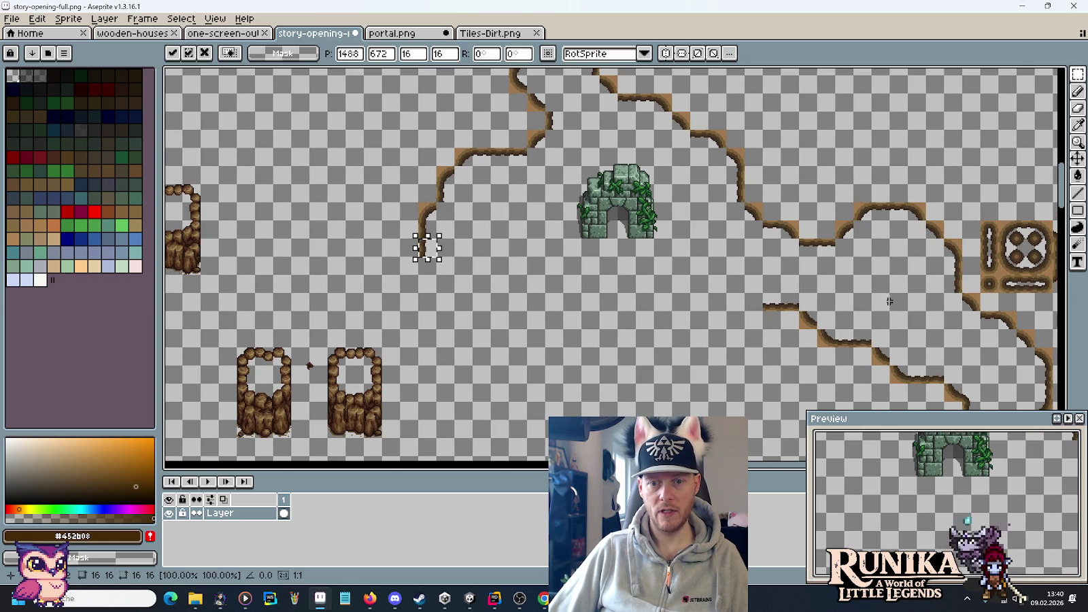
mouse_move(439, 260)
left_mouse_down()
mouse_move(446, 290)
mouse_move(469, 308)
mouse_move(481, 301)
left_mouse_up()
scroll(544, 358, "down", 4)
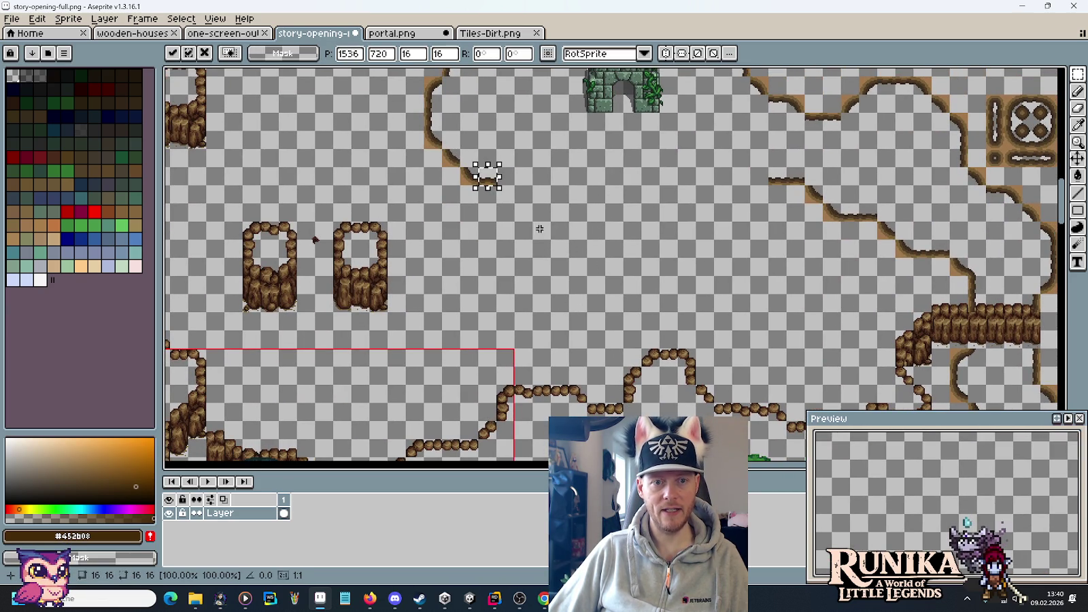
mouse_move(502, 196)
left_mouse_down()
mouse_move(537, 230)
mouse_move(554, 213)
mouse_move(573, 217)
left_mouse_up()
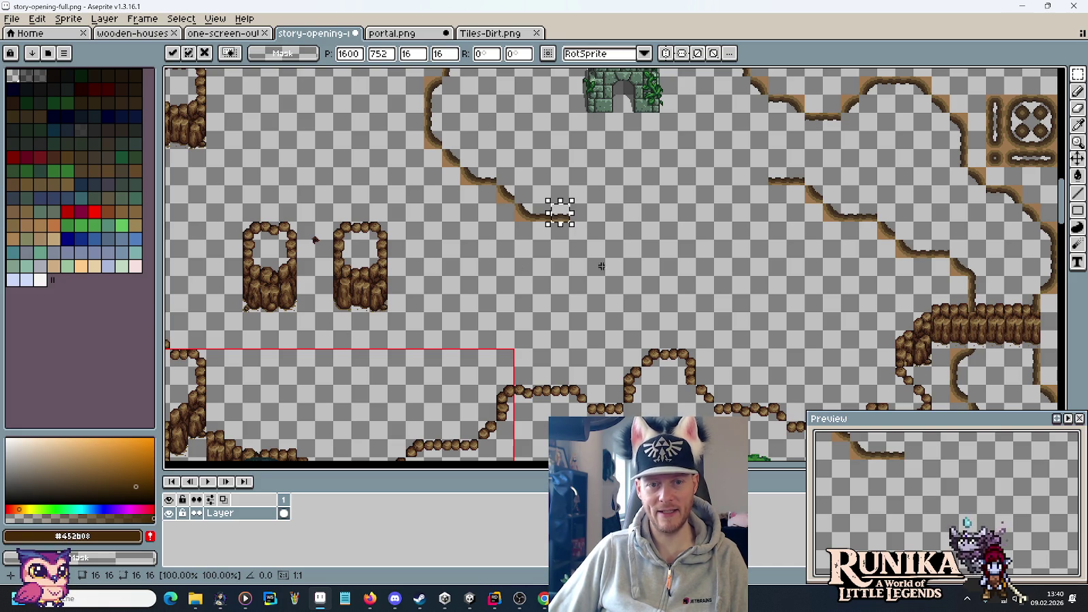
left_click_drag(709, 184, 666, 247)
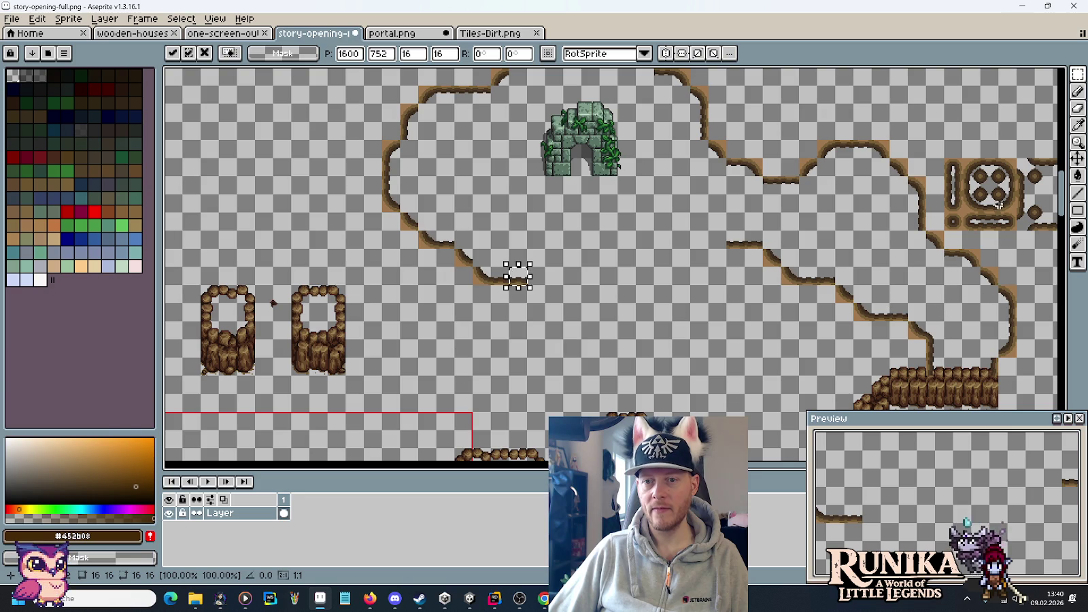
scroll(1027, 230, "right", 5)
- Step a dirt piece along the bottom edge to form a small dip below the portal
mouse_move(1016, 221)
left_mouse_down()
mouse_move(1033, 236)
mouse_move(428, 292)
left_mouse_up()
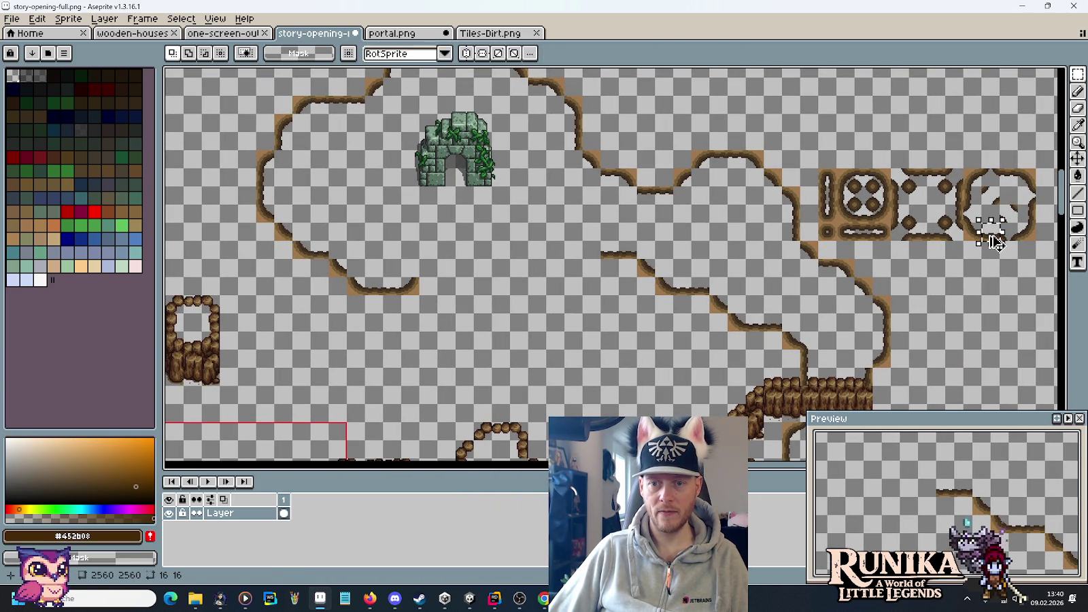
left_click_drag(422, 292, 468, 278)
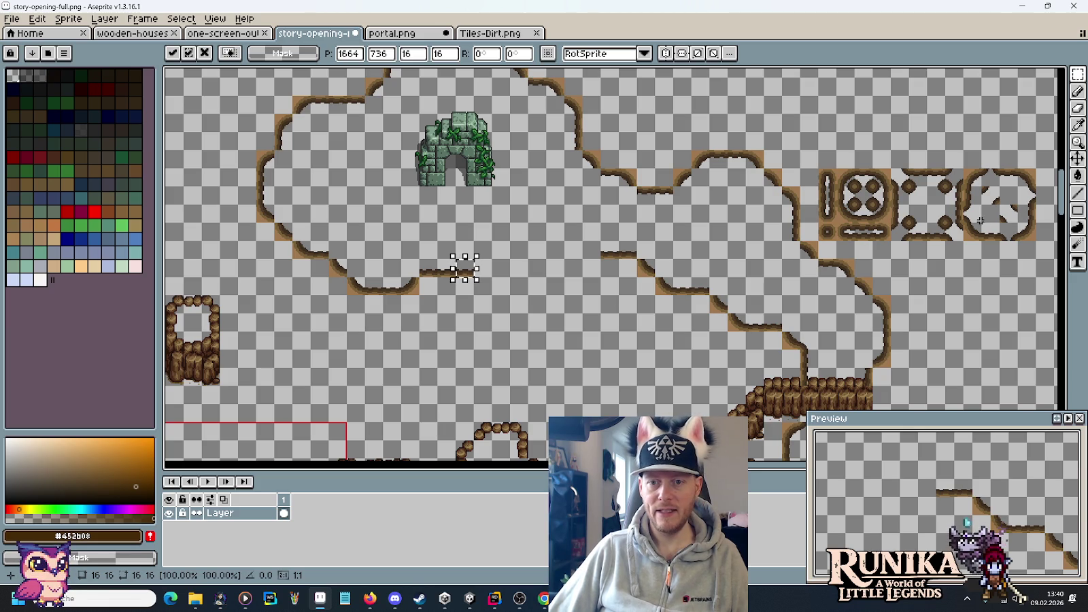
left_click_drag(467, 270, 486, 288)
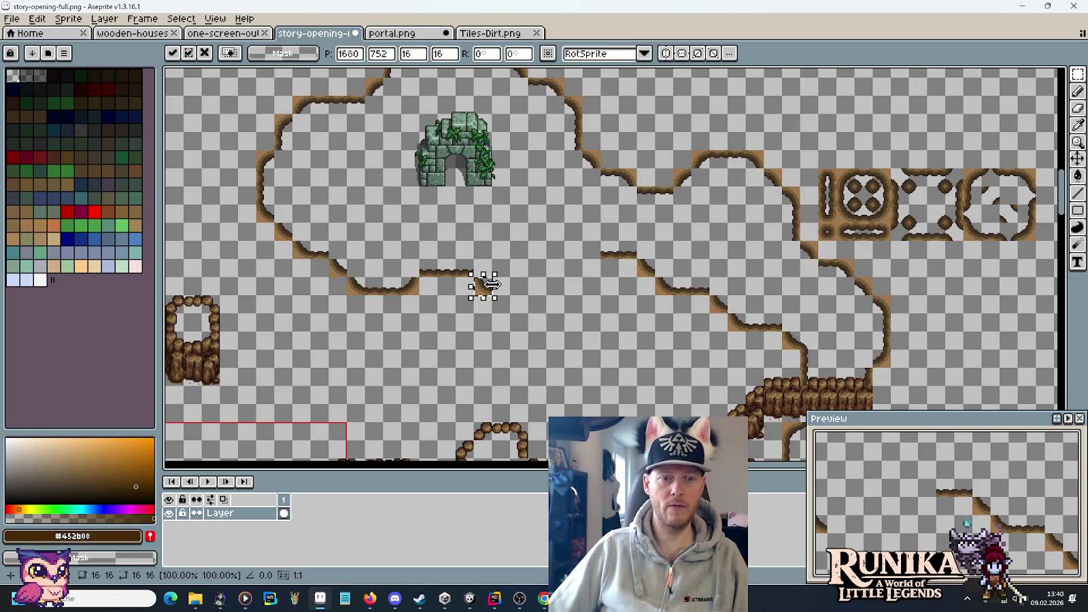
mouse_move(483, 291)
left_mouse_down()
mouse_move(501, 309)
mouse_move(494, 329)
mouse_move(554, 301)
left_mouse_up()
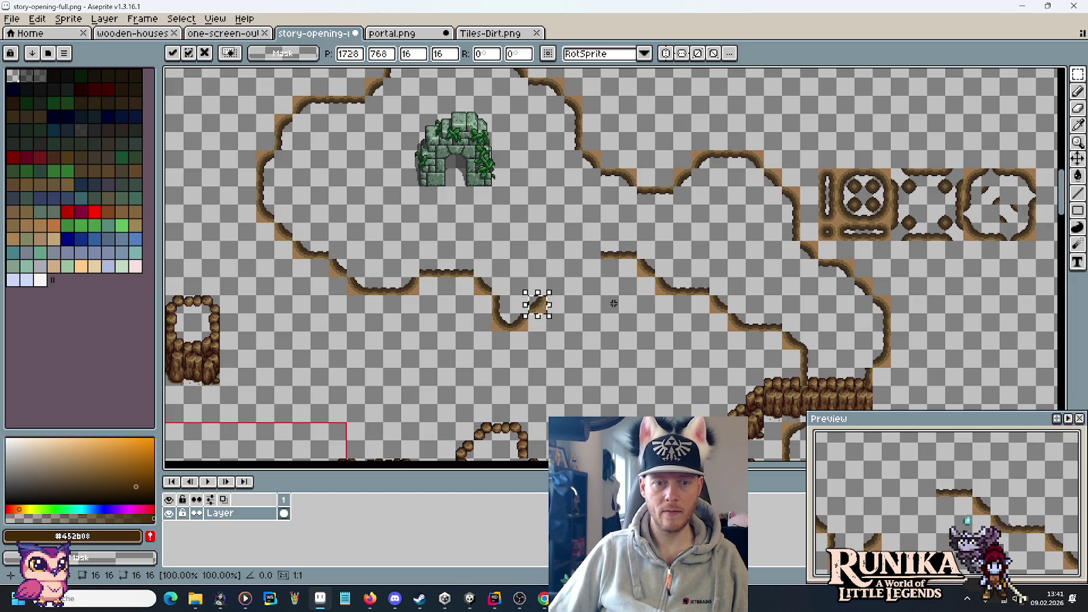
mouse_move(546, 315)
left_mouse_down()
mouse_move(565, 297)
mouse_move(557, 246)
mouse_move(541, 262)
left_mouse_up()
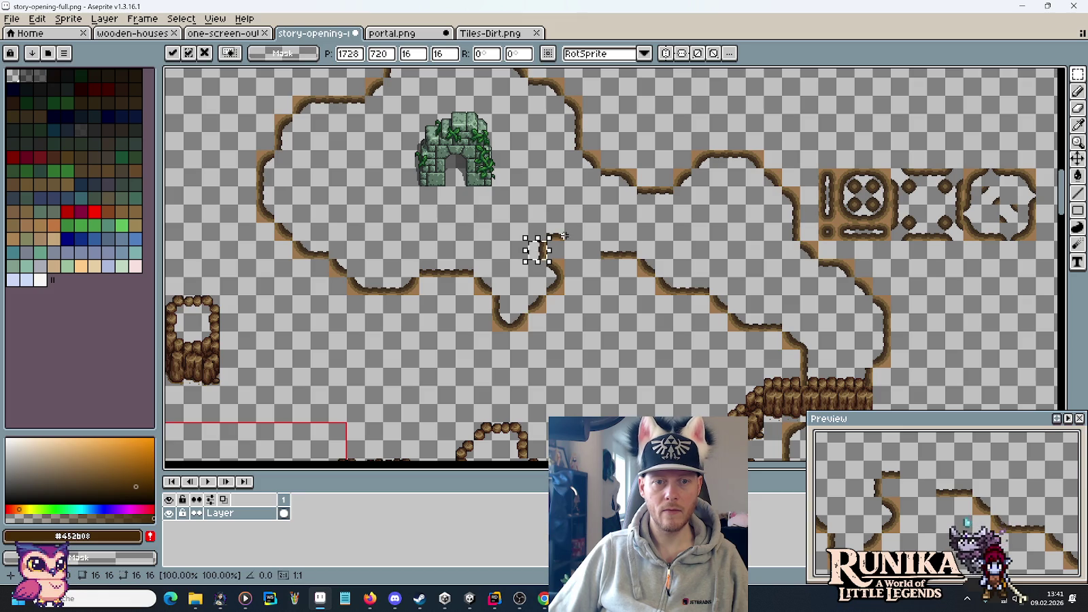
- Commit it and move another dirt tile left to bridge the gap to the right-hand run
mouse_move(559, 226)
left_mouse_down()
mouse_move(554, 233)
mouse_move(570, 231)
left_mouse_up()
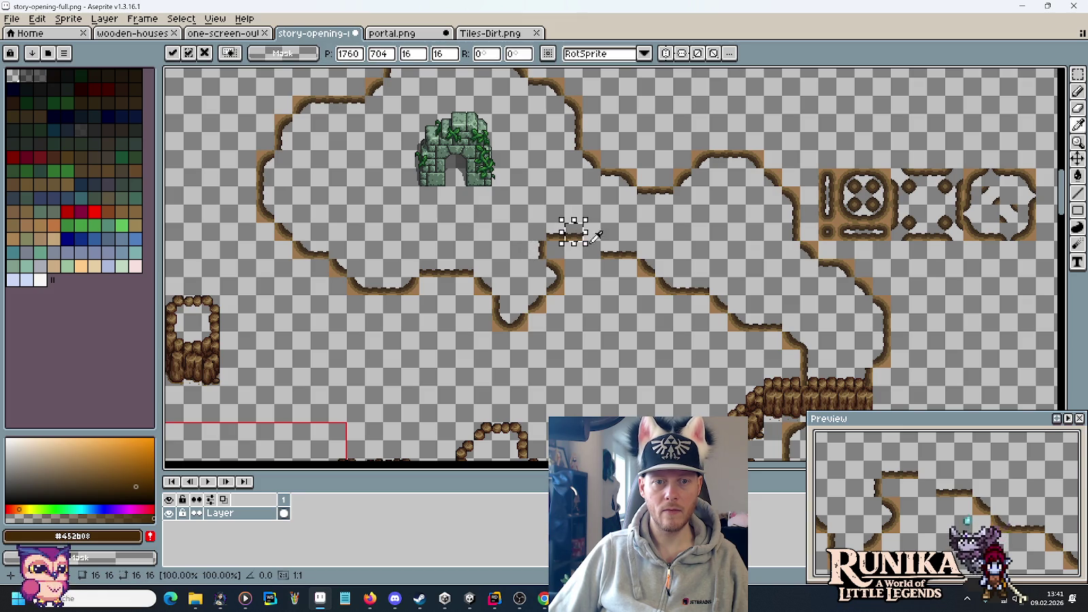
left_click(645, 269)
left_click_drag(649, 273, 593, 251)
mouse_move(563, 359)
left_mouse_down()
mouse_move(628, 298)
mouse_move(628, 275)
left_mouse_up()
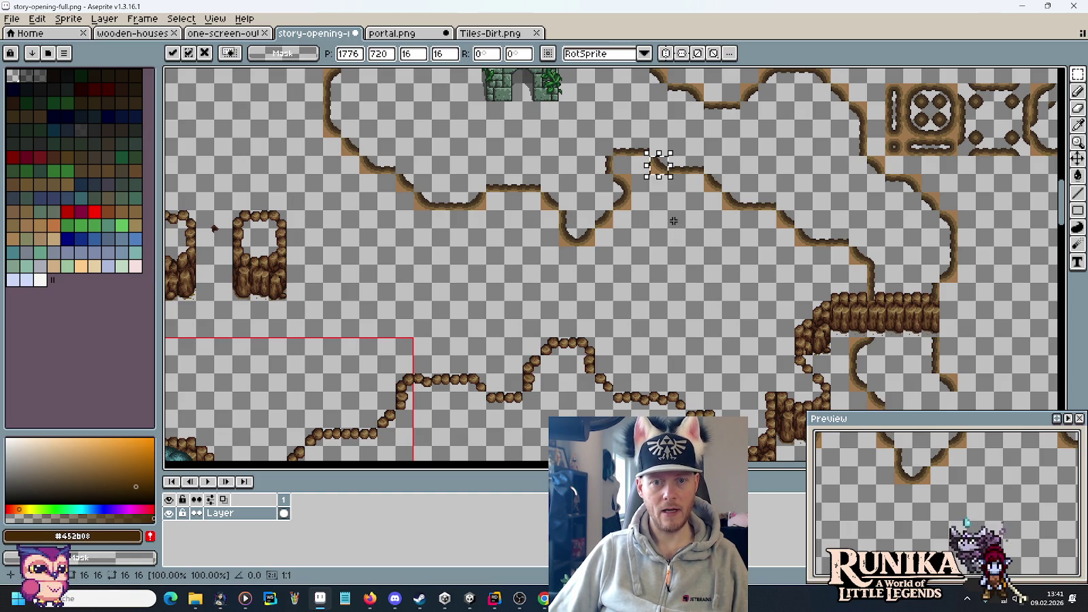
left_click_drag(673, 221, 659, 276)
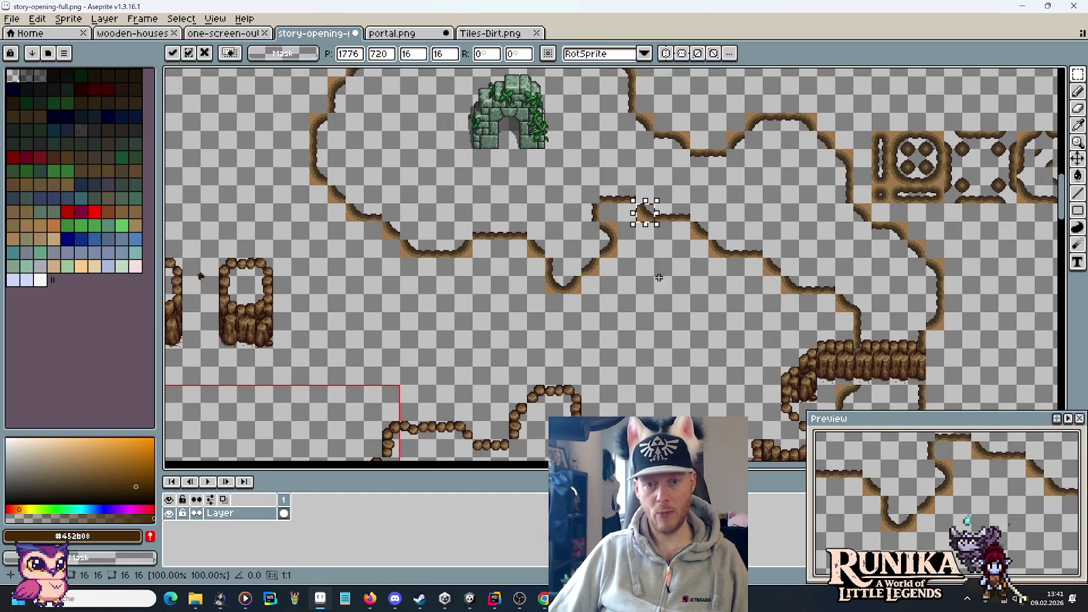
scroll(658, 278, "down", 3)
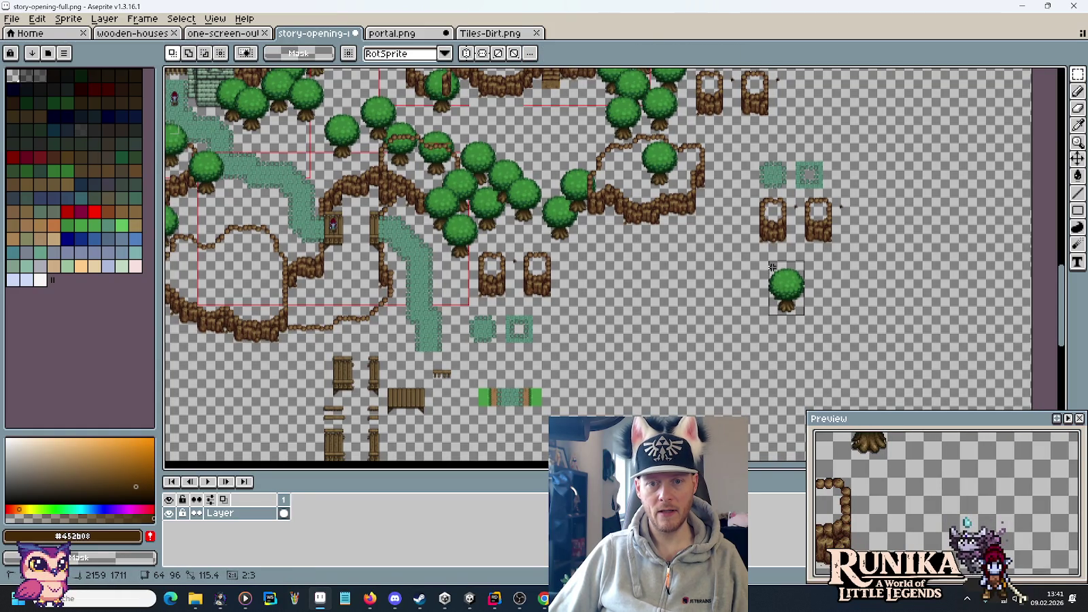
- Copy the round green tree and drop a copy up and to the right
left_click(785, 289)
mouse_move(785, 289)
left_mouse_down()
mouse_move(405, 75)
mouse_move(505, 199)
mouse_move(604, 381)
mouse_move(707, 350)
mouse_move(639, 334)
mouse_move(608, 364)
mouse_move(735, 379)
mouse_move(581, 369)
mouse_move(670, 367)
left_mouse_up()
scroll(604, 387, "up", 3)
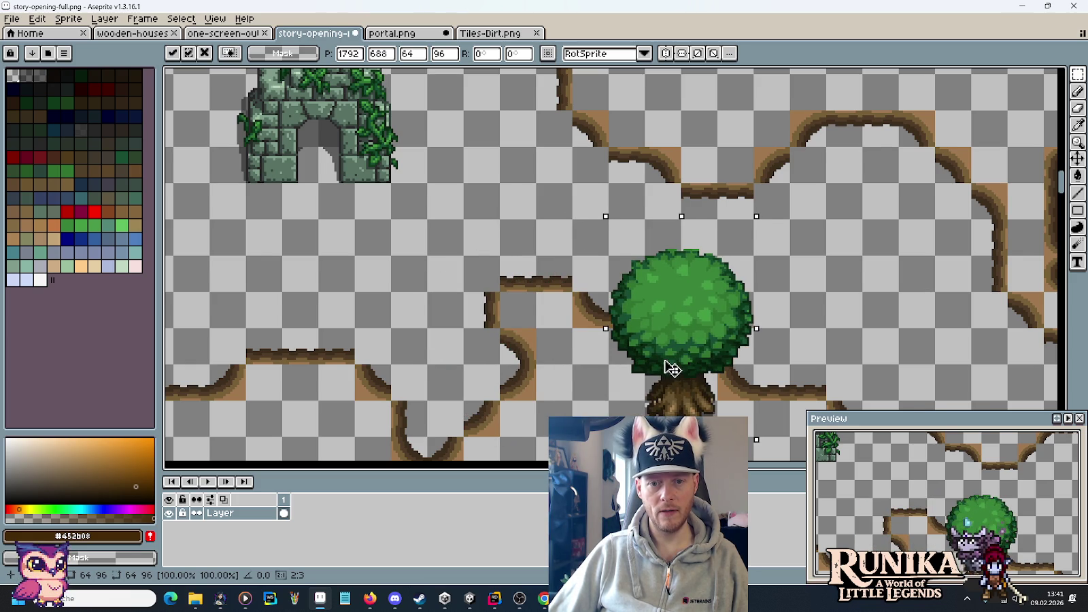
scroll(671, 368, "down", 2)
scroll(748, 361, "up", 2)
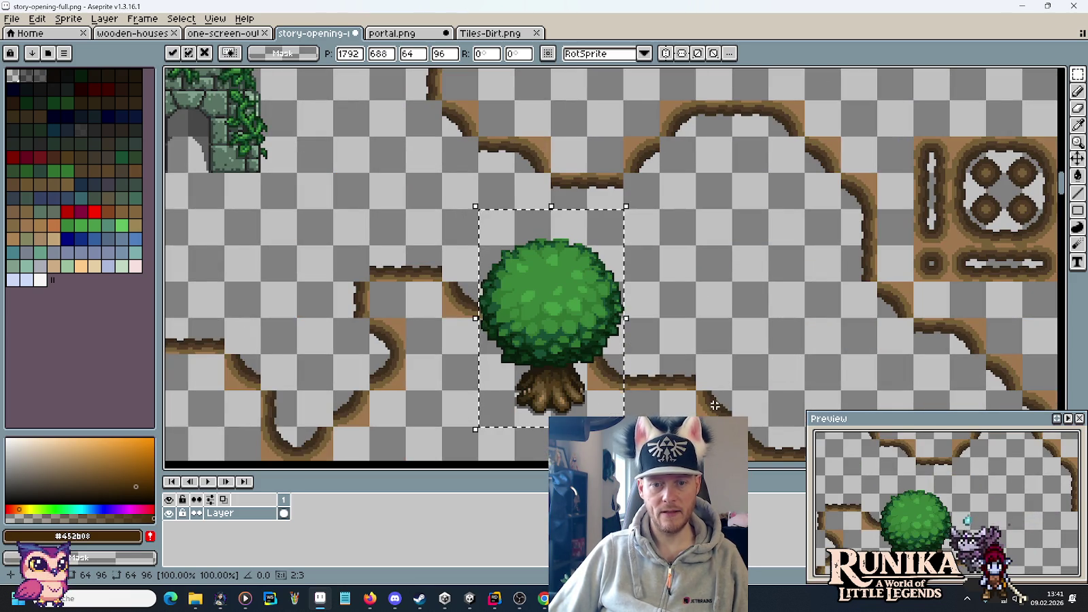
scroll(684, 357, "down", 1)
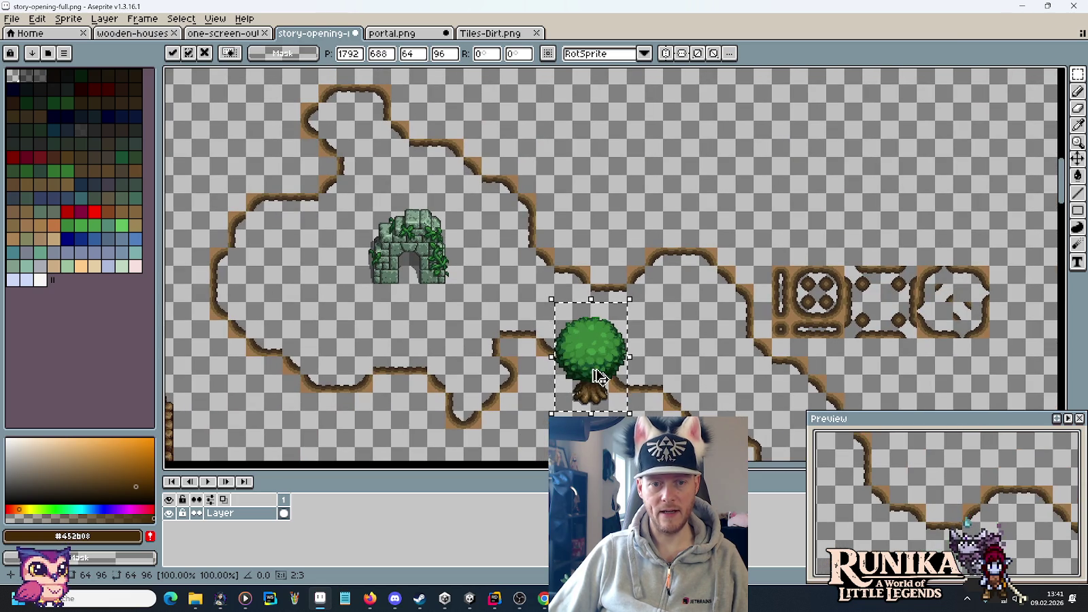
left_click_drag(593, 371, 776, 189)
left_click(642, 381)
- Undo a stray move, set the upper tree beside the edge, and add another tree copy
left_click_drag(646, 386, 614, 379)
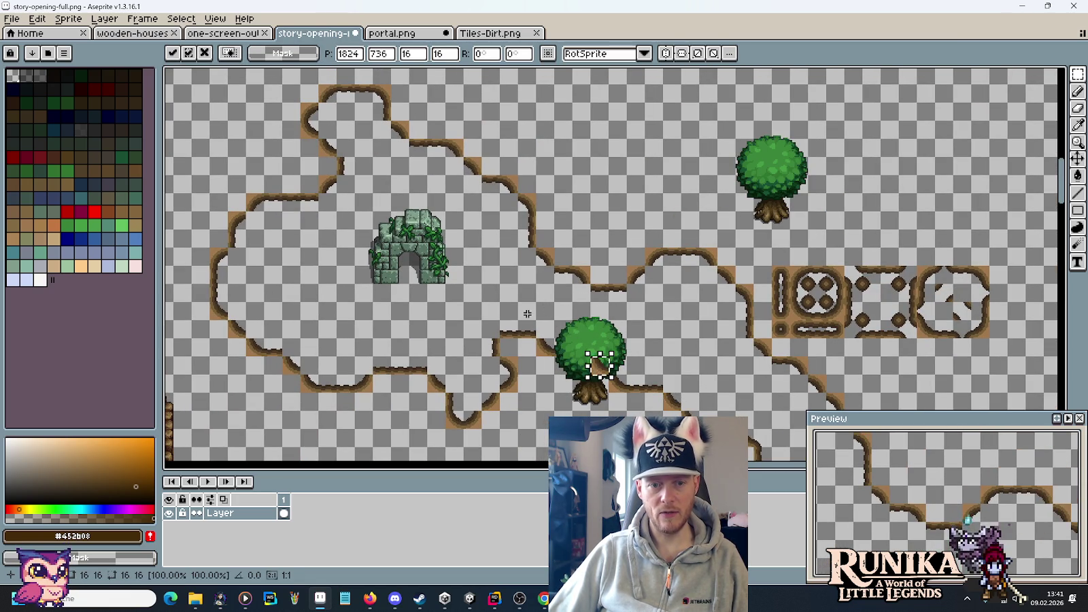
key("ctrl+z")
key("ctrl+z")
left_click_drag(789, 188, 625, 243)
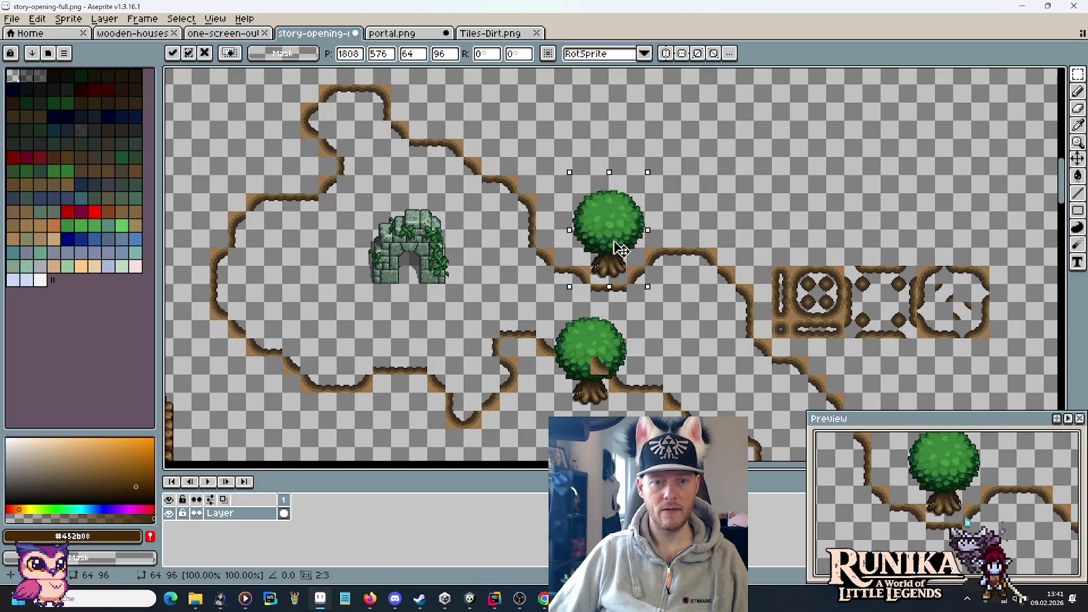
left_click_drag(621, 286, 727, 231)
mouse_move(725, 195)
left_mouse_down()
mouse_move(671, 157)
mouse_move(639, 259)
mouse_move(639, 354)
left_mouse_up()
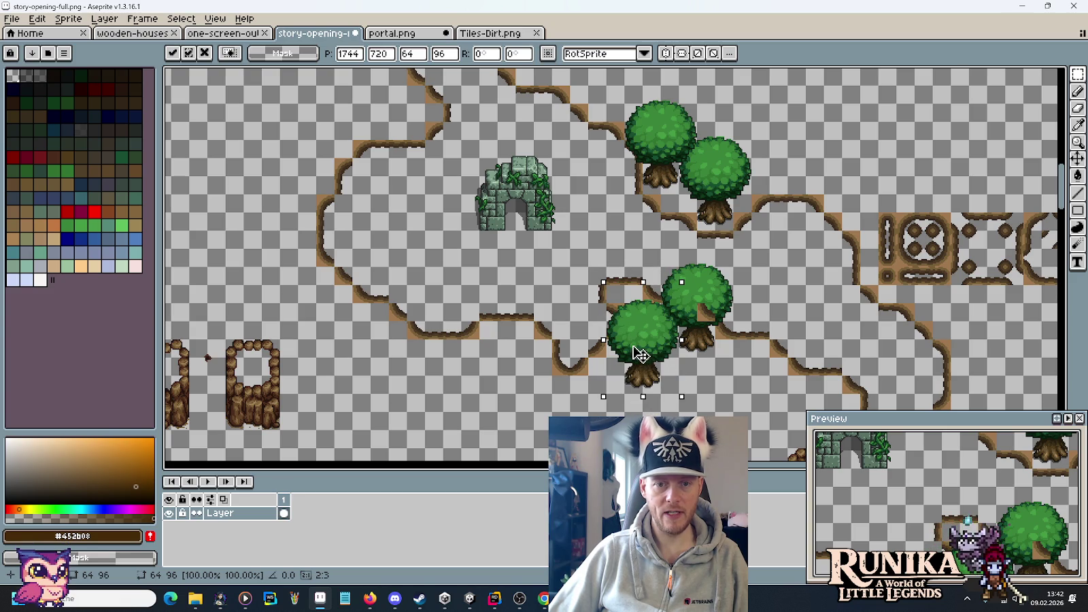
left_click(575, 359)
mouse_move(576, 362)
left_mouse_down()
mouse_move(614, 354)
mouse_move(613, 324)
left_mouse_up()
left_click_drag(655, 394, 751, 273)
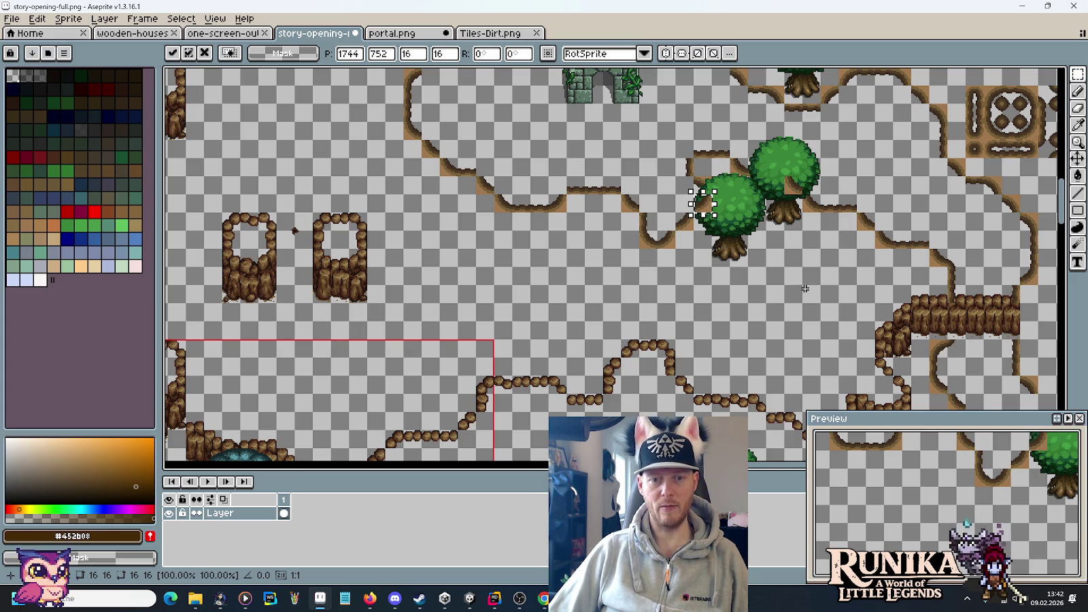
mouse_move(478, 292)
left_mouse_down()
mouse_move(641, 279)
mouse_move(660, 380)
left_mouse_up()
- Move the lower pair of rock pillars up and to the left
mouse_move(591, 332)
left_mouse_down()
mouse_move(595, 230)
mouse_move(586, 293)
left_mouse_up()
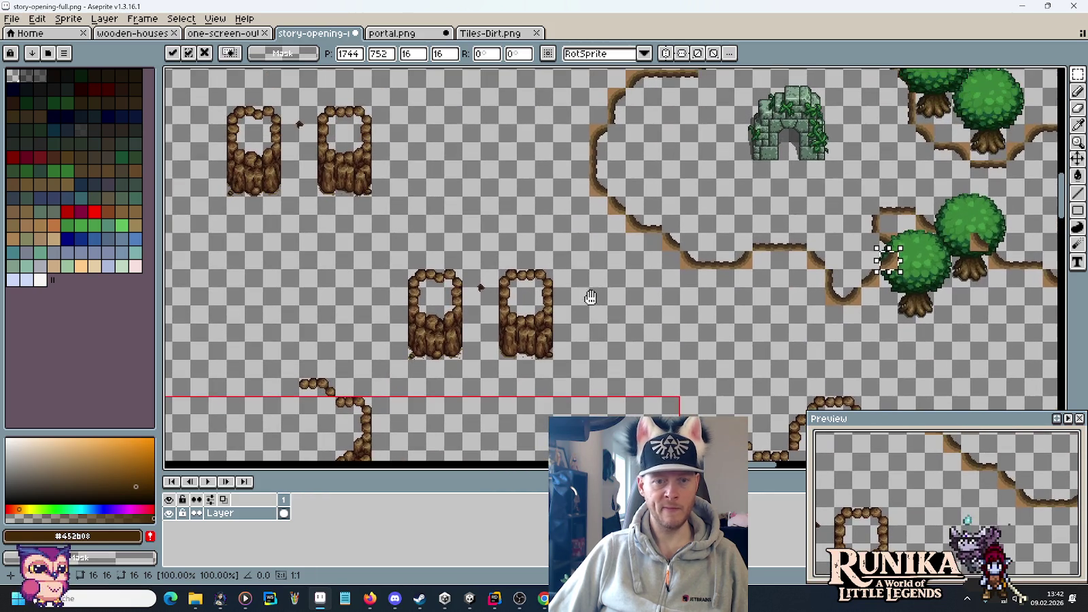
mouse_move(649, 276)
left_mouse_down()
mouse_move(262, 300)
mouse_move(431, 325)
mouse_move(662, 263)
mouse_move(702, 309)
left_mouse_up()
left_click_drag(461, 280, 626, 399)
left_click_drag(544, 325, 351, 307)
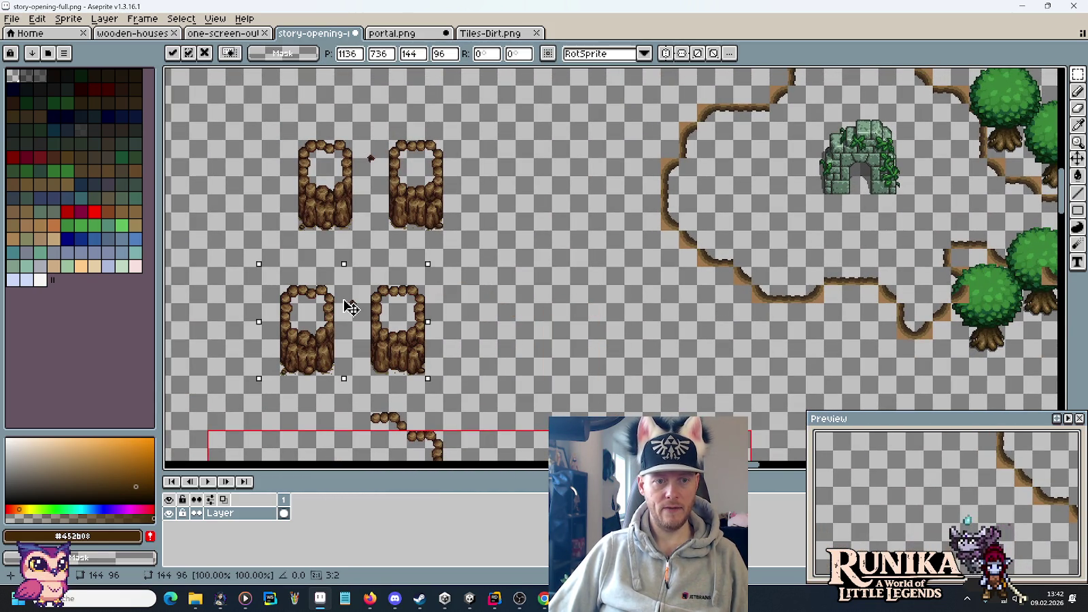
- Copy a 32×48 pillar-base piece to the right of the pair and commit it
mouse_move(517, 354)
left_mouse_down()
mouse_move(531, 201)
mouse_move(523, 268)
left_mouse_up()
mouse_move(431, 286)
left_mouse_down()
mouse_move(416, 255)
mouse_move(436, 291)
mouse_move(669, 280)
mouse_move(654, 279)
mouse_move(651, 299)
mouse_move(651, 281)
left_mouse_up()
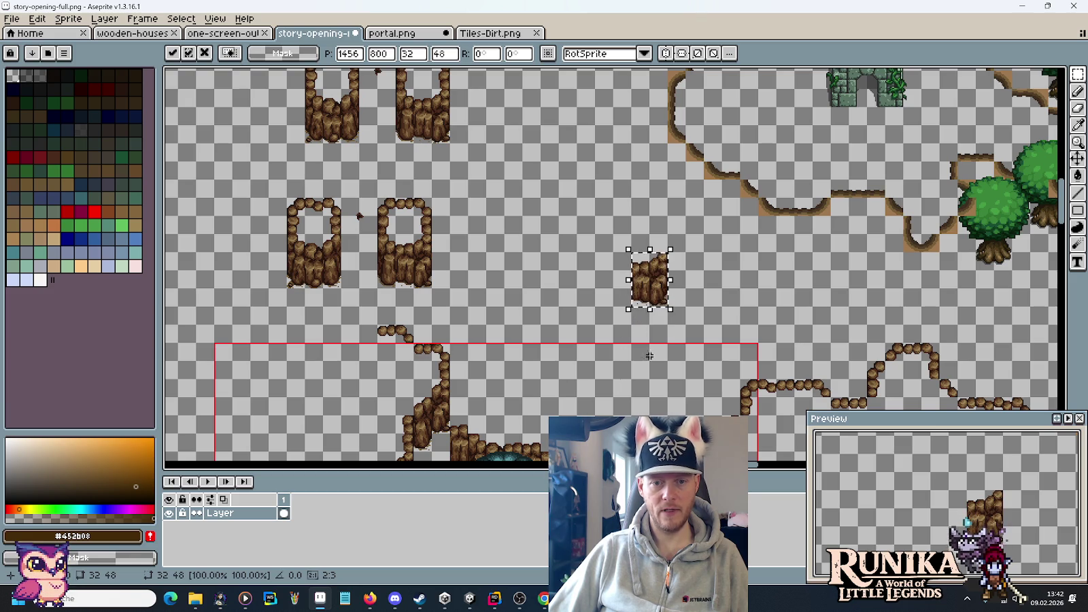
key("Return")
left_click_drag(408, 211, 437, 238)
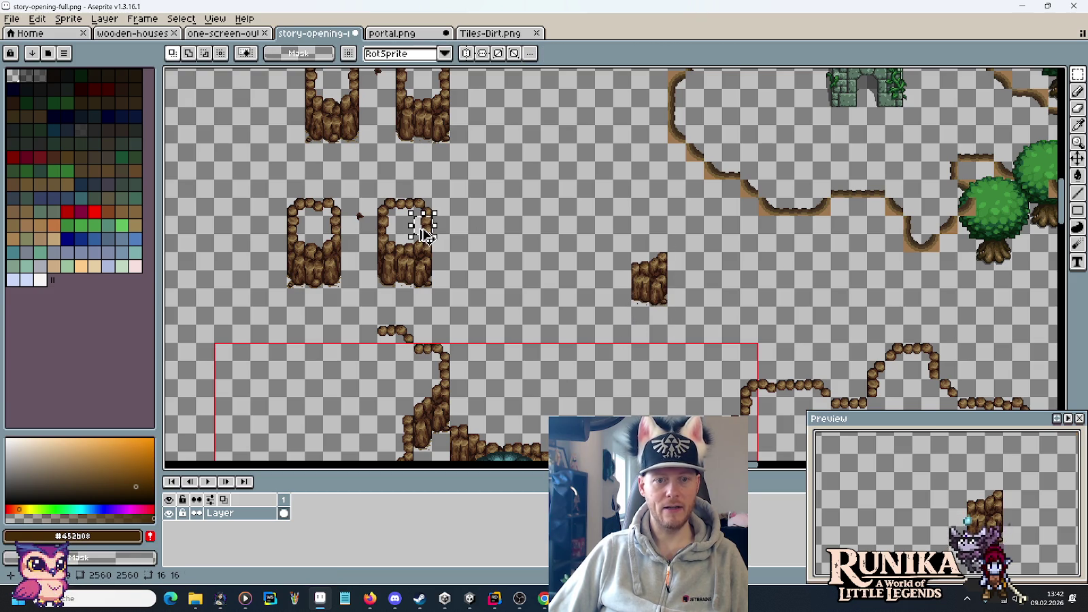